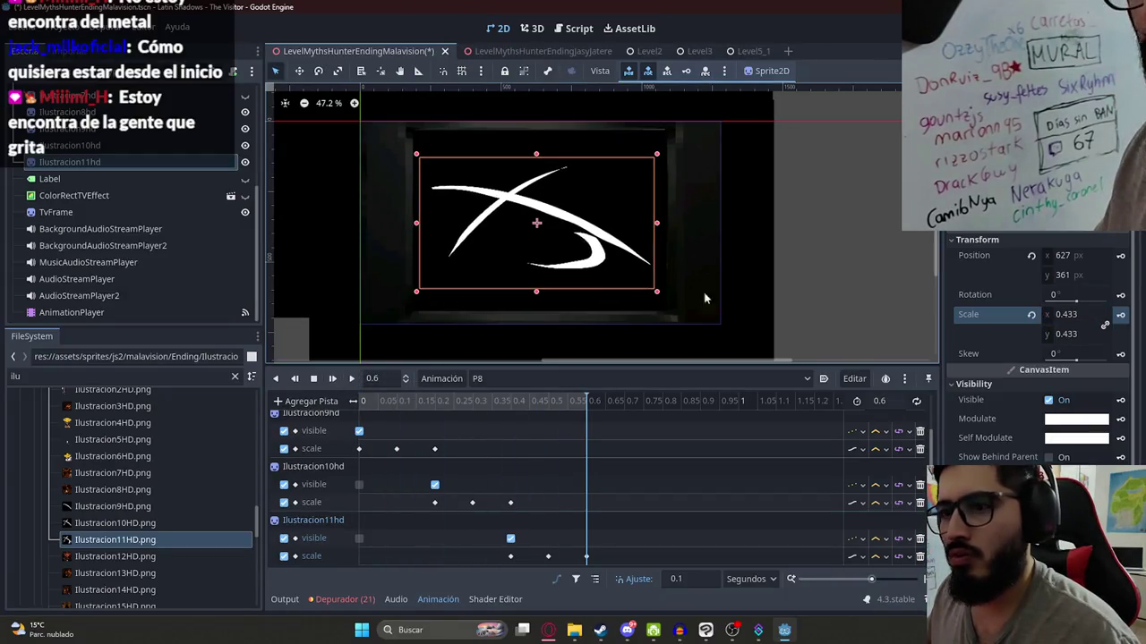
- Stop, rewind and replay the P8 animation preview
left_click(644, 296)
left_click(320, 381)
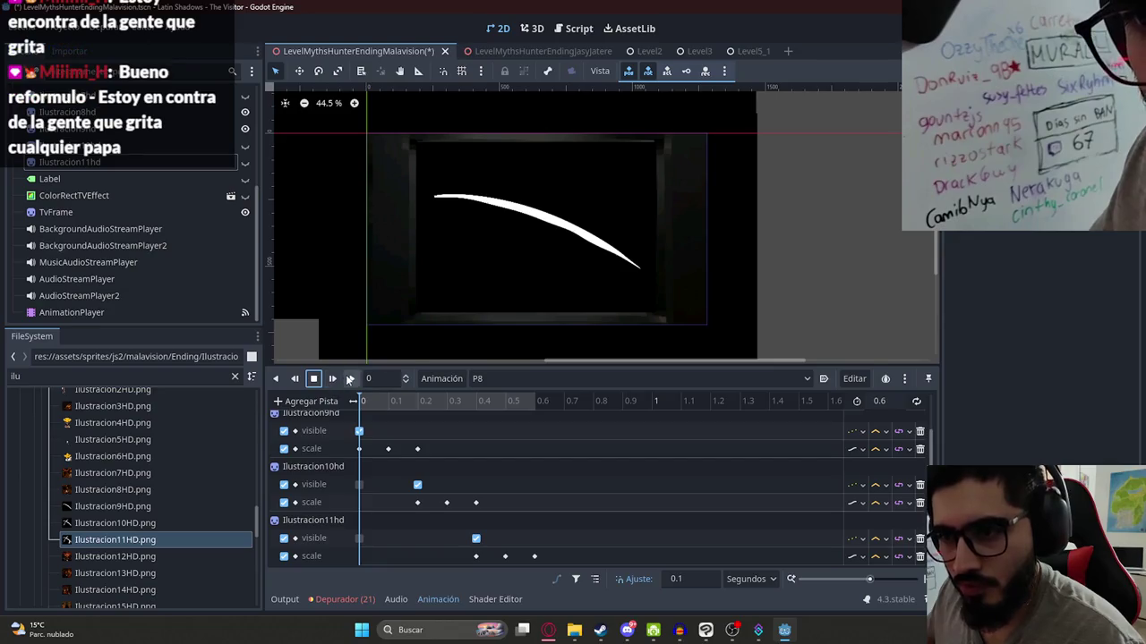
left_click(351, 378)
left_click(348, 378)
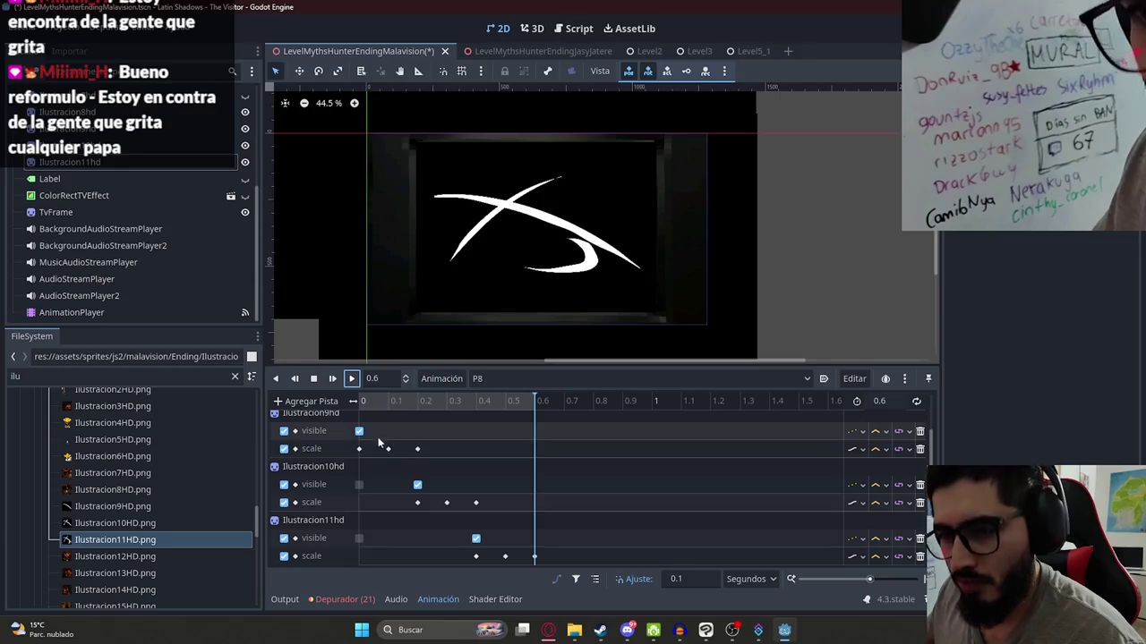
scroll(362, 447, "up", 2)
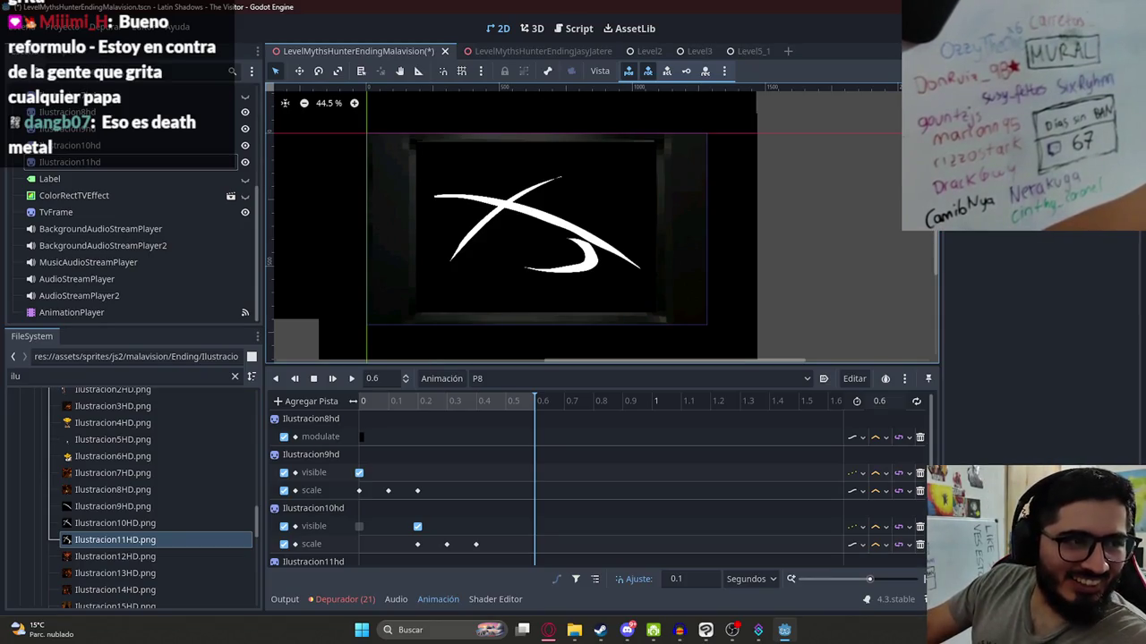
- Try a P8 length of 0.7, then undo it back to 0.6
scroll(374, 131, "down", 2)
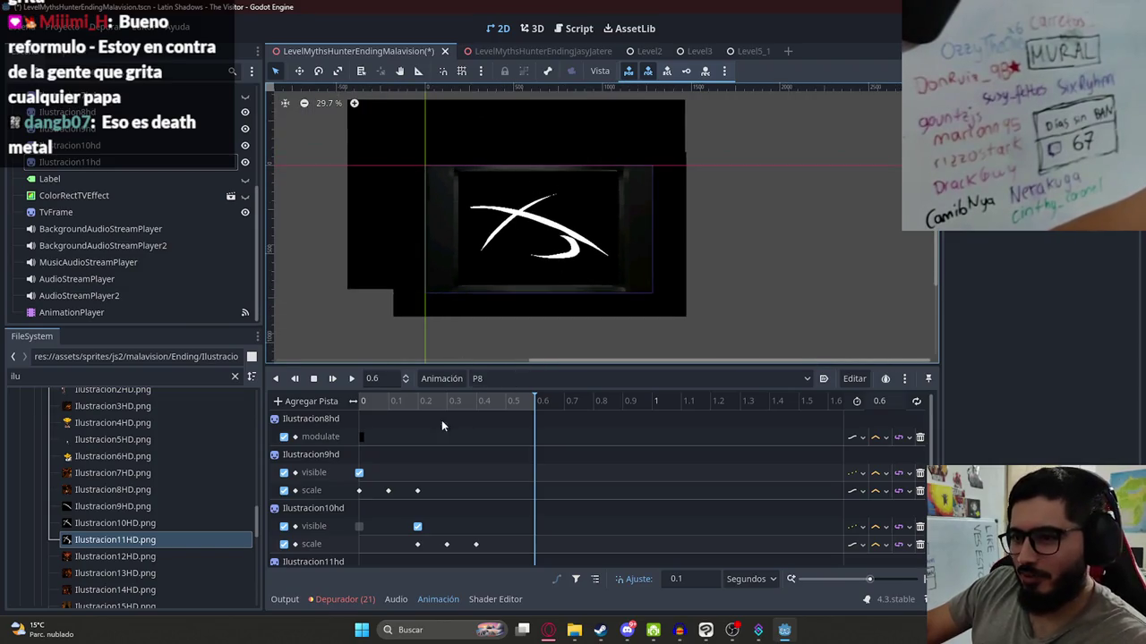
left_click_drag(399, 401, 360, 401)
left_click(890, 402)
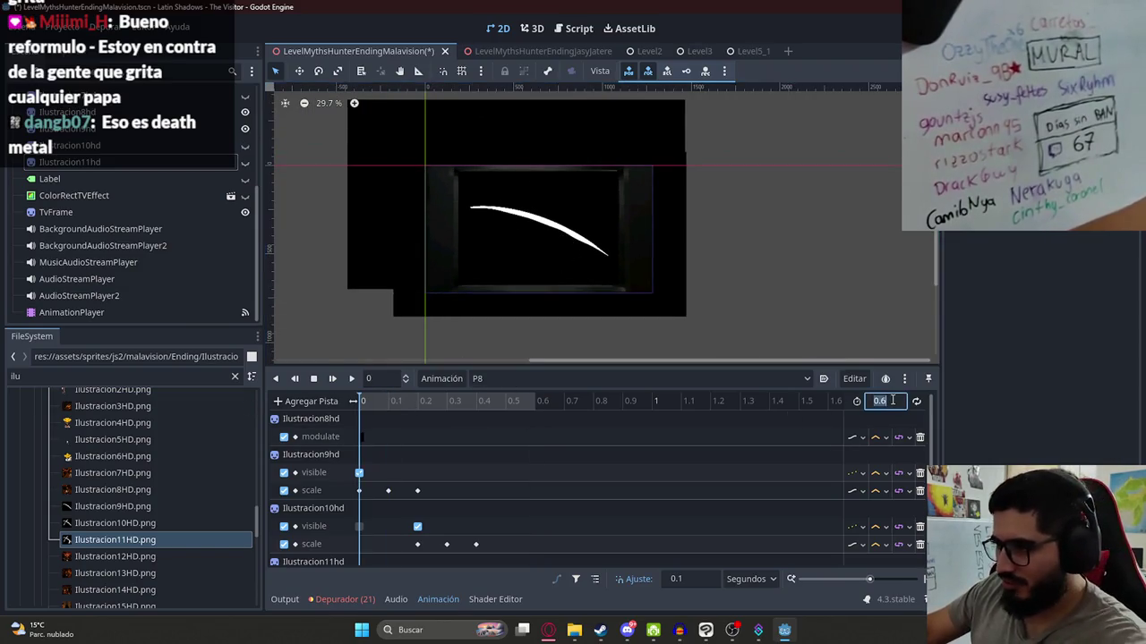
key("BackSpace")
key("Return")
scroll(555, 465, "down", 2)
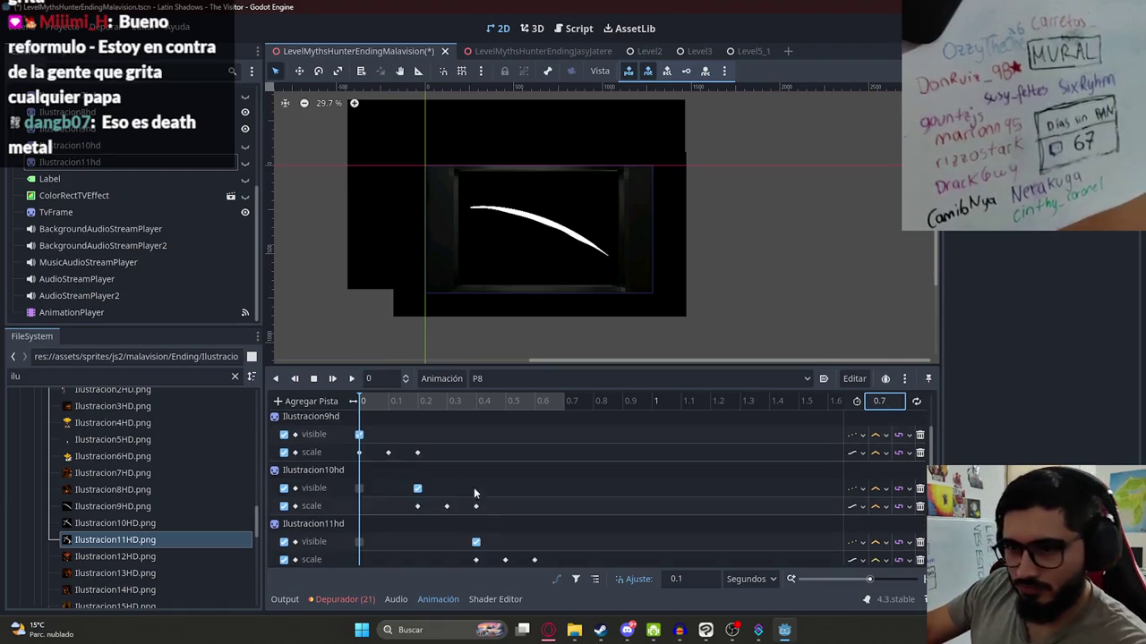
mouse_move(495, 537)
left_mouse_down()
mouse_move(352, 409)
mouse_move(345, 431)
left_mouse_up()
left_click(361, 540)
key("ctrl+z")
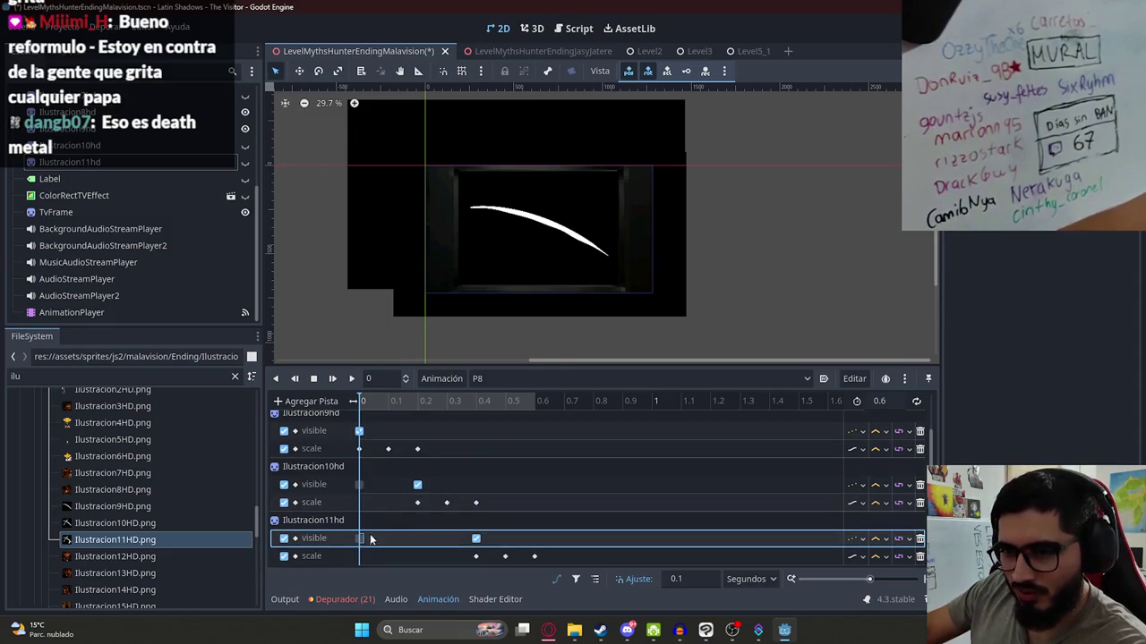
- Box-select the Ilustracion9hd–11hd keyframes and move them 0.1 s later
mouse_move(560, 560)
left_mouse_down()
mouse_move(332, 435)
mouse_move(338, 407)
mouse_move(391, 453)
left_mouse_up()
scroll(362, 444, "down", 2)
left_click(364, 541)
left_click_drag(377, 544, 396, 540)
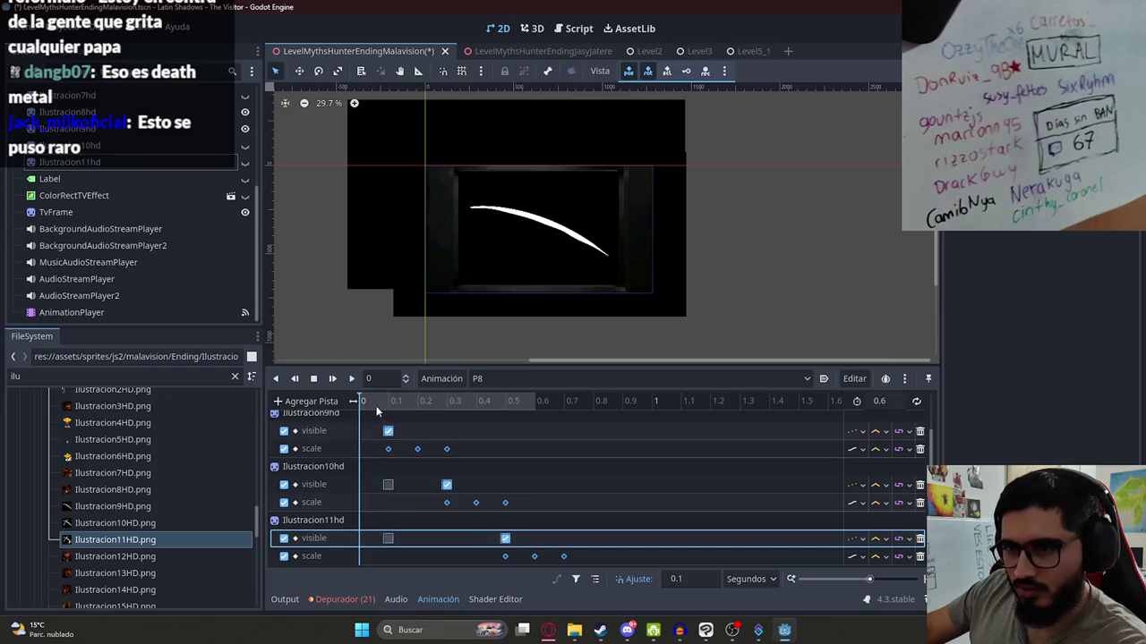
scroll(442, 441, "up", 2)
- Hide and re-show the curve sprite, then replay P8 from the start
left_click(540, 218)
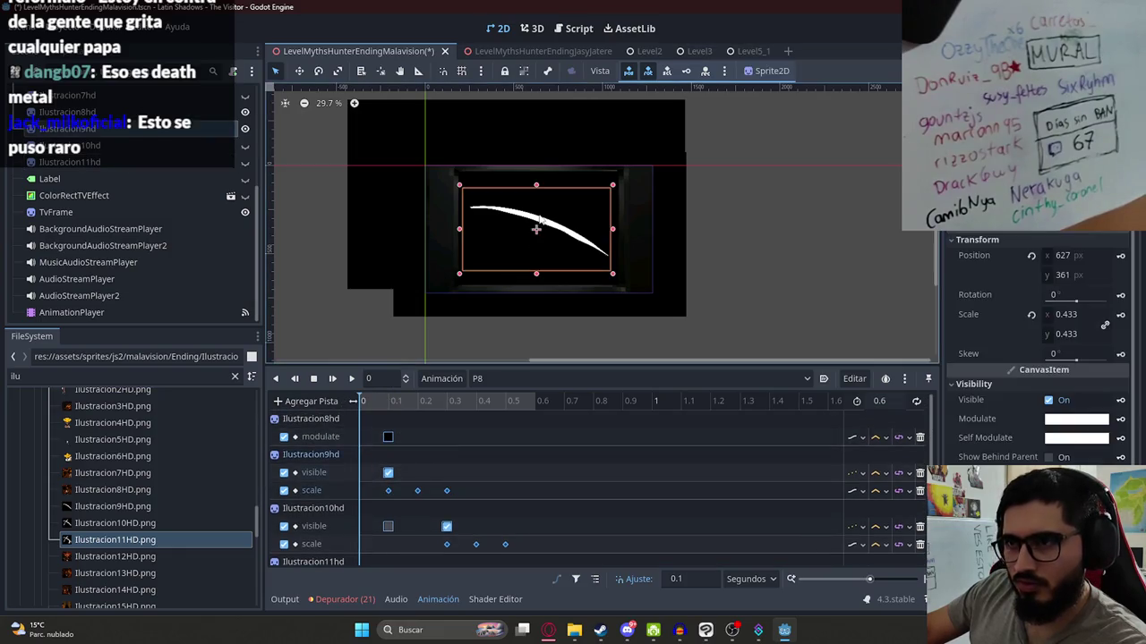
left_click(1049, 400)
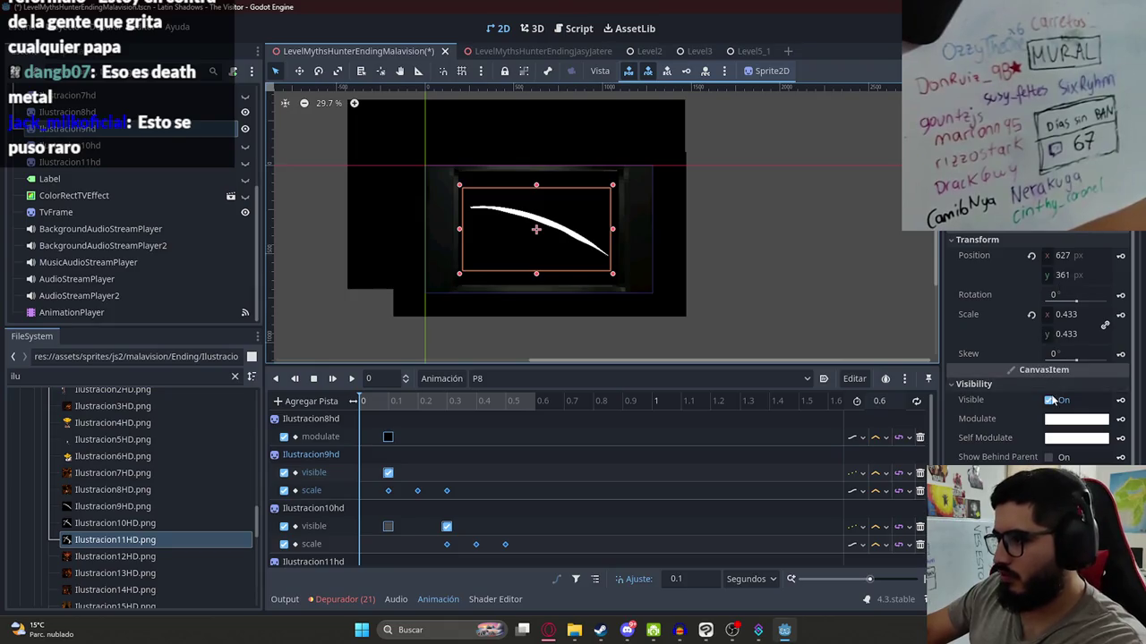
left_click(1049, 400)
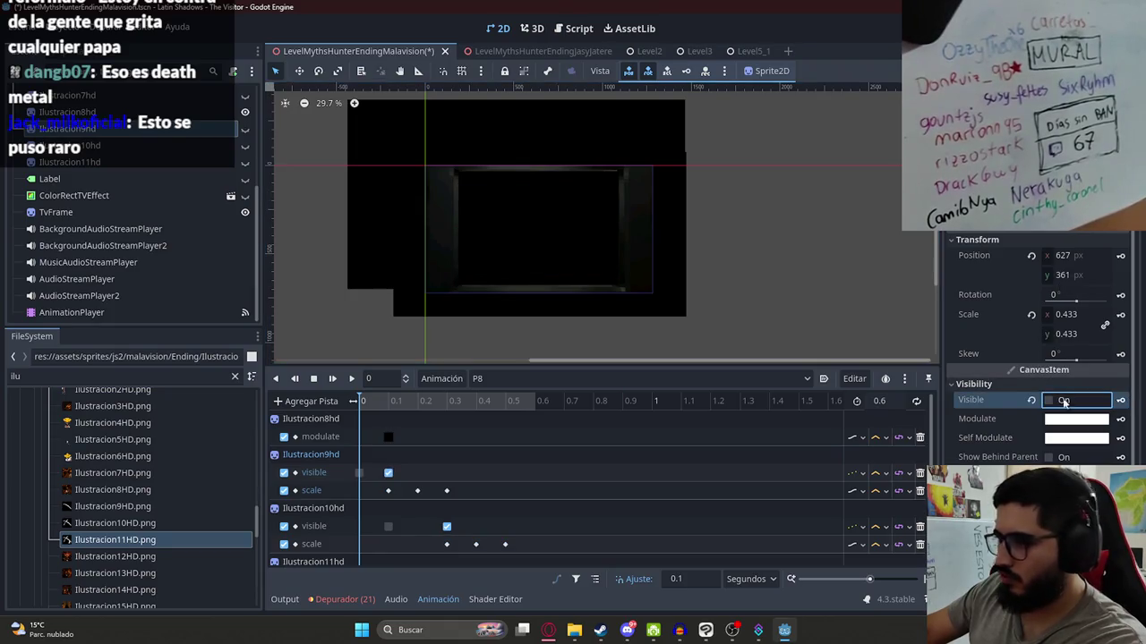
left_click(352, 378)
left_click(331, 313)
scroll(484, 241, "up", 4)
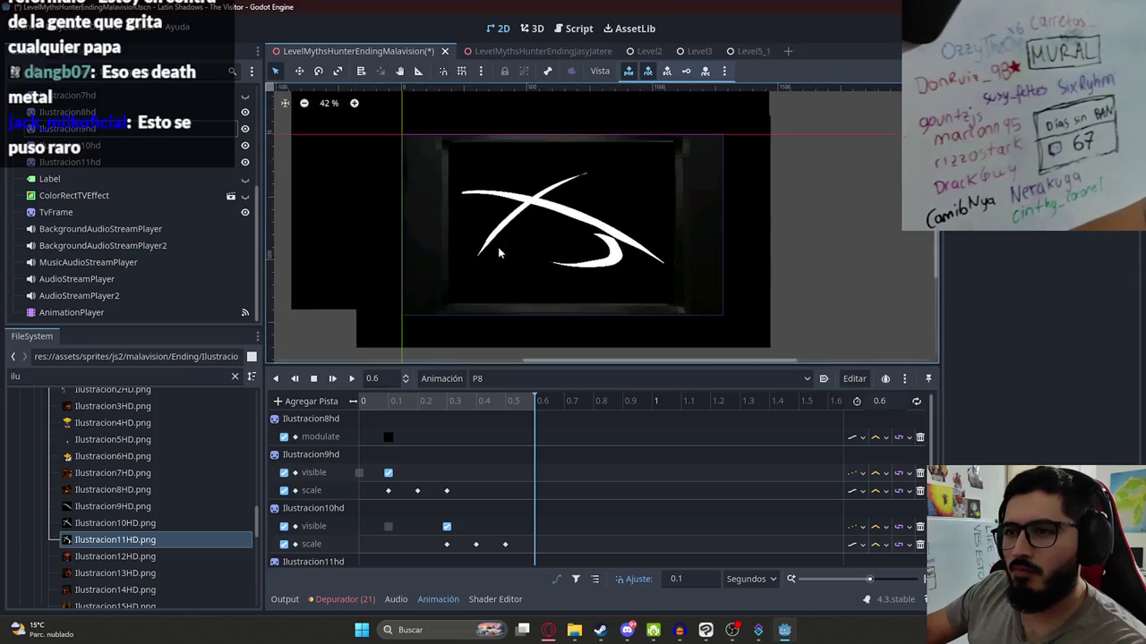
scroll(421, 466, "down", 2)
left_click(312, 401)
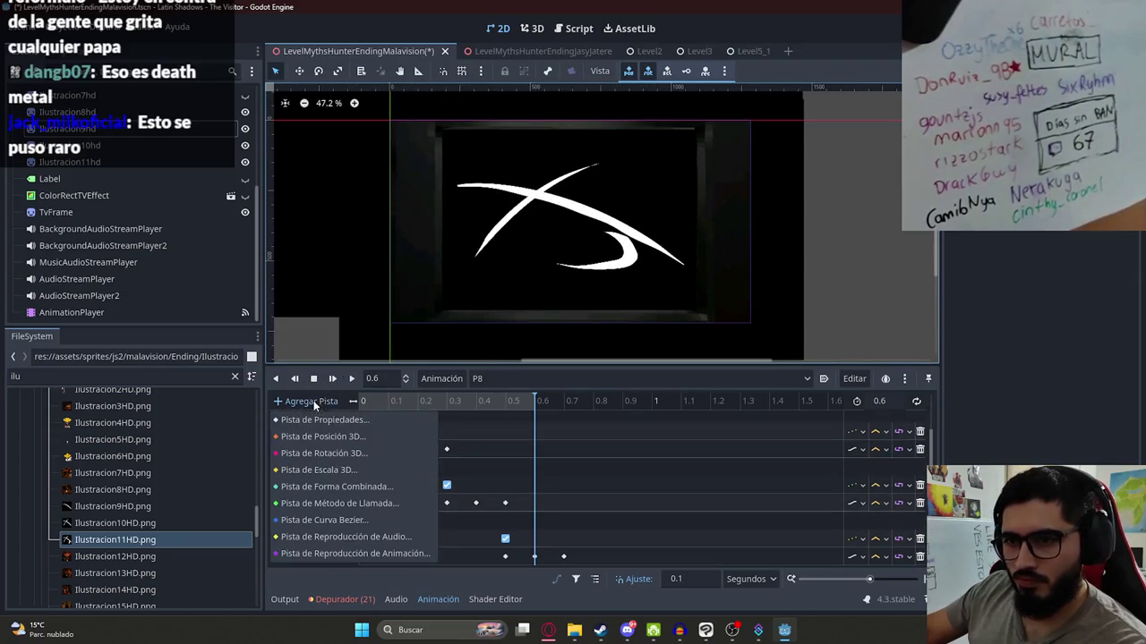
- Add an AudioStreamPlayer audio track and drop a MACHE-filtered sound onto it
left_click(342, 537)
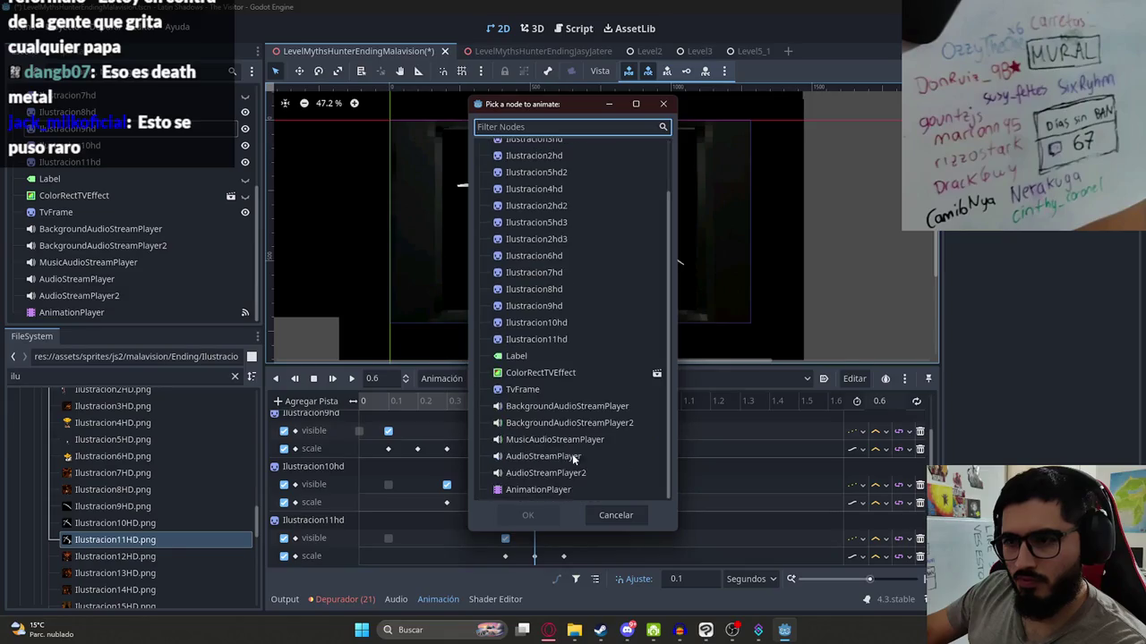
double_click(542, 456)
left_click(313, 378)
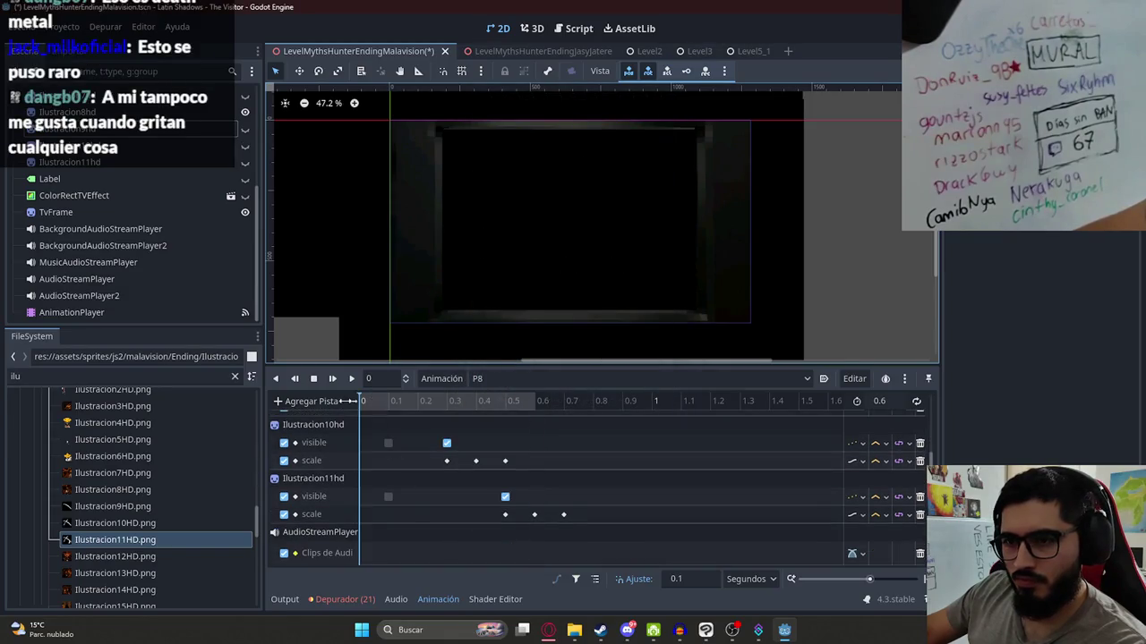
left_click(94, 378)
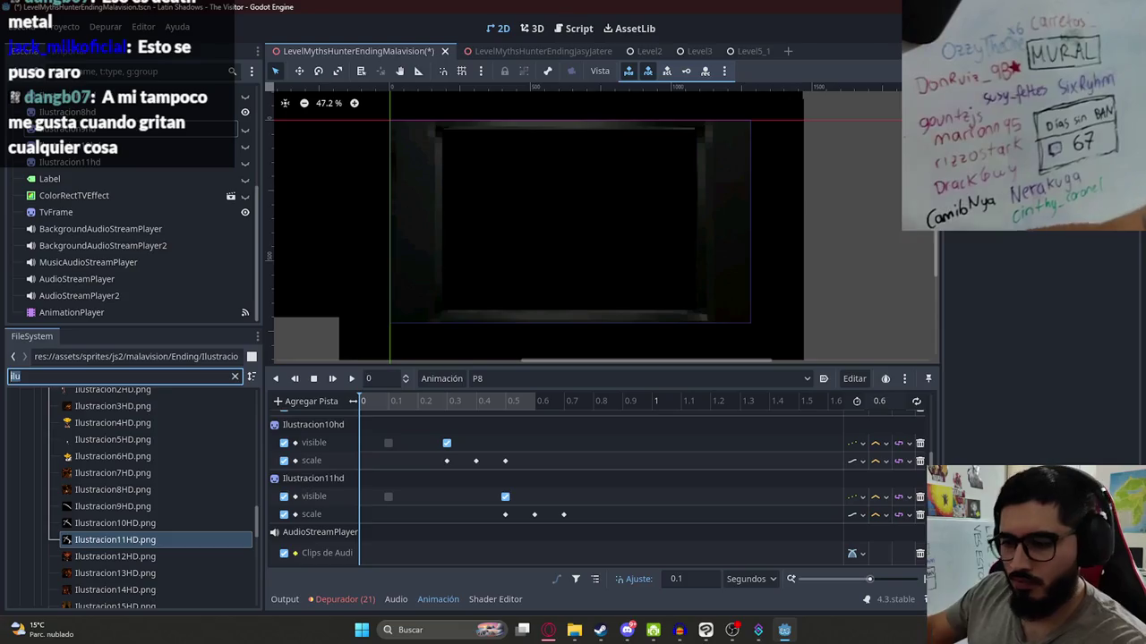
type("MACHE")
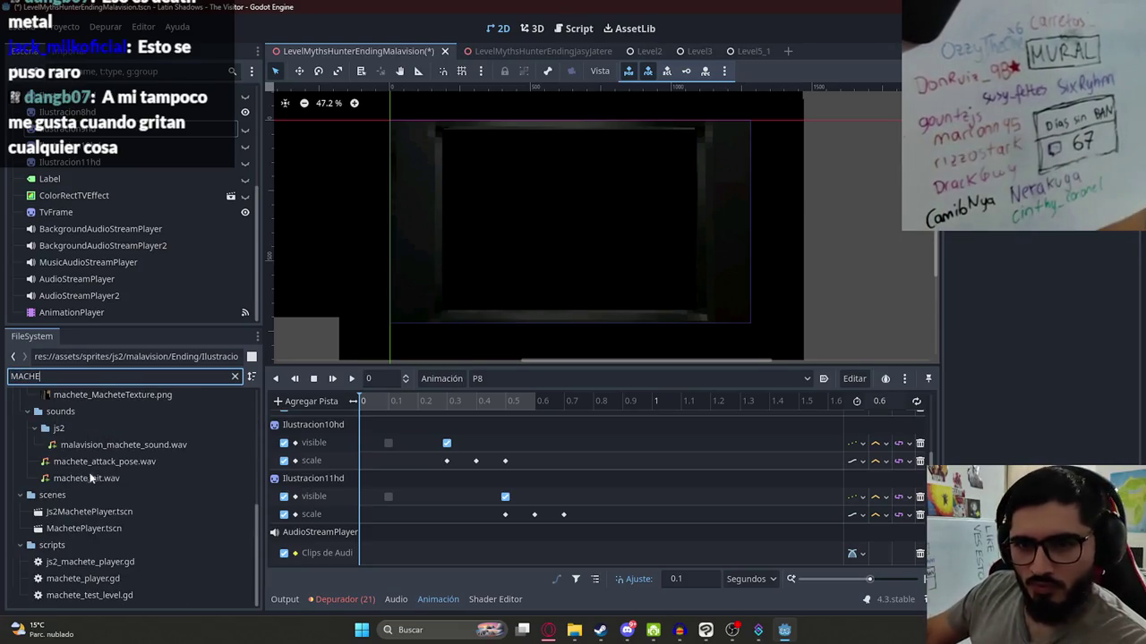
mouse_move(149, 479)
left_mouse_down()
mouse_move(346, 552)
mouse_move(391, 556)
left_mouse_up()
- Place machete_hit.wav at 0 on the audio track and preview P8 with it
left_click(352, 380)
left_click(314, 380)
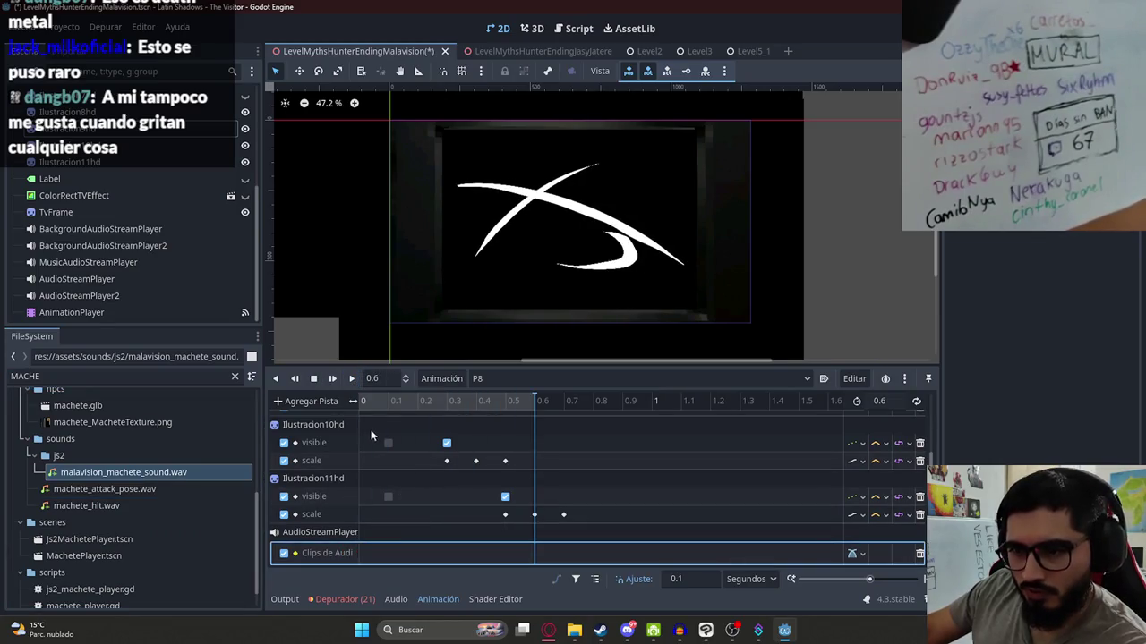
left_click_drag(107, 503, 416, 553)
left_click(362, 400)
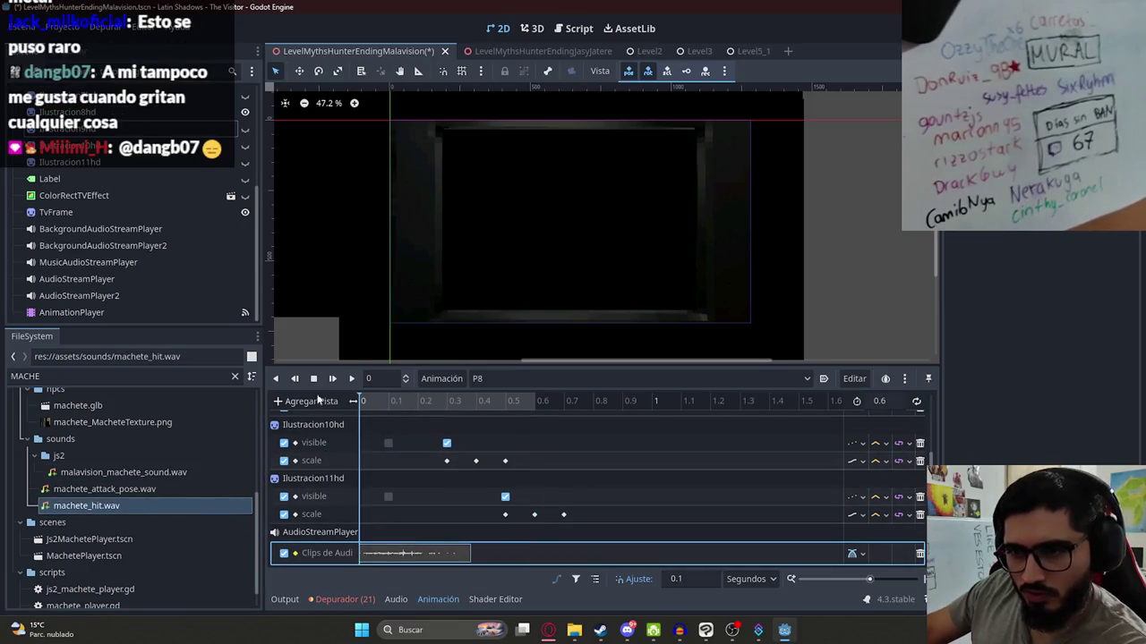
left_click(353, 378)
left_click(314, 379)
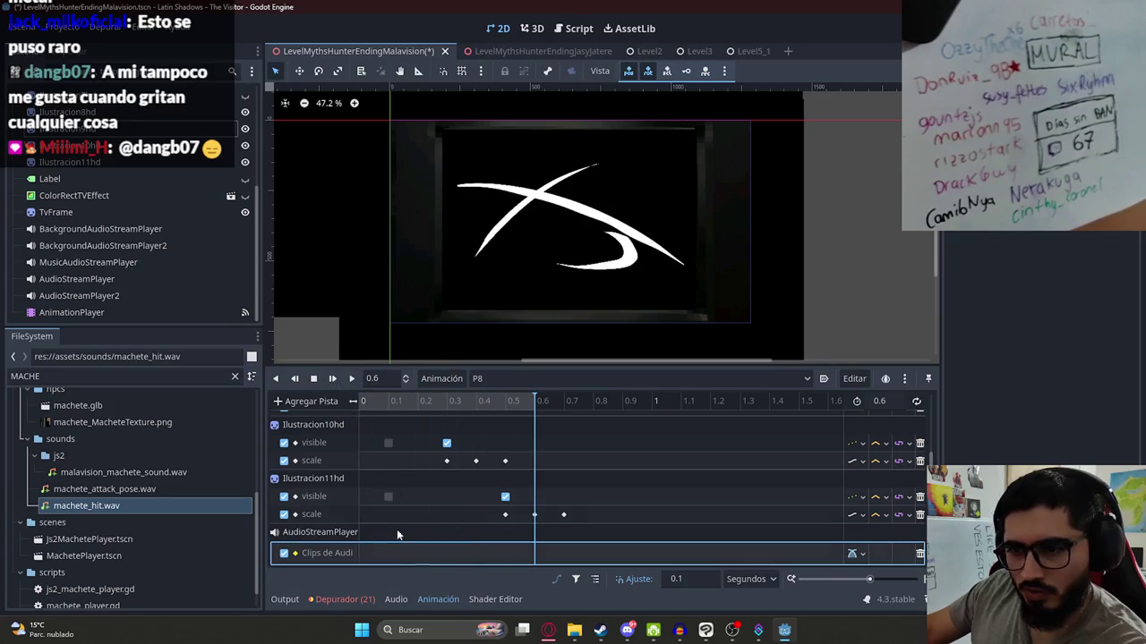
left_click(349, 405)
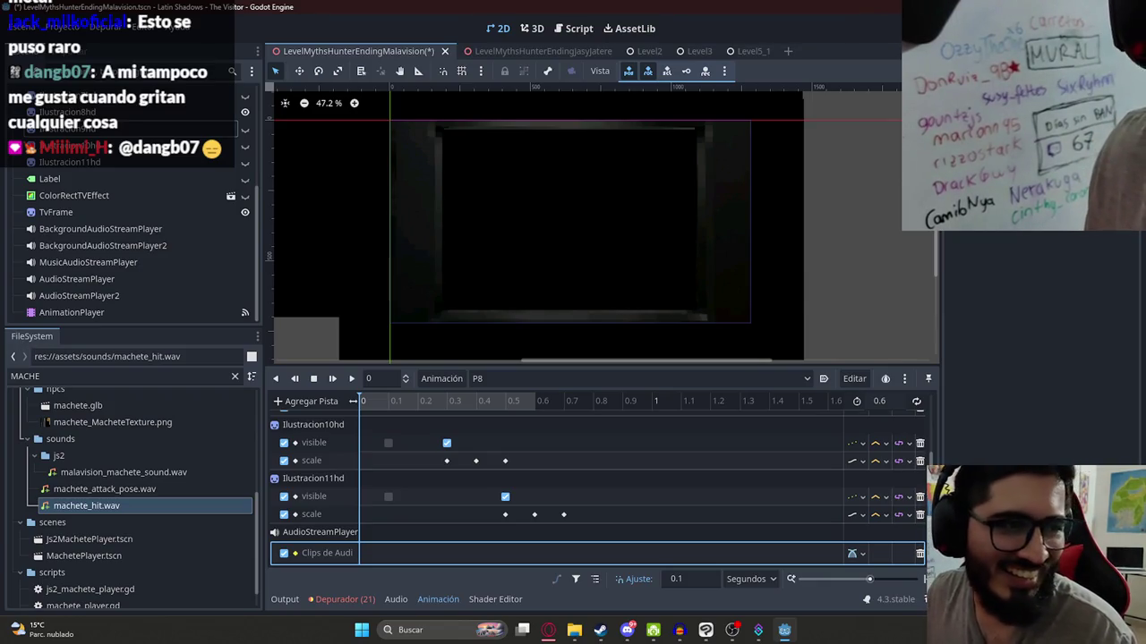
left_click(428, 455)
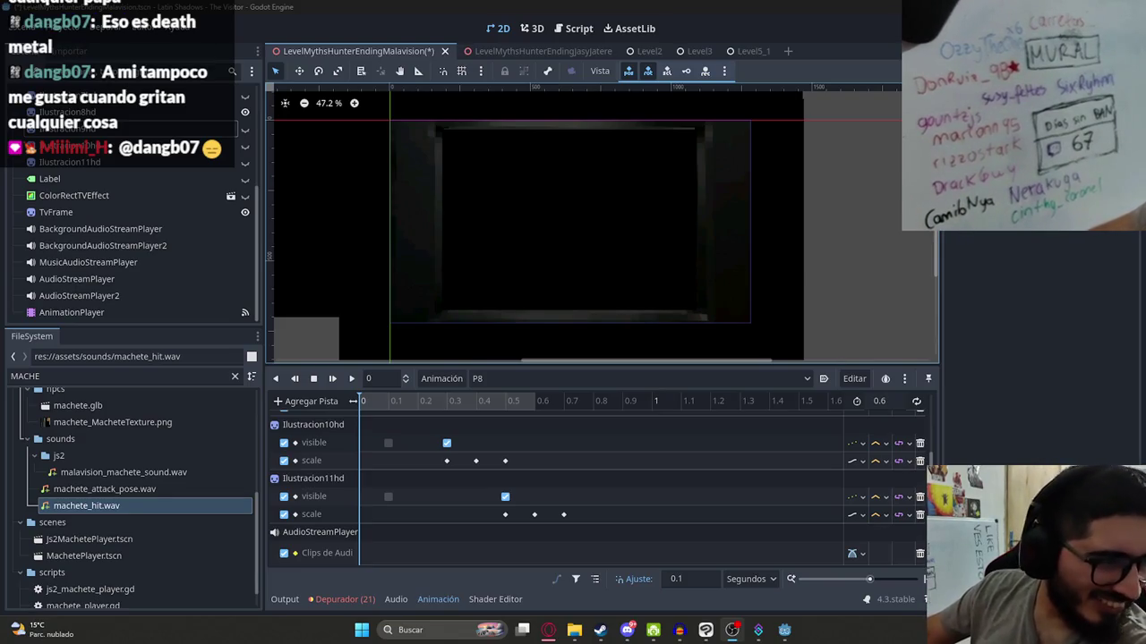
- Switch to the Opera browser showing the YouTube video page
left_click(549, 630)
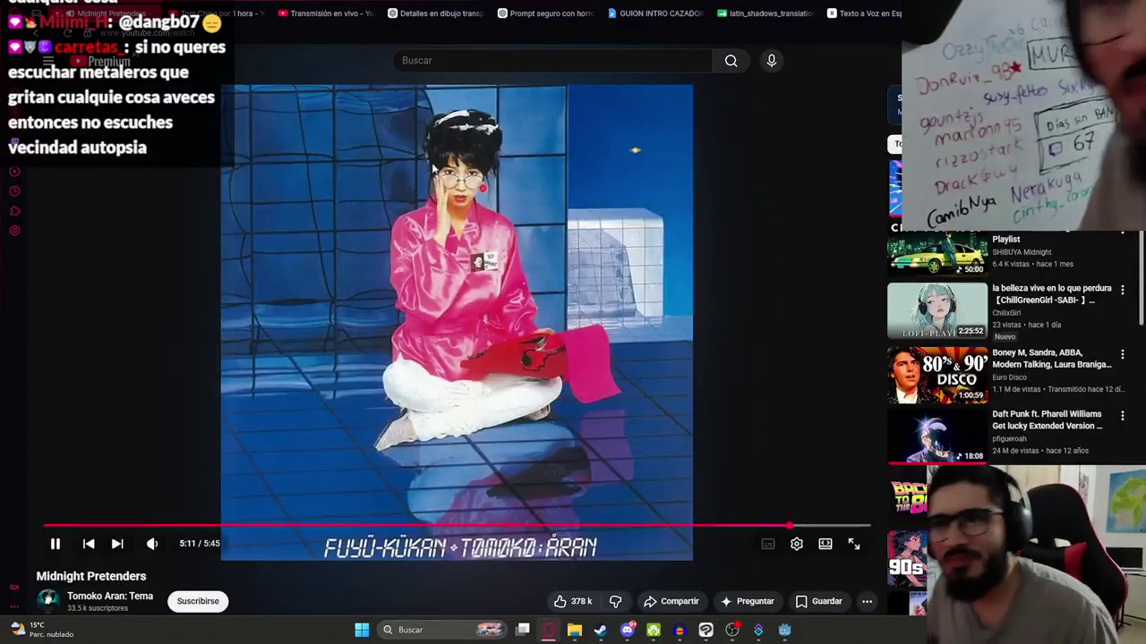
- Play 'Tom Chino por 1 hora' fullscreen, then pause it and exit fullscreen
key("ctrl+Tab")
left_click(519, 173)
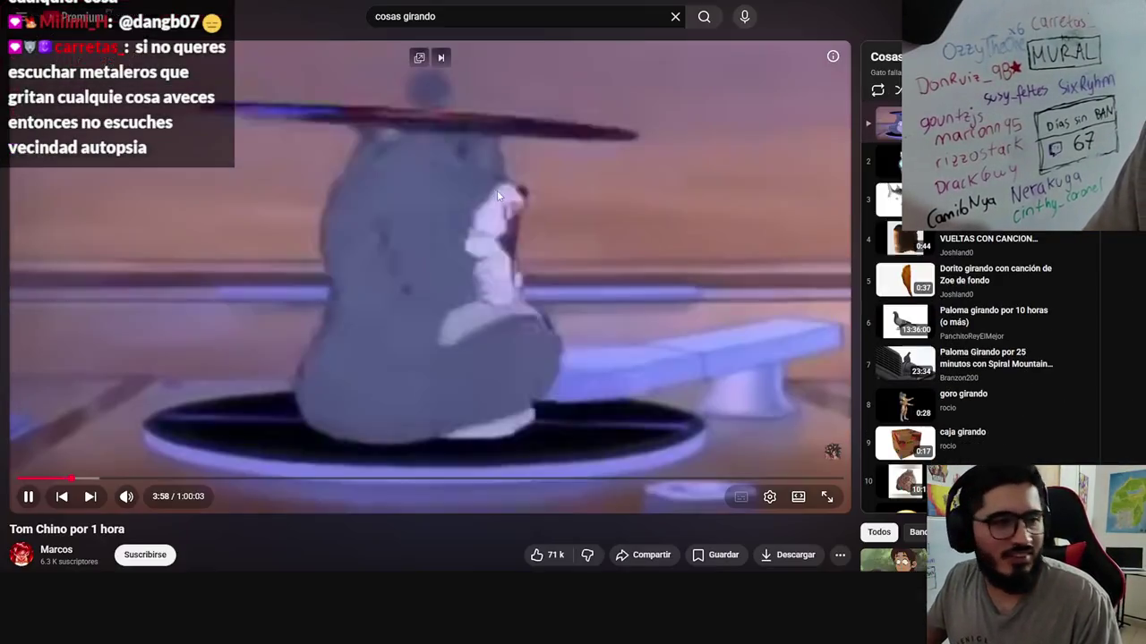
double_click(497, 189)
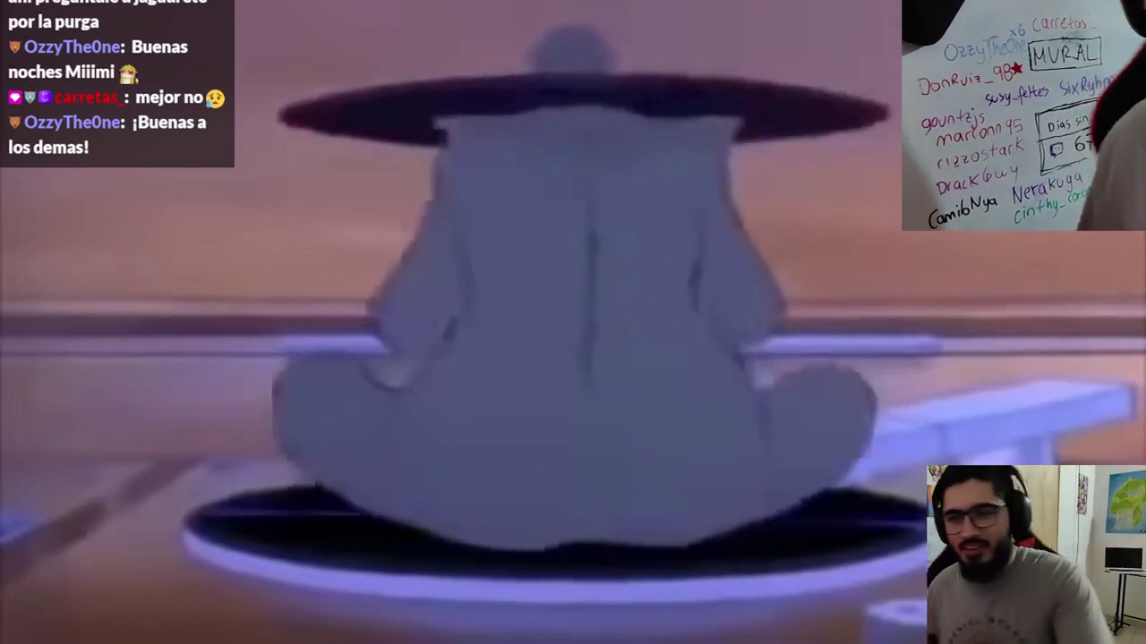
key("space")
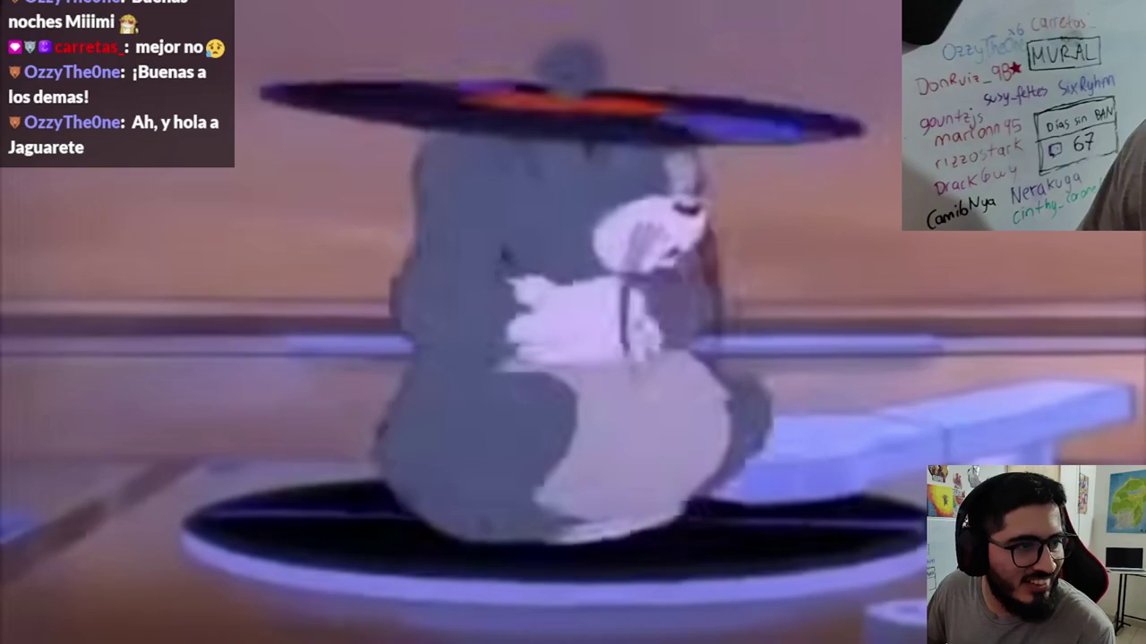
double_click(537, 328)
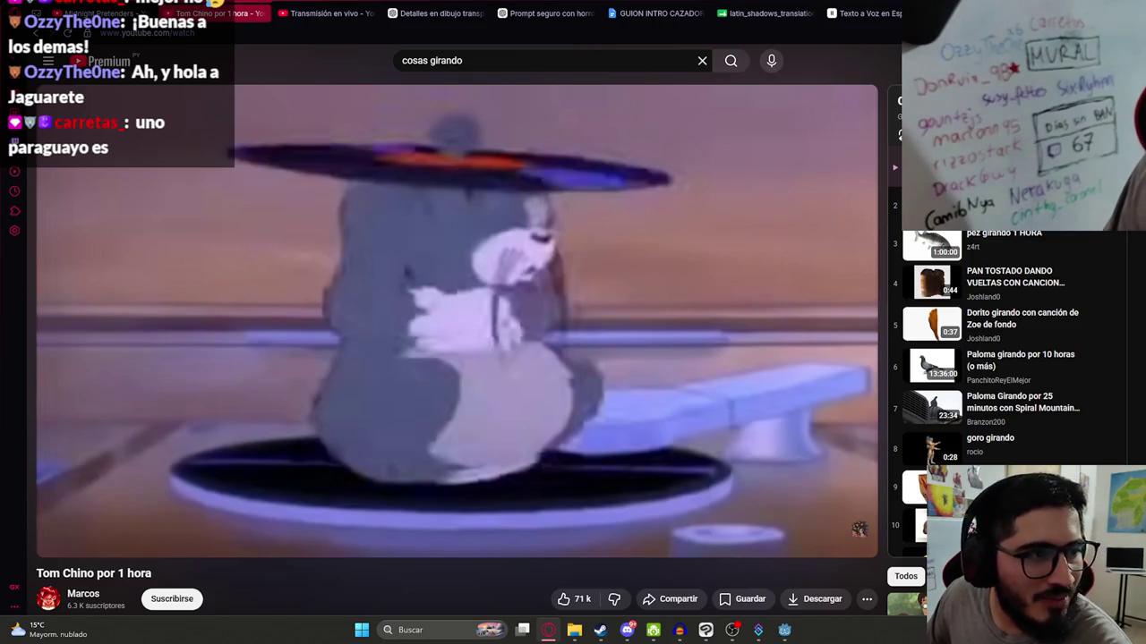
left_click(107, 14)
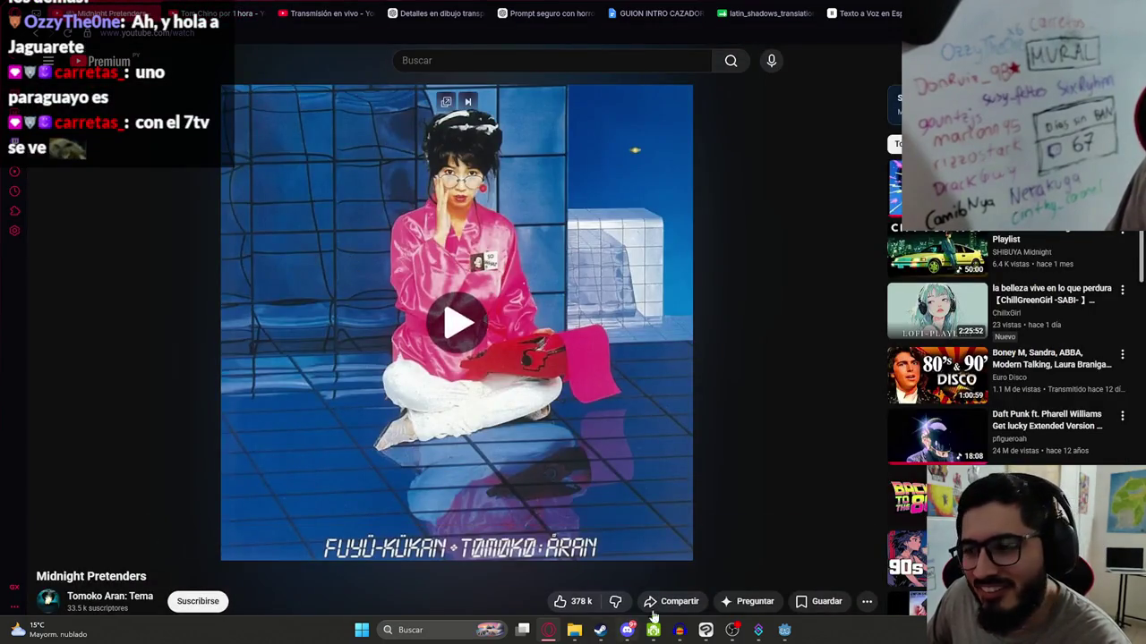
- Return to the Godot editor showing the P8 animation
left_click(780, 634)
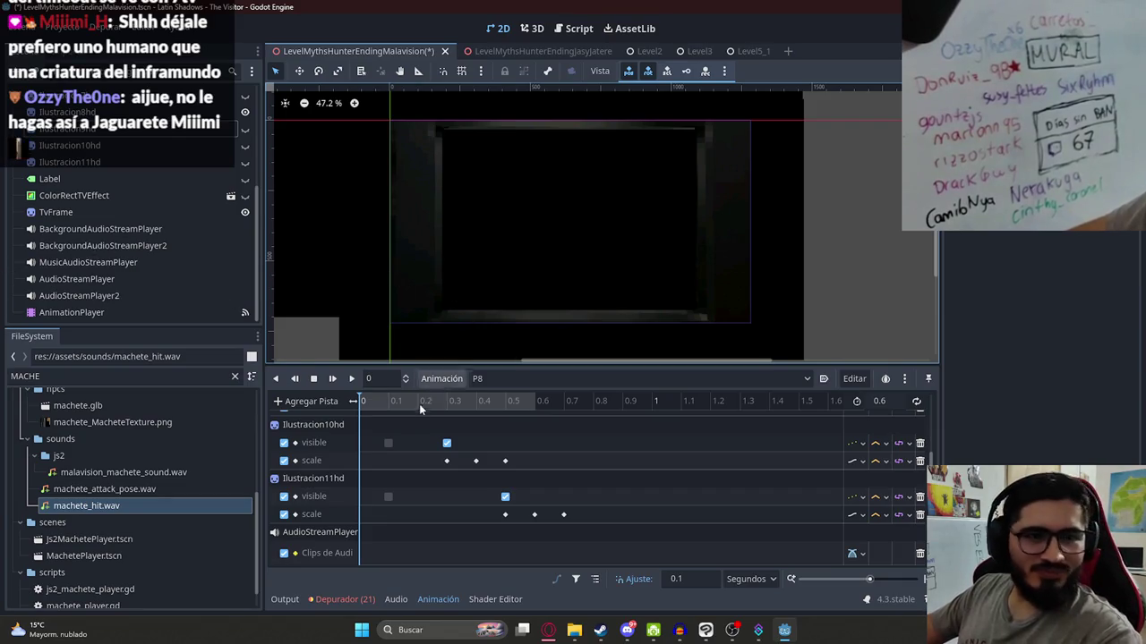
- Play P8, scrub back to 0.1, and inspect machete_battle_music.wav's properties
left_click(351, 378)
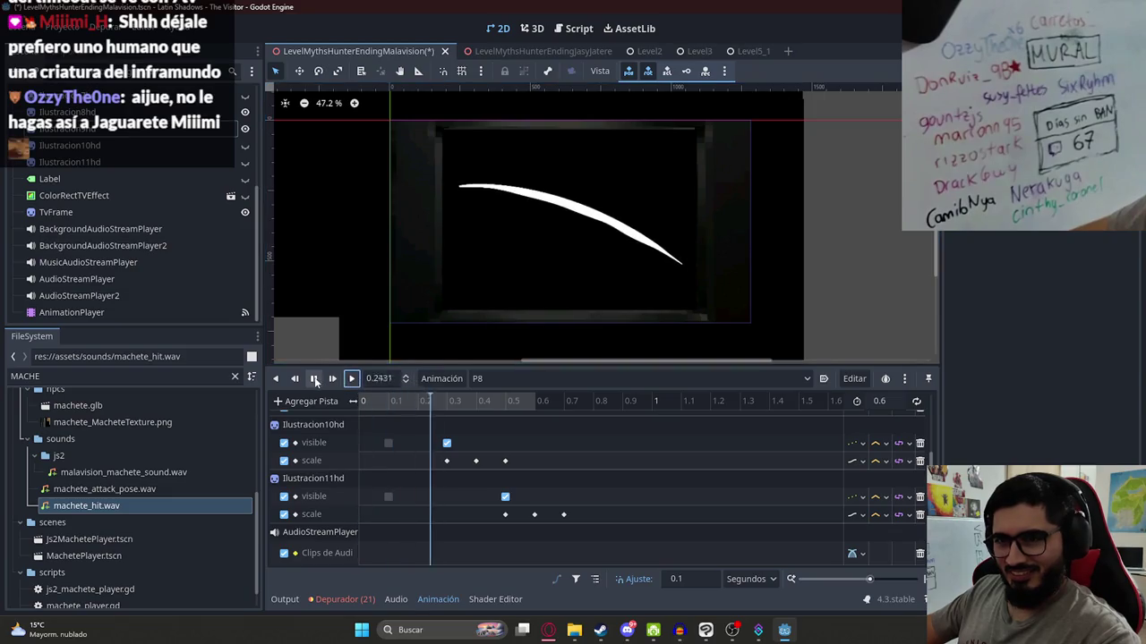
mouse_move(427, 403)
left_mouse_down()
mouse_move(376, 405)
mouse_move(413, 406)
mouse_move(390, 405)
left_mouse_up()
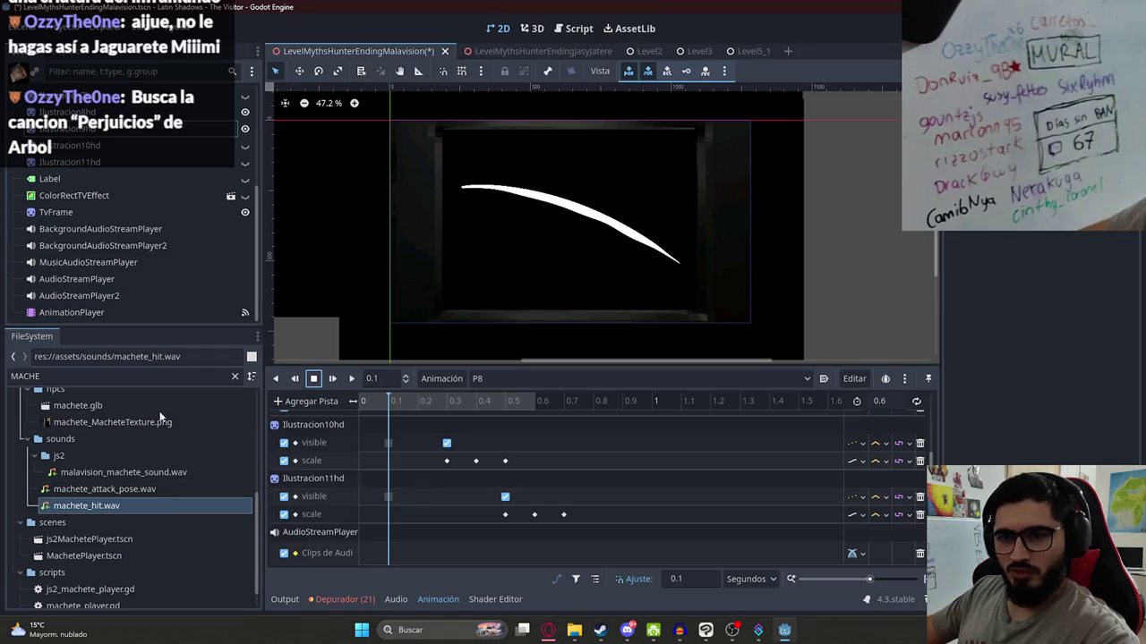
scroll(152, 478, "up", 3)
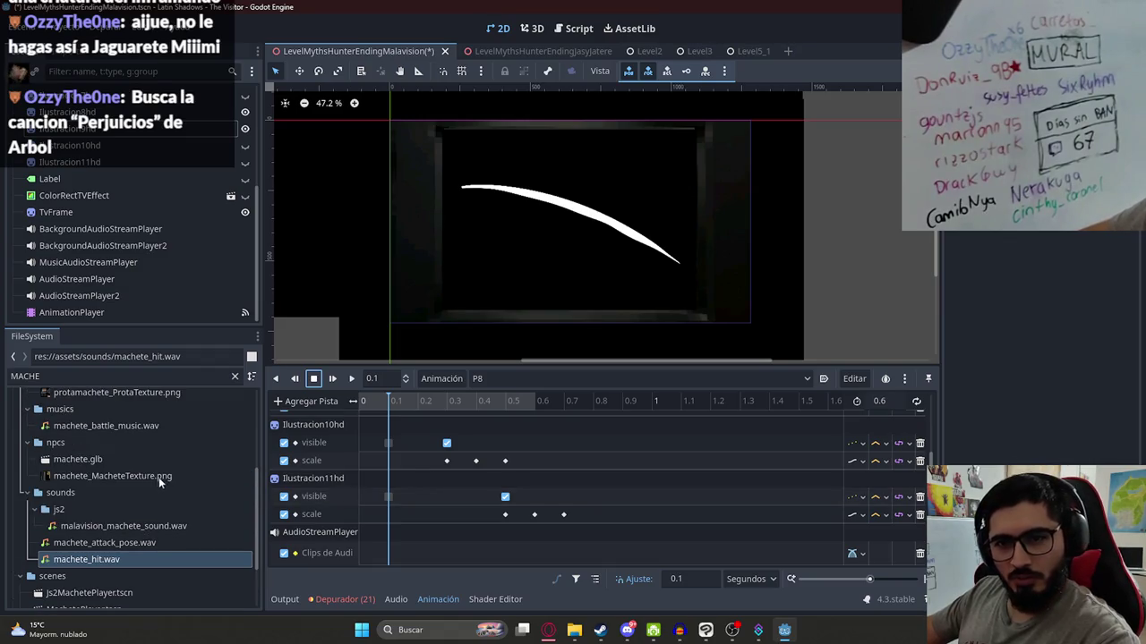
left_click(113, 426)
scroll(119, 489, "down", 3)
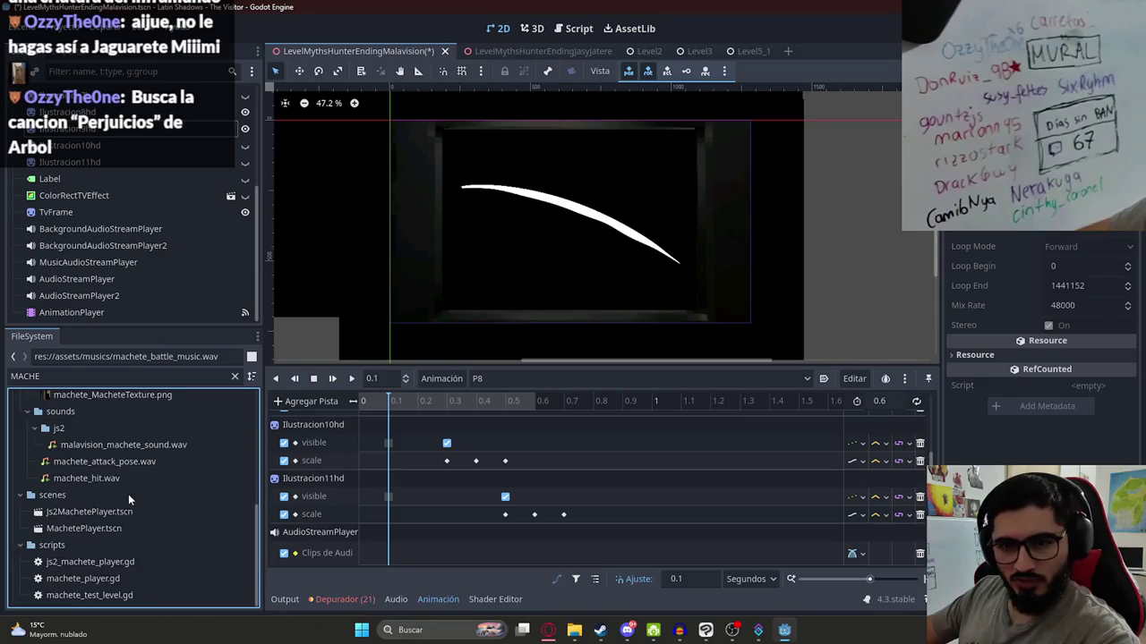
scroll(120, 512, "up", 5)
- Search the FileSystem for 'hit', then clear the filter
left_click(72, 376)
key("ctrl+a")
type("hit")
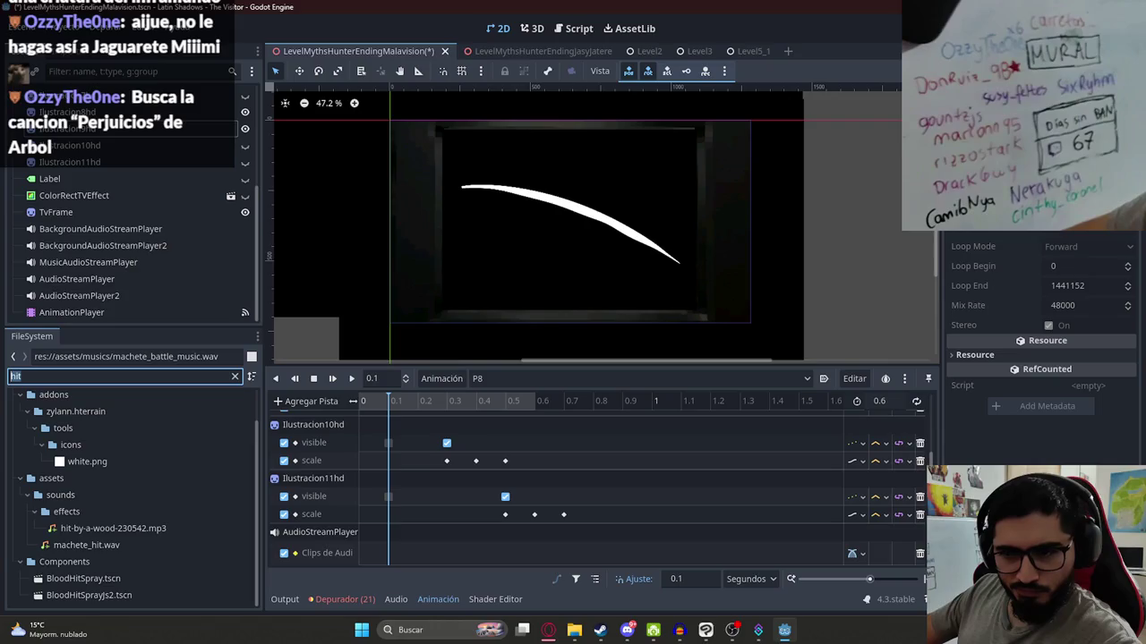
key("BackSpace")
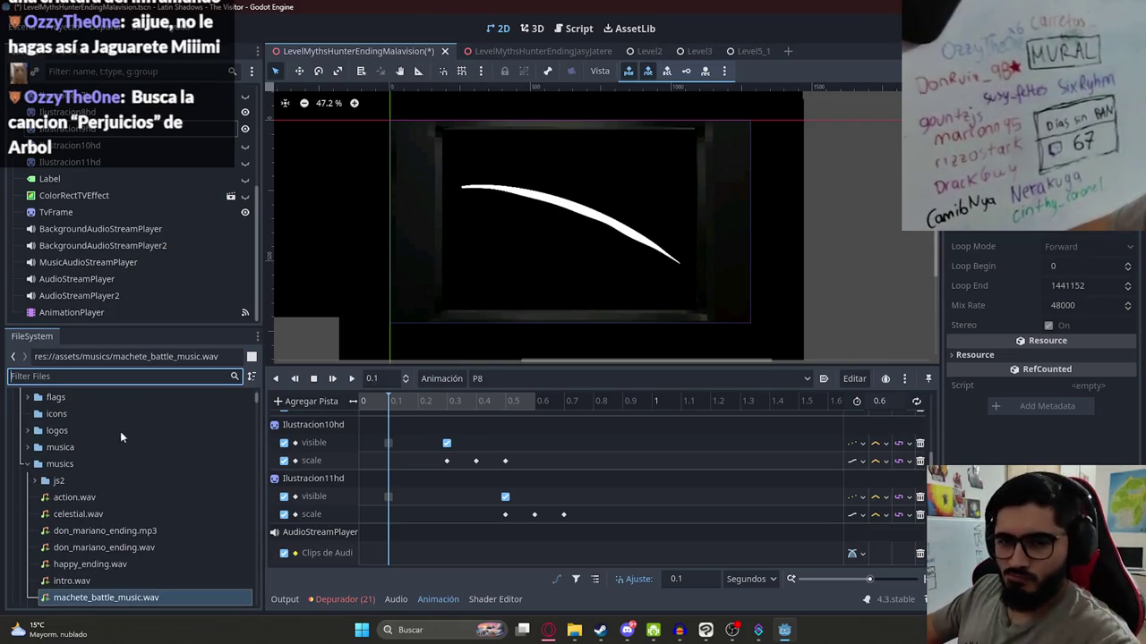
- Expand the musics/js2 folder and browse through its sound files
double_click(62, 480)
scroll(143, 506, "down", 1)
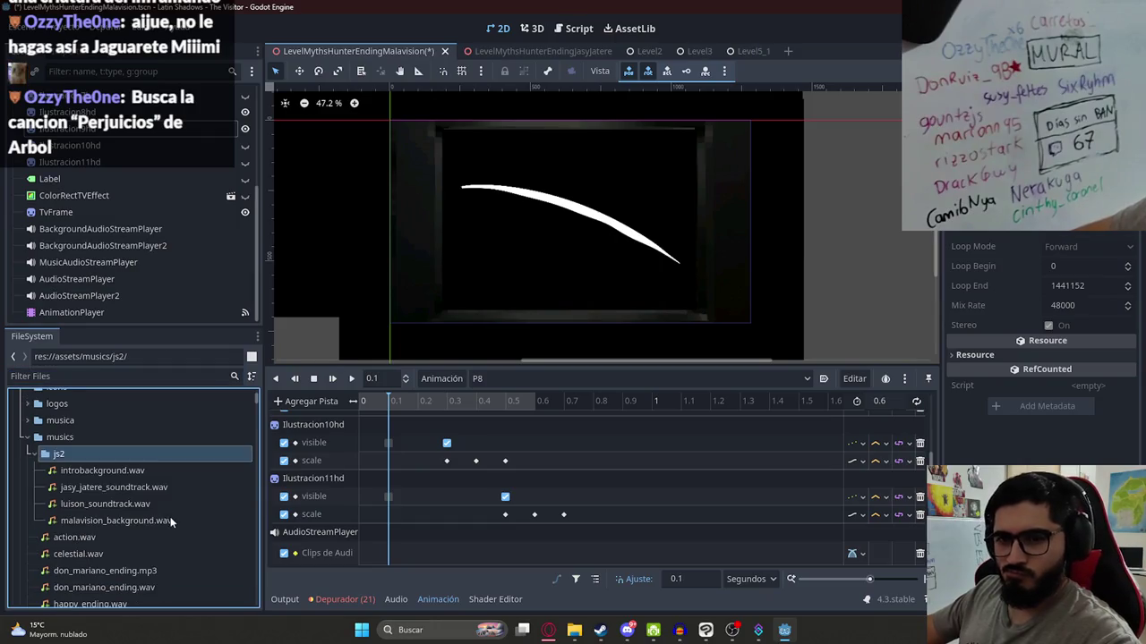
scroll(122, 485, "down", 2)
scroll(121, 485, "up", 2)
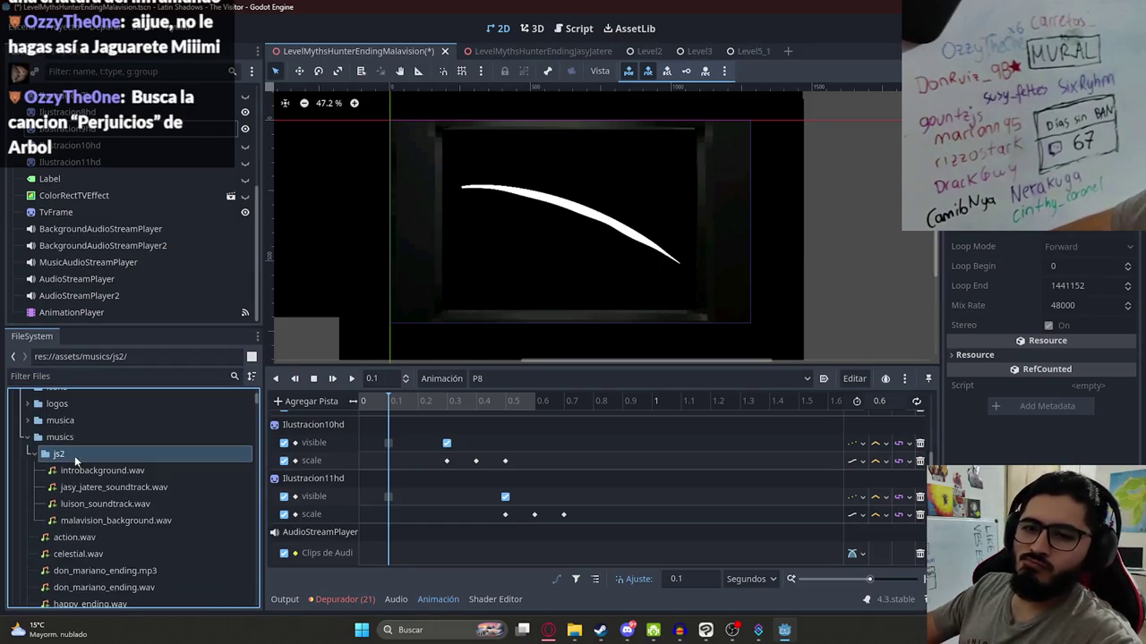
scroll(103, 485, "up", 2)
scroll(96, 482, "up", 2)
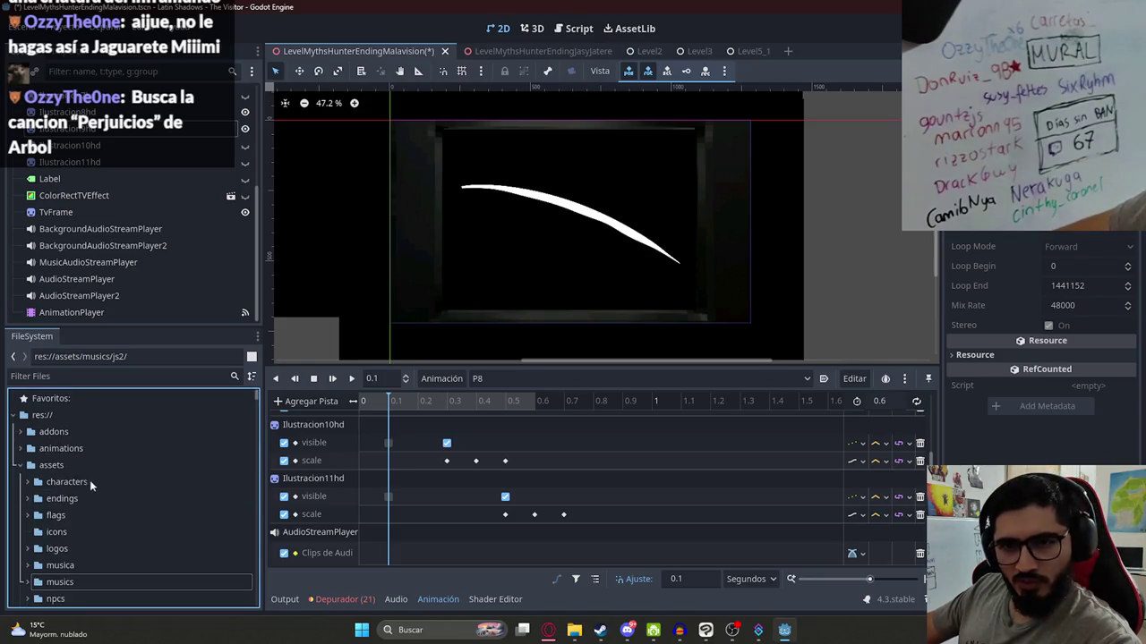
scroll(73, 511, "down", 3)
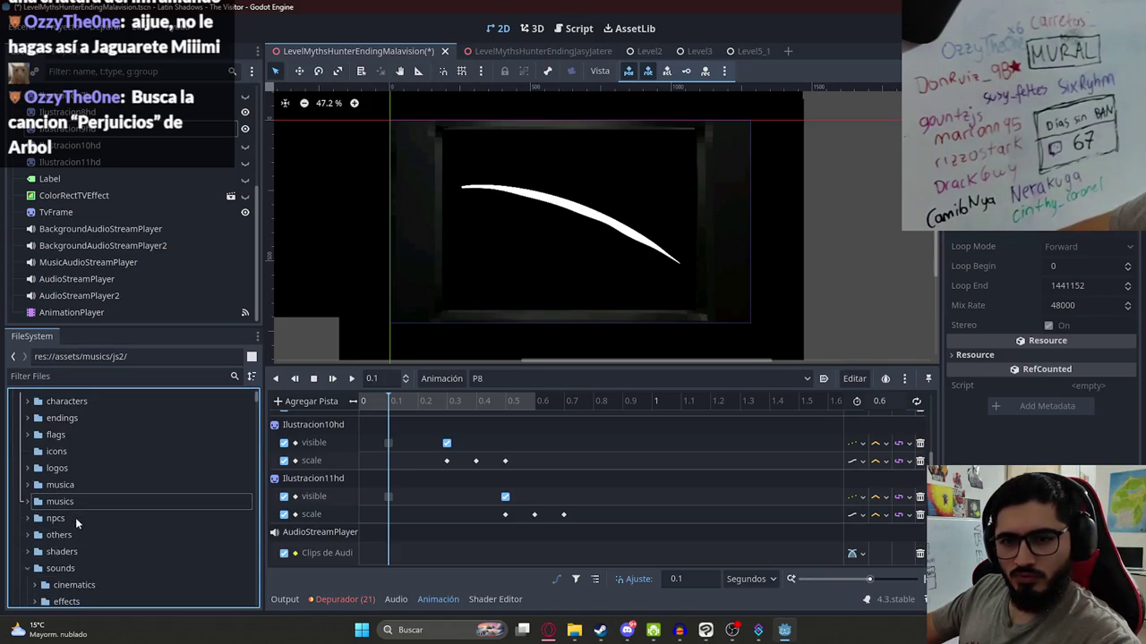
scroll(56, 573, "down", 4)
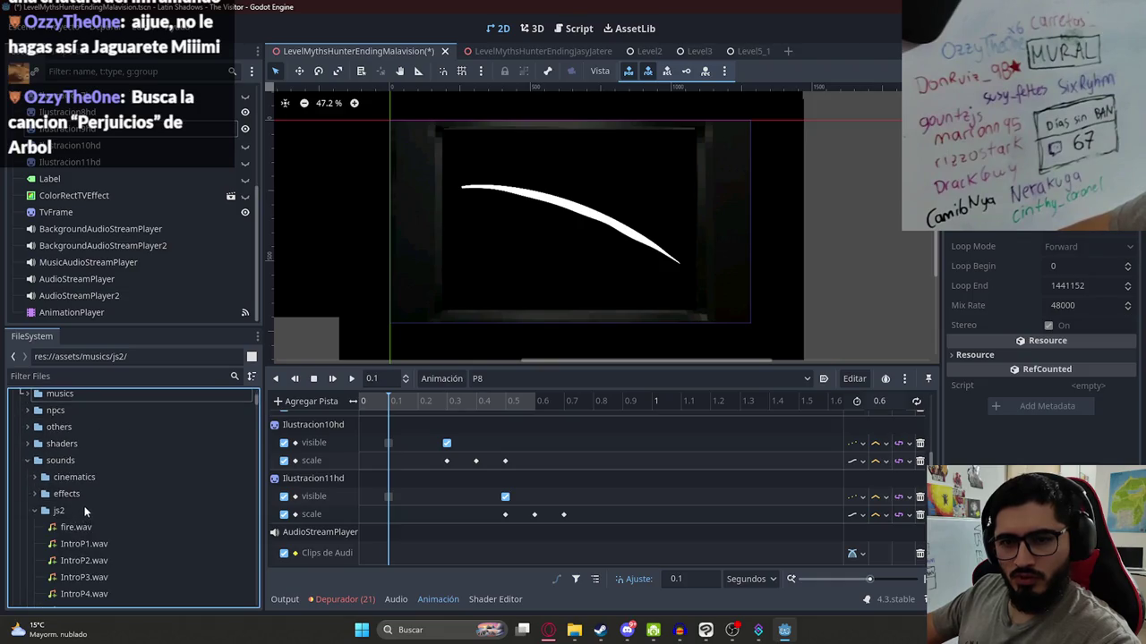
scroll(108, 499, "down", 8)
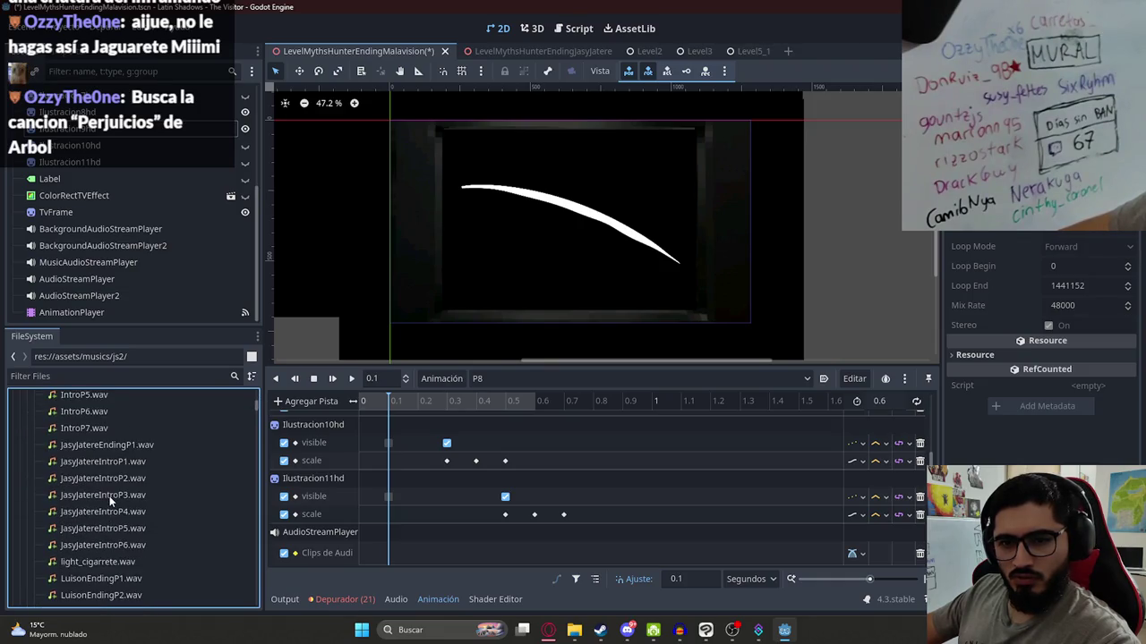
scroll(101, 481, "down", 3)
scroll(120, 497, "down", 8)
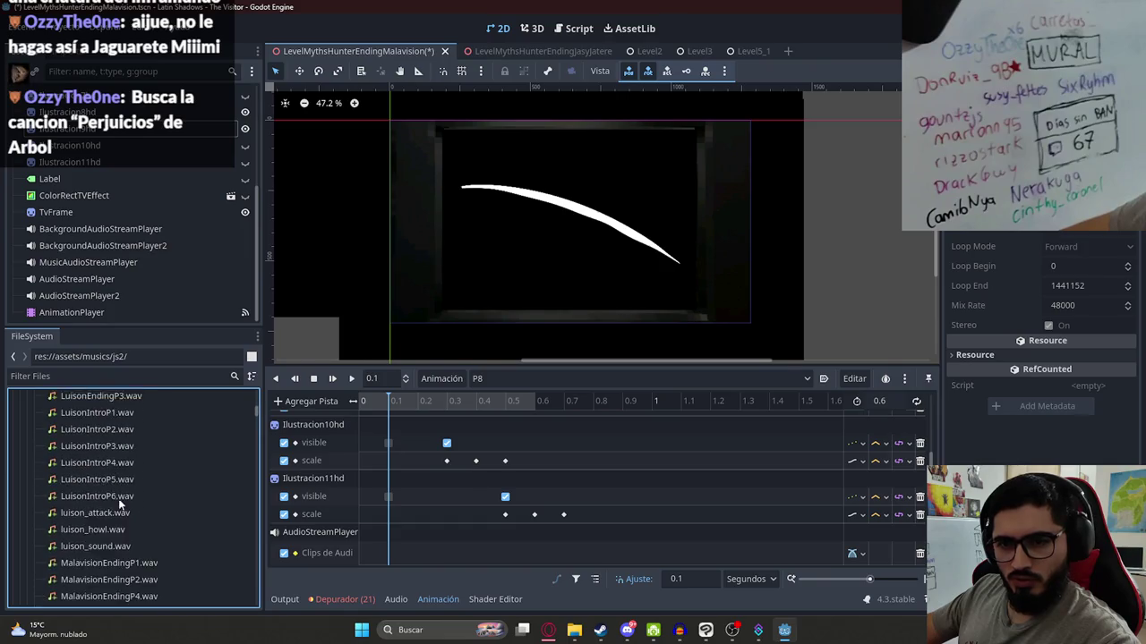
scroll(123, 501, "down", 10)
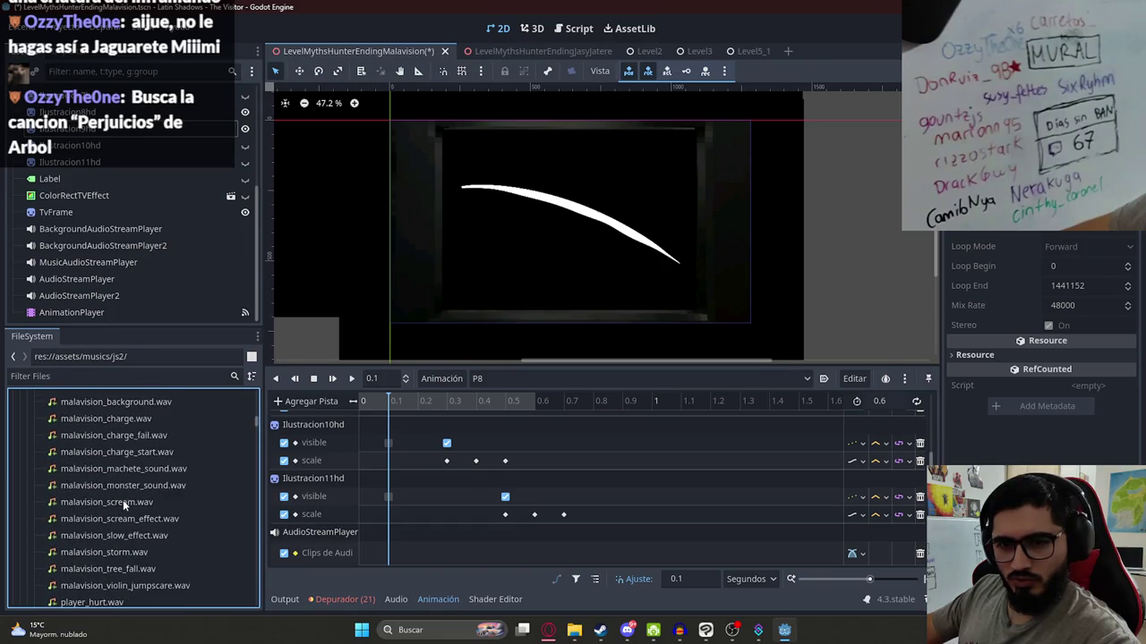
scroll(127, 430, "up", 2)
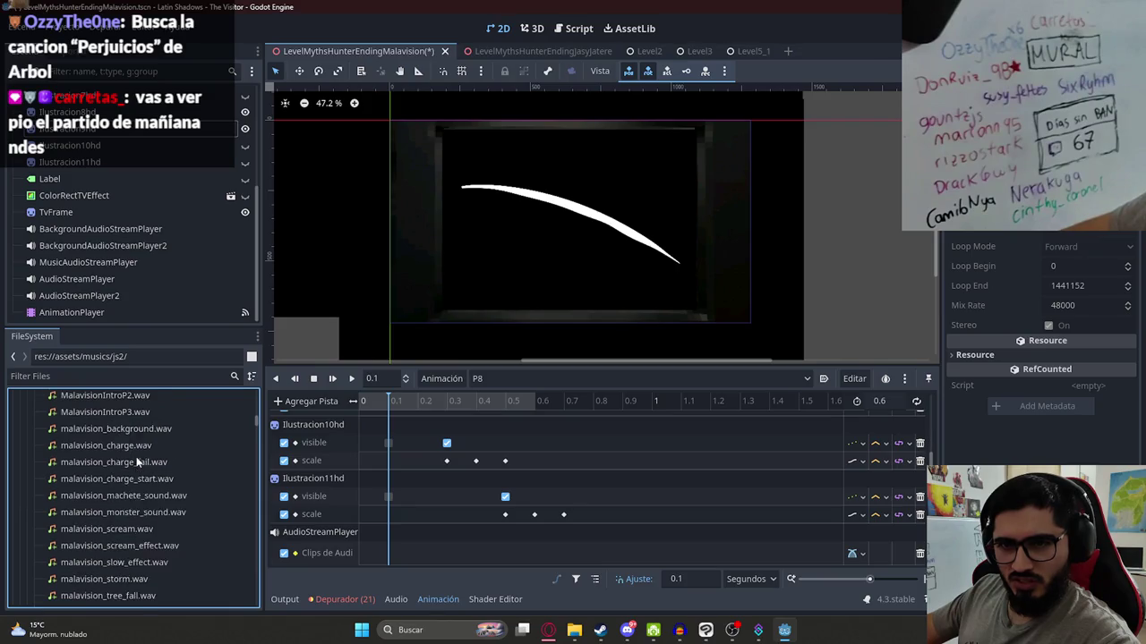
scroll(122, 499, "down", 5)
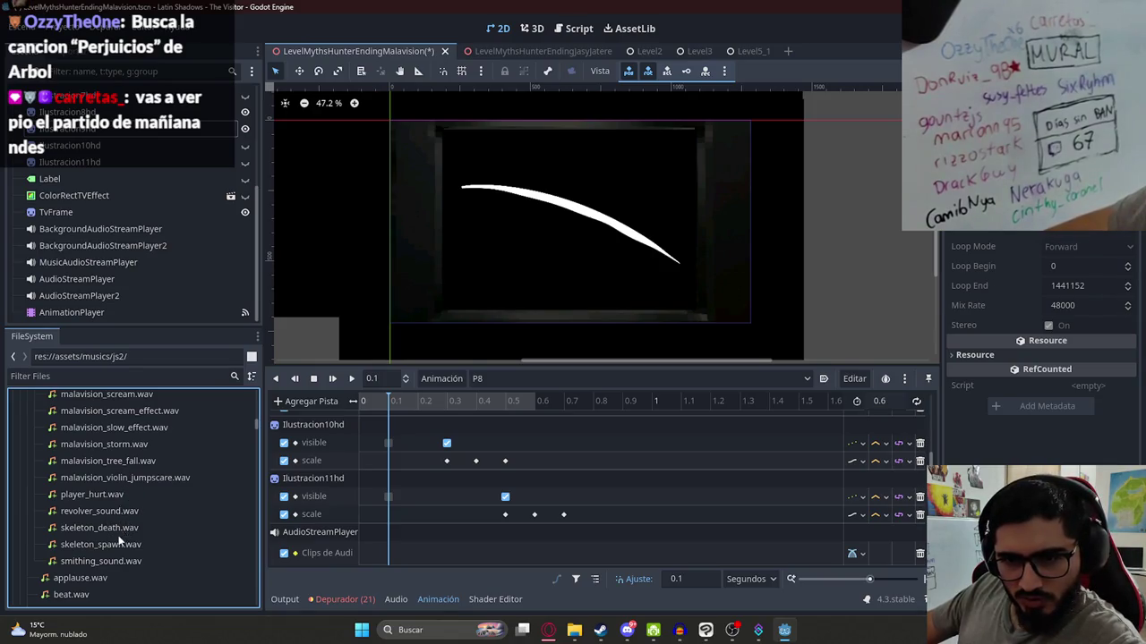
scroll(119, 540, "down", 1)
scroll(100, 539, "down", 3)
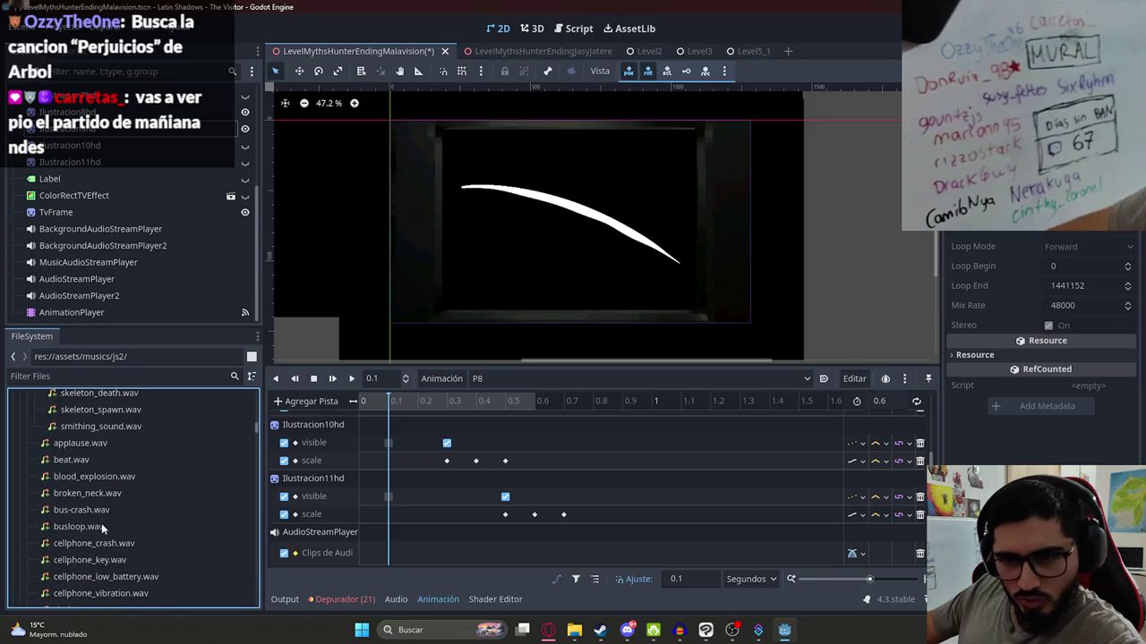
scroll(92, 507, "down", 5)
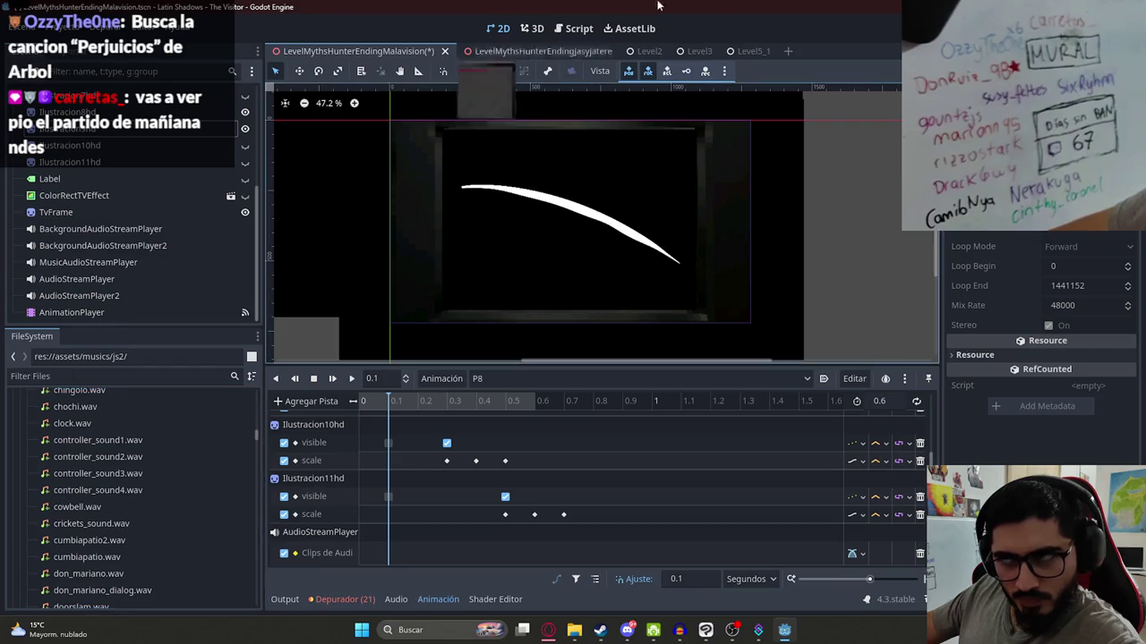
left_click(127, 377)
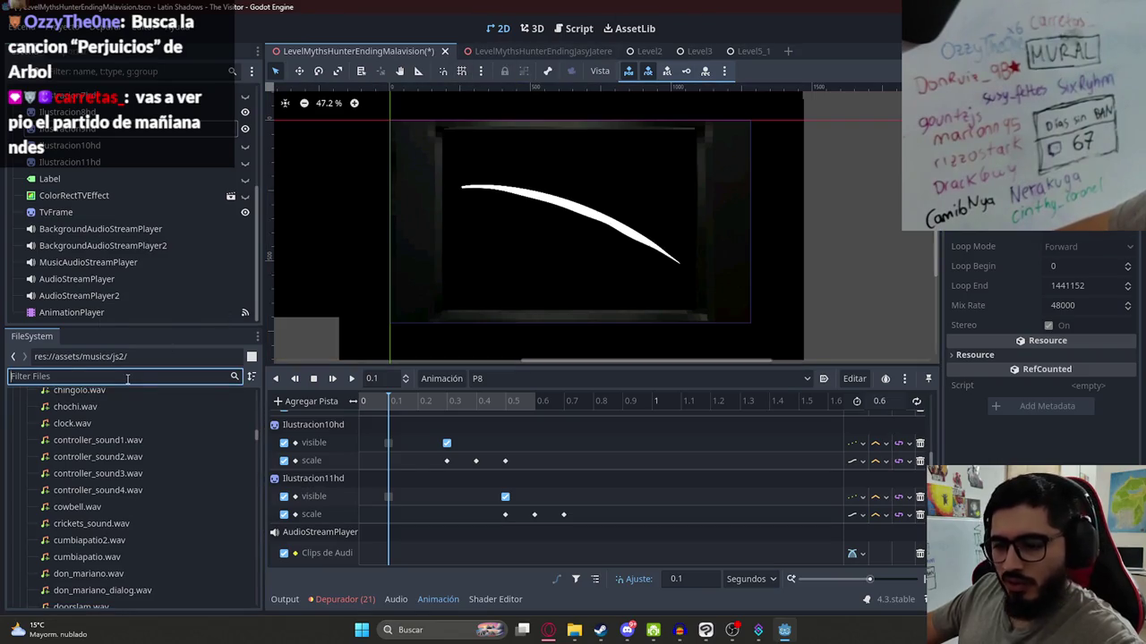
- Filter the FileSystem by 'js2' and open Js2MachetePlayer.tscn
type("js2")
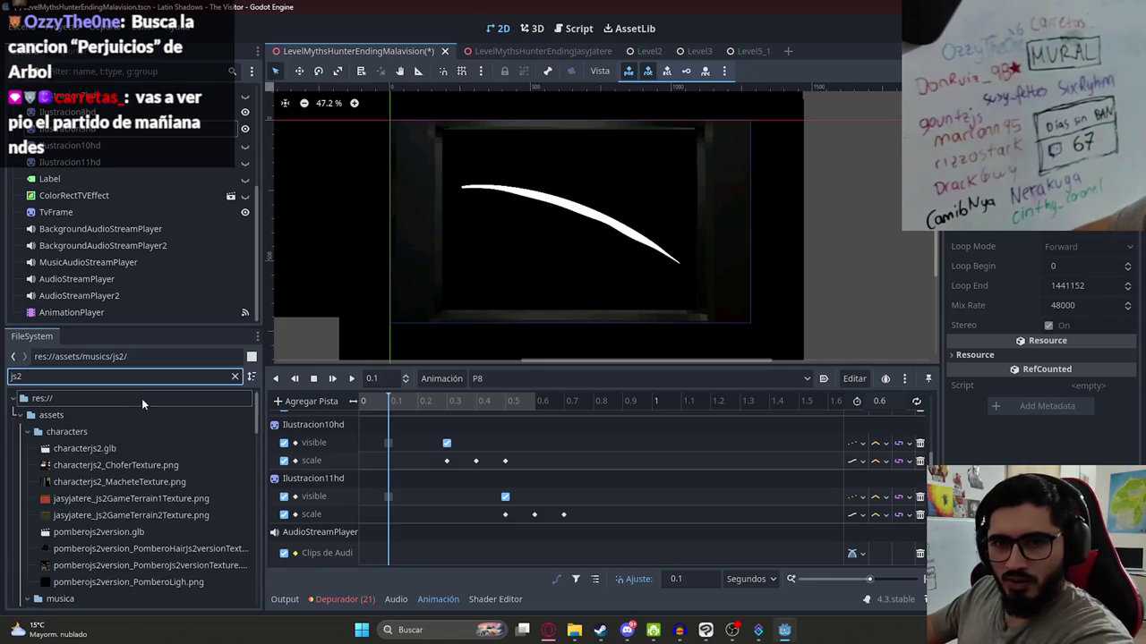
scroll(179, 456, "down", 3)
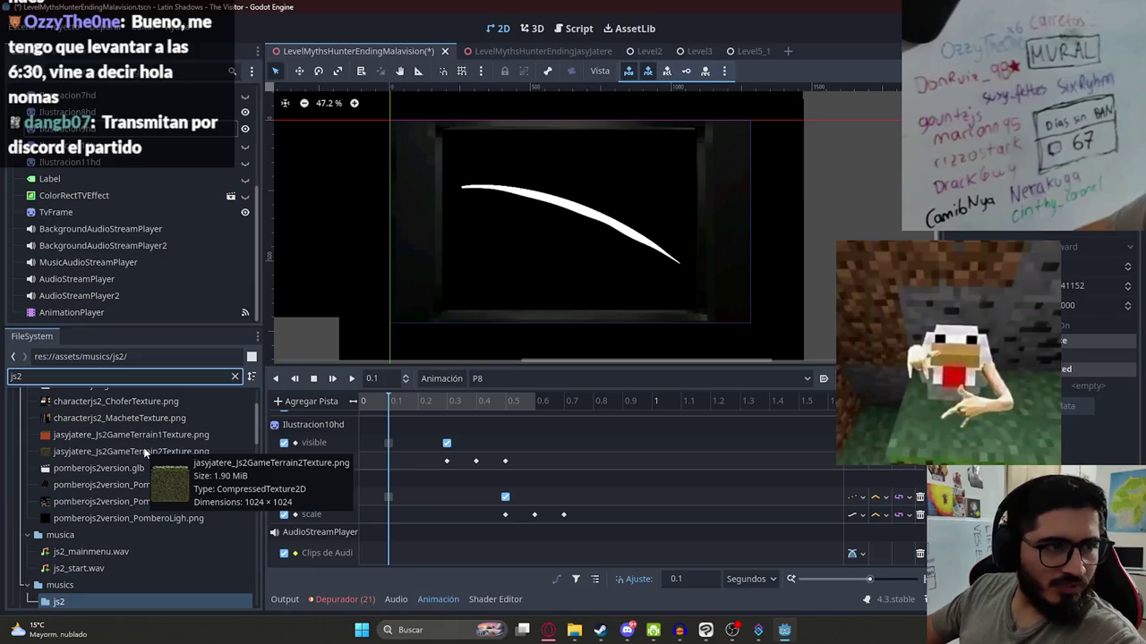
mouse_move(62, 404)
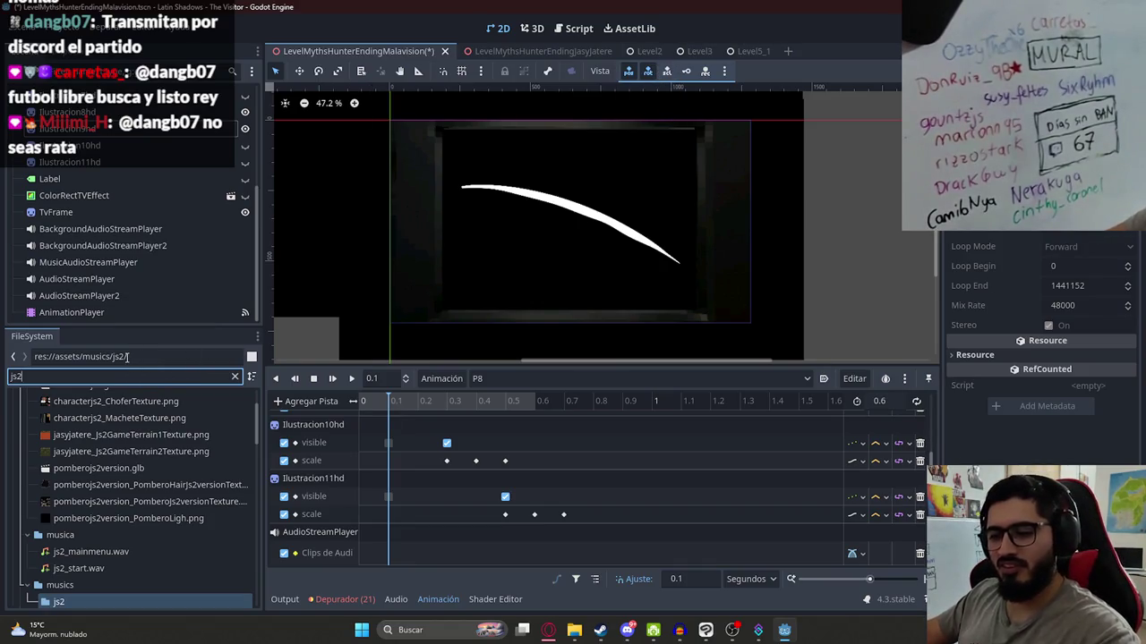
type("par")
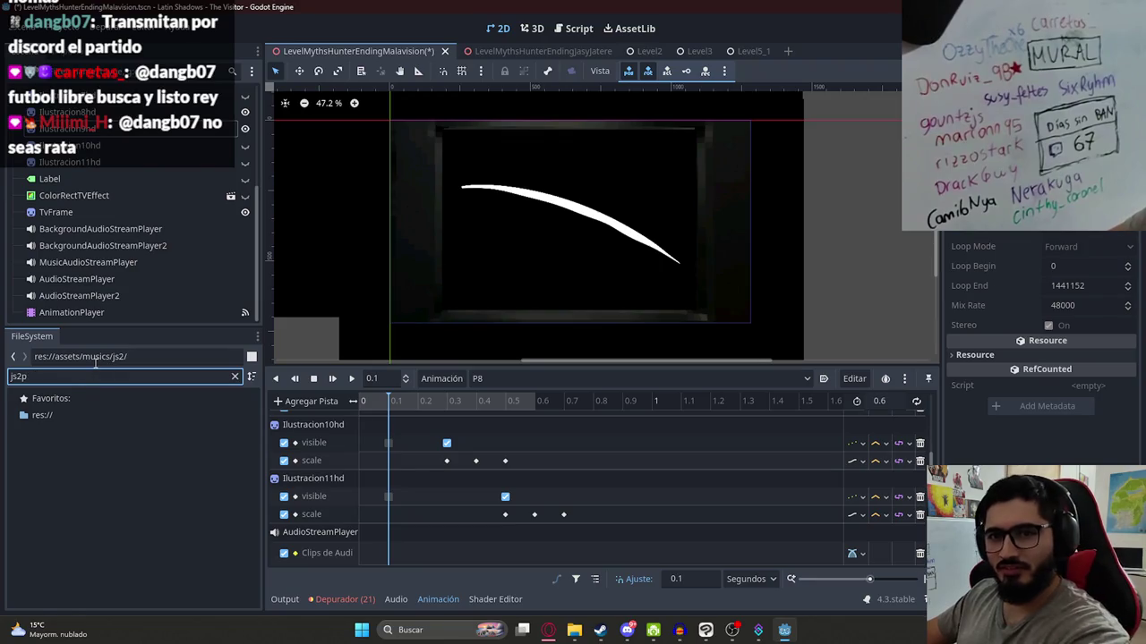
key("BackSpace")
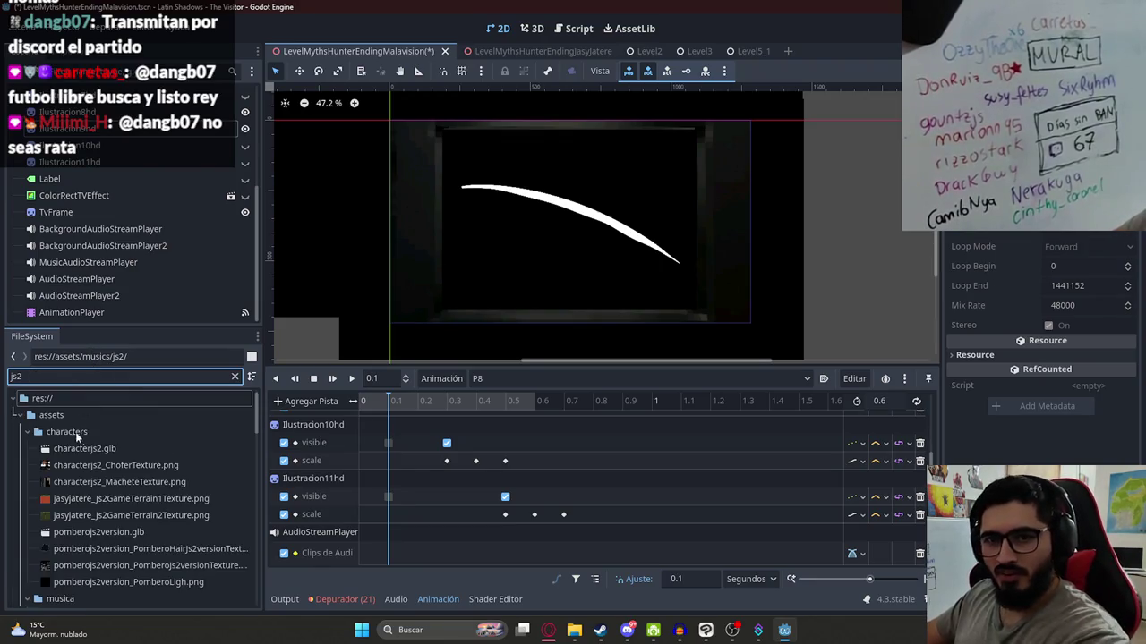
scroll(183, 488, "down", 10)
scroll(139, 479, "down", 5)
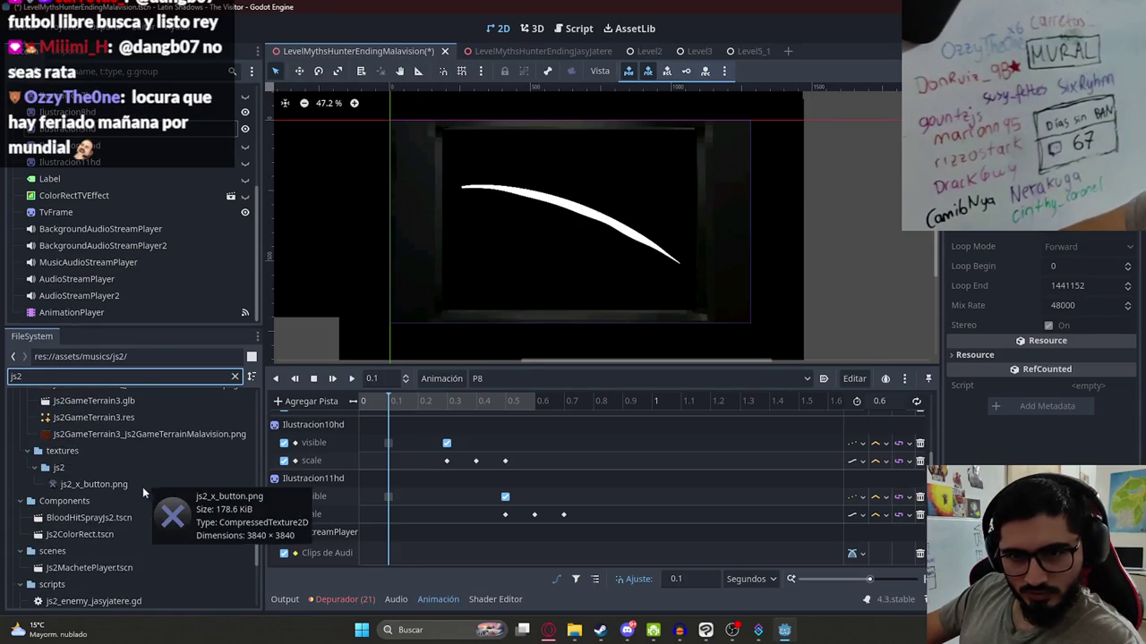
scroll(101, 523, "down", 3)
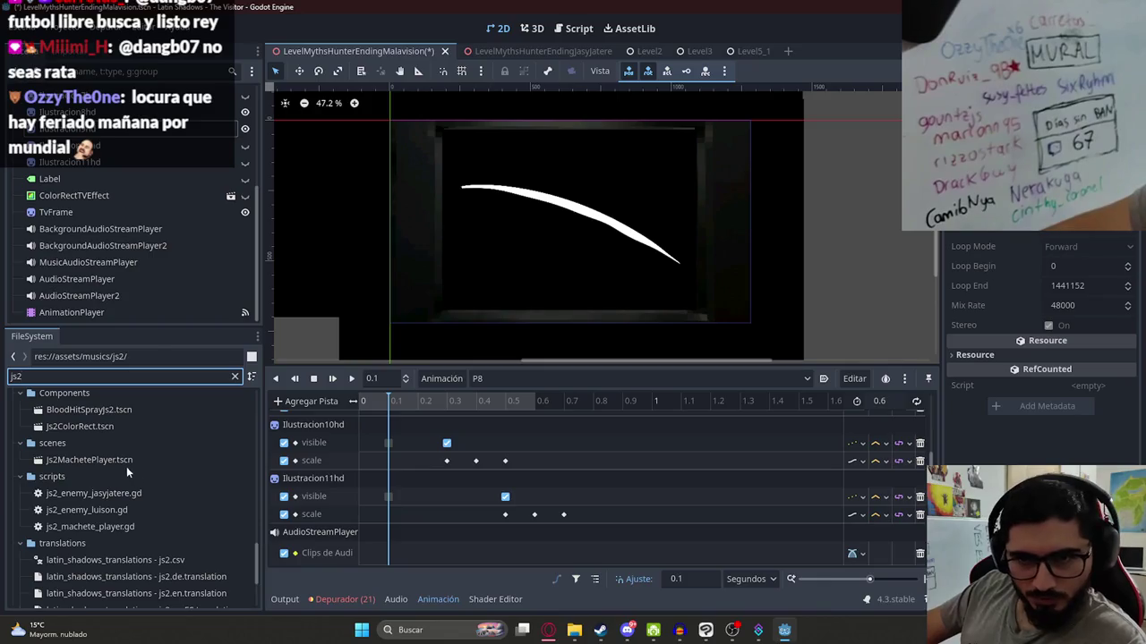
double_click(126, 460)
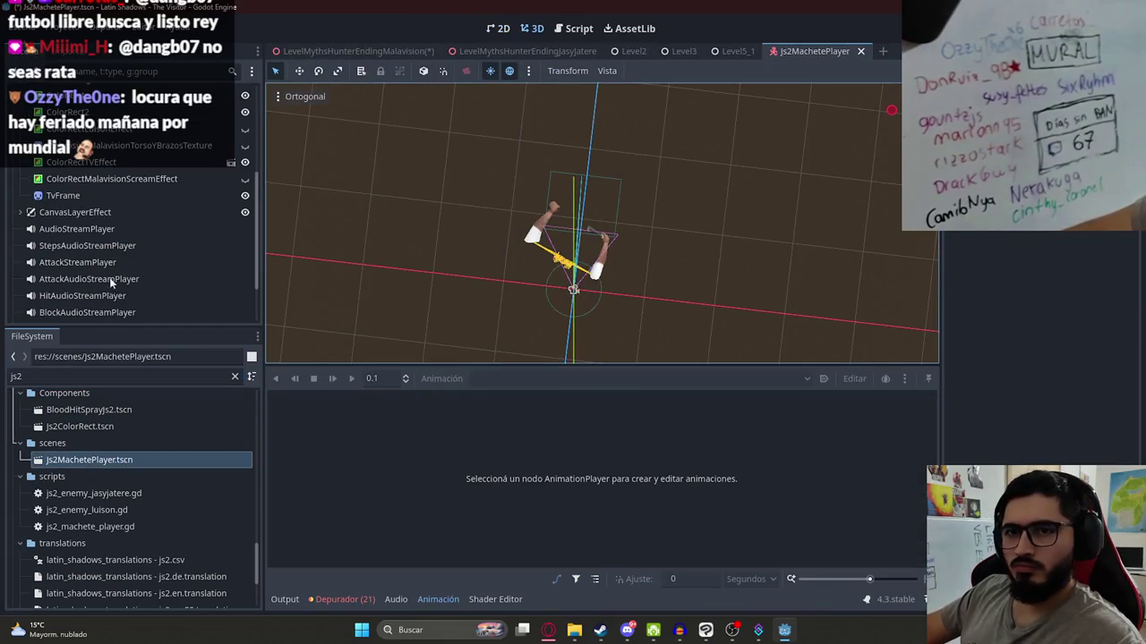
- Inspect the machete player's four audio stream nodes, then return to LevelMythsHunterEndingMalavision
left_click(98, 230)
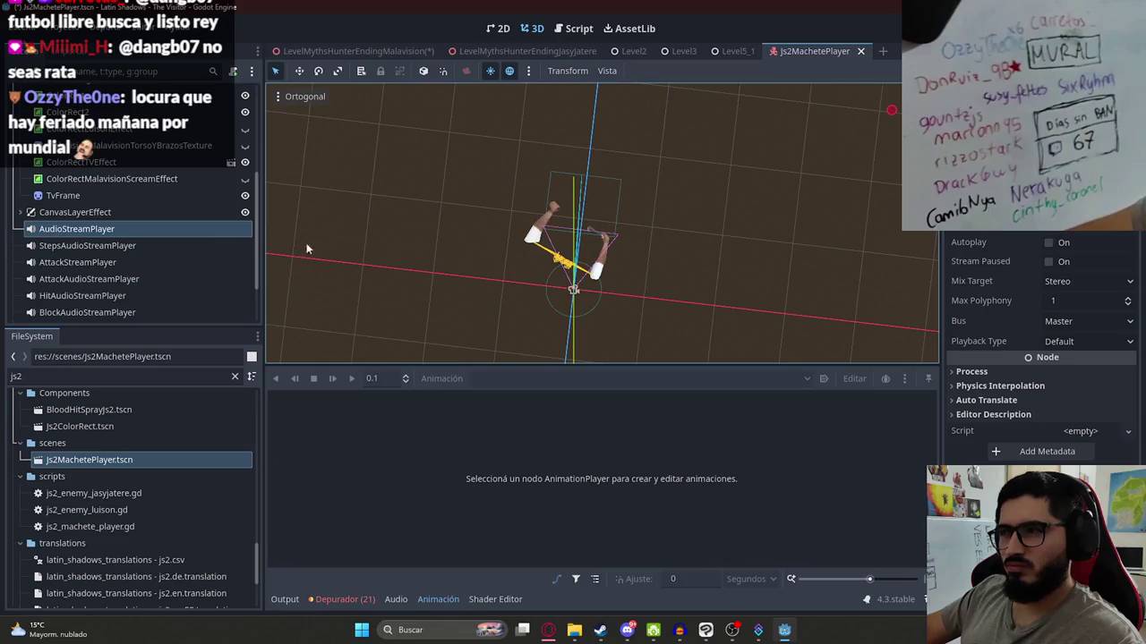
left_click(174, 243)
left_click(140, 260)
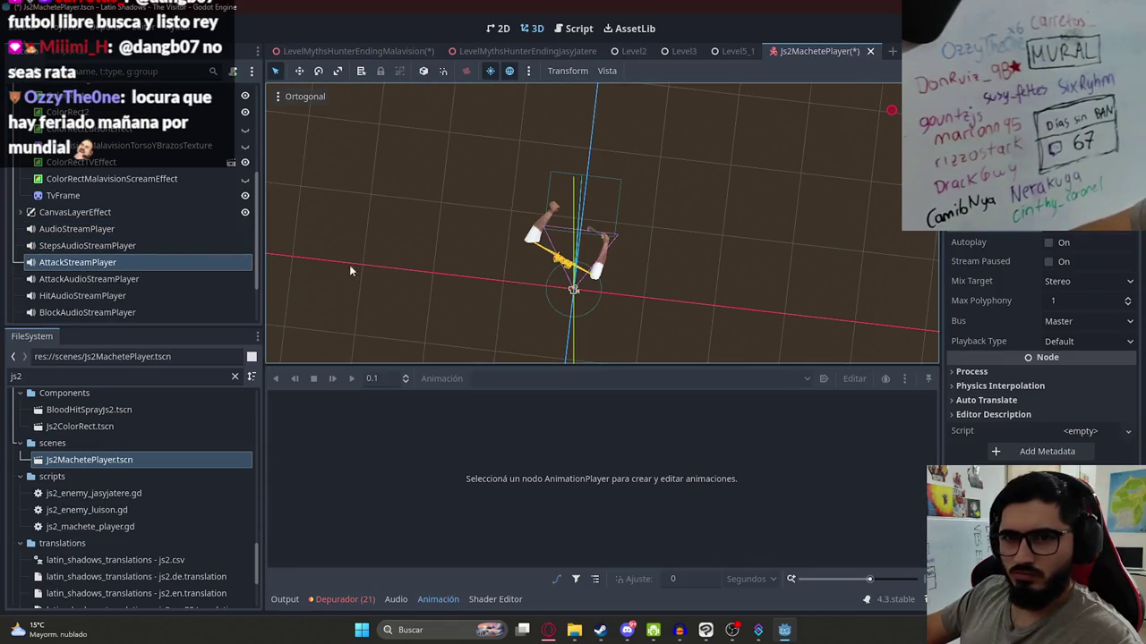
left_click(185, 277)
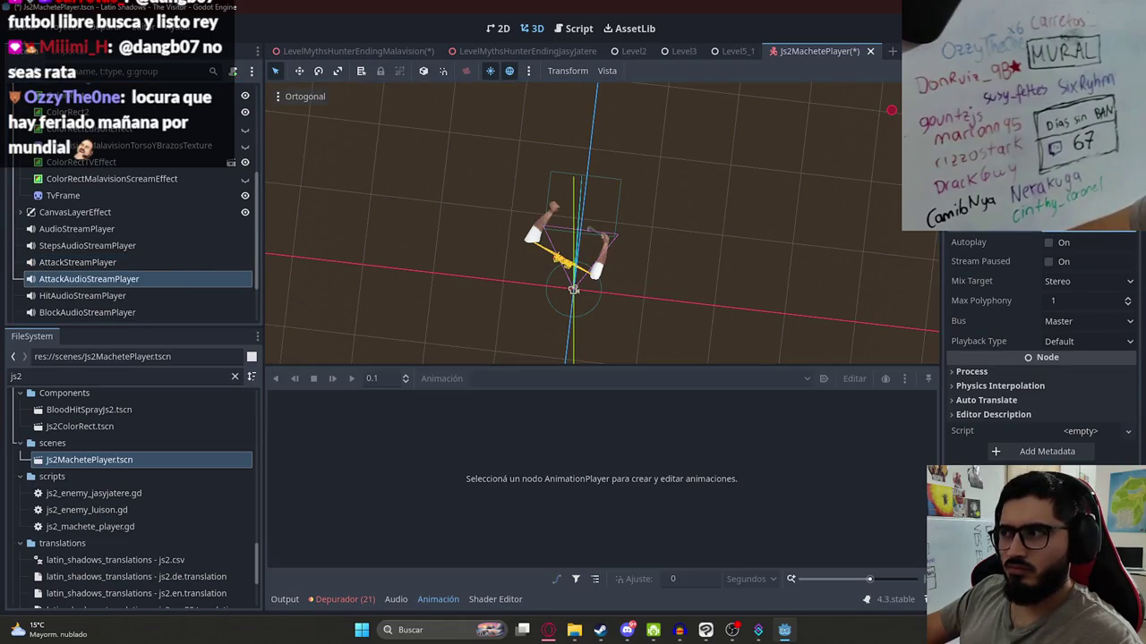
left_click(735, 51)
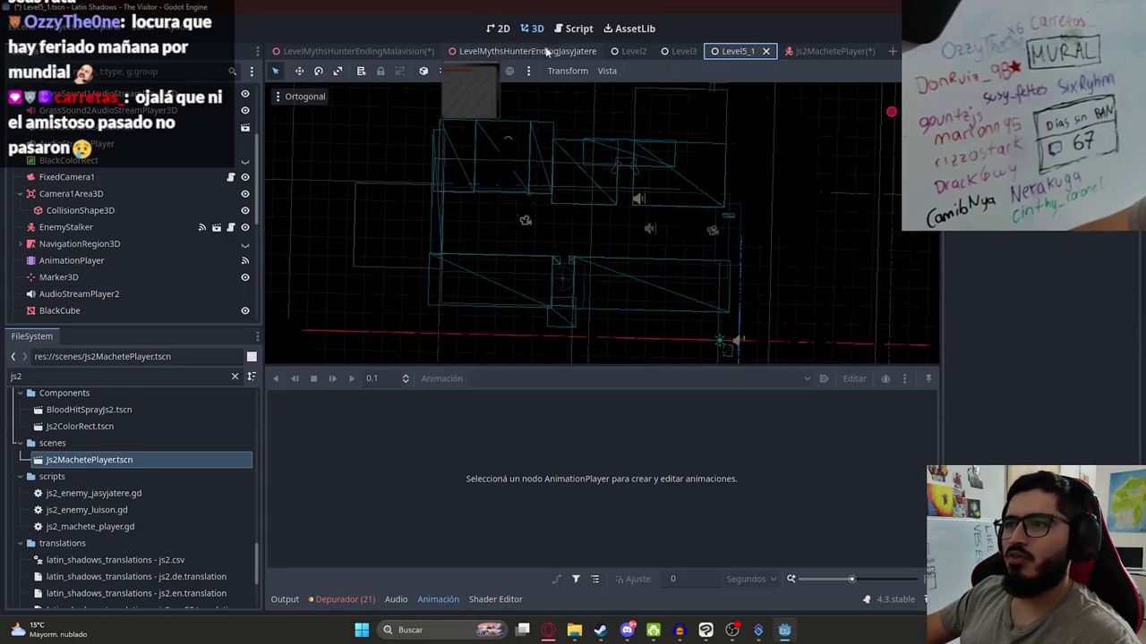
left_click(376, 51)
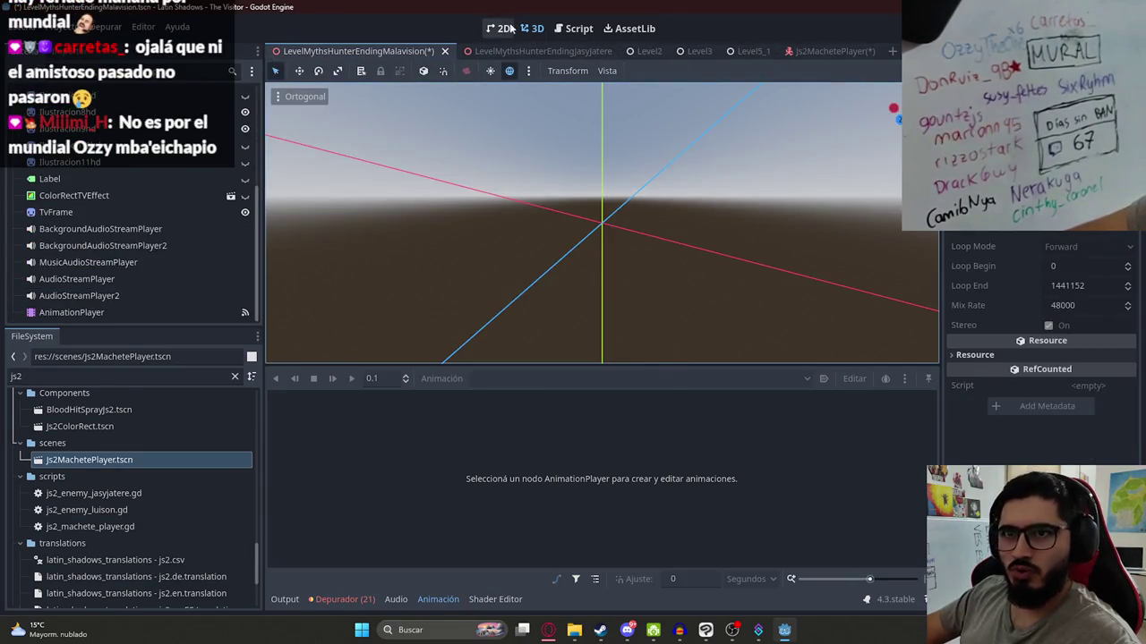
- Switch to 2D view and load AnimationPlayer with P8 as the edited animation
left_click(506, 28)
left_click(130, 309)
left_click(505, 382)
left_click(505, 383)
- Drop sword_slash.wav on the audio track at 0.1 s and trim it short
left_click(80, 376)
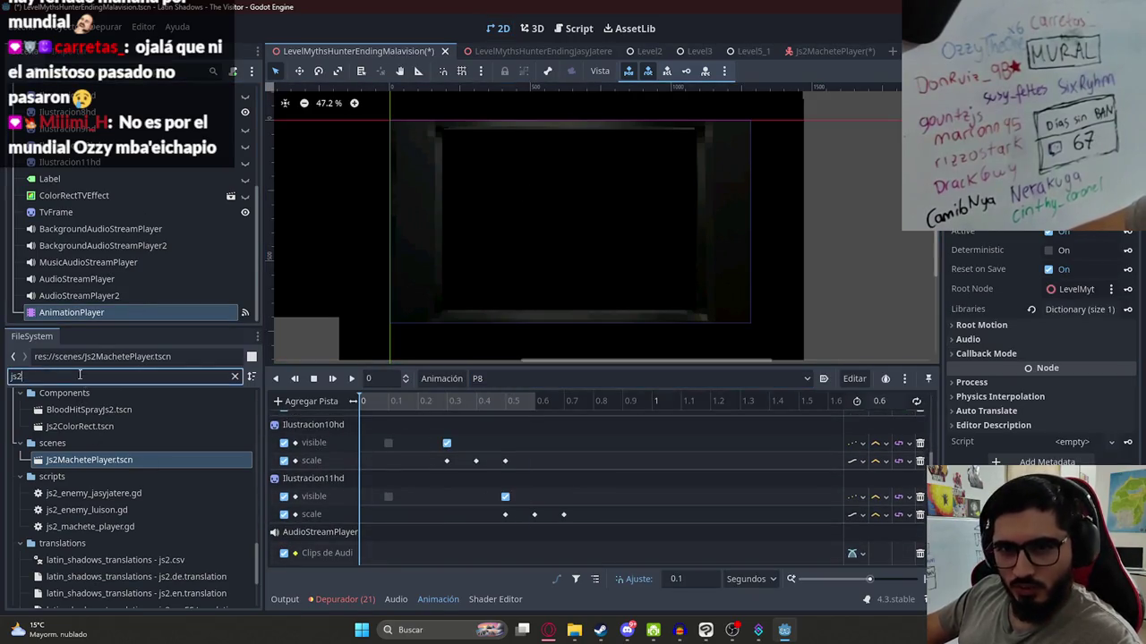
key("BackSpace")
key("BackSpace")
key("BackSpace")
type("sword")
left_click_drag(101, 466, 369, 553)
left_click(392, 478)
left_click_drag(537, 556, 566, 558)
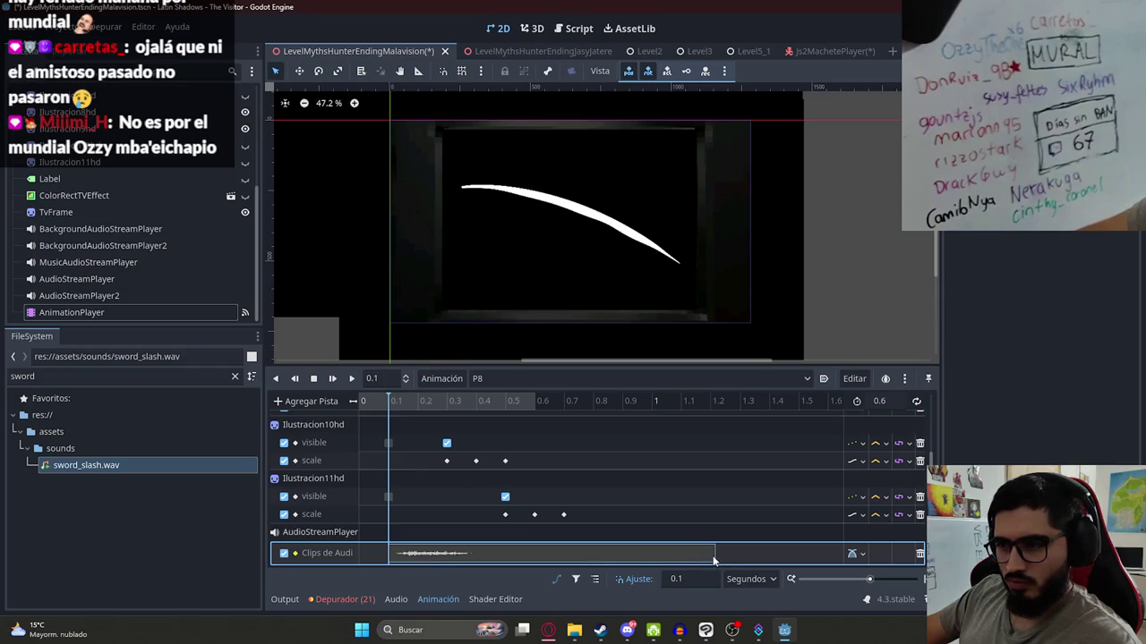
mouse_move(715, 555)
left_mouse_down()
mouse_move(420, 553)
mouse_move(428, 546)
left_mouse_up()
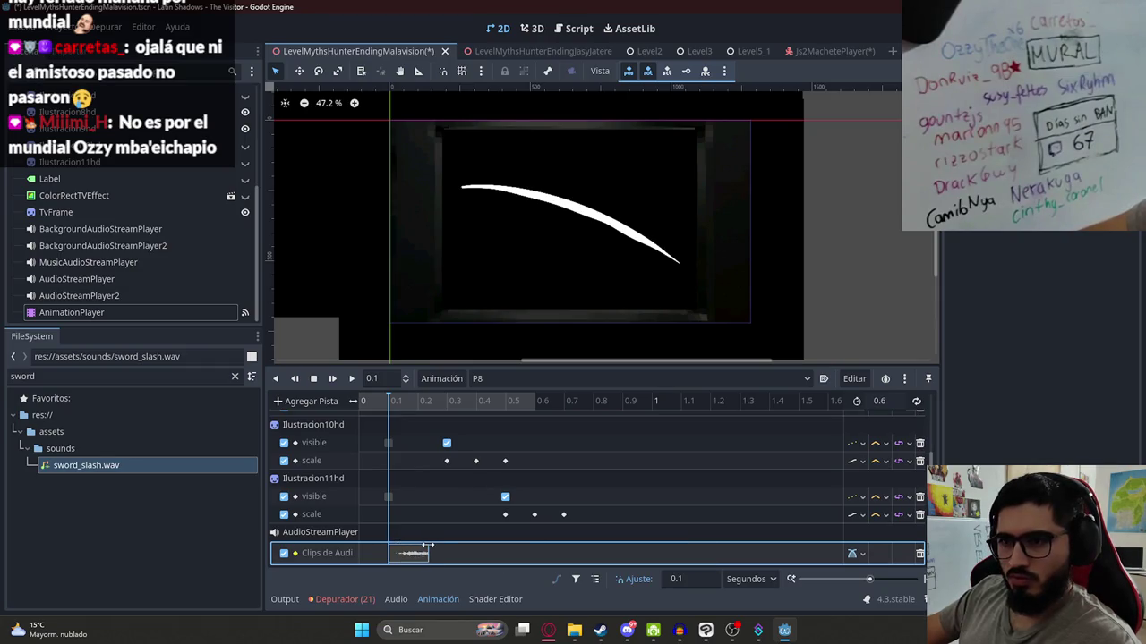
left_click_drag(391, 407, 440, 412)
- Duplicate the slash sound clip at 0.3 s and replay P8
scroll(426, 410, "up", 3)
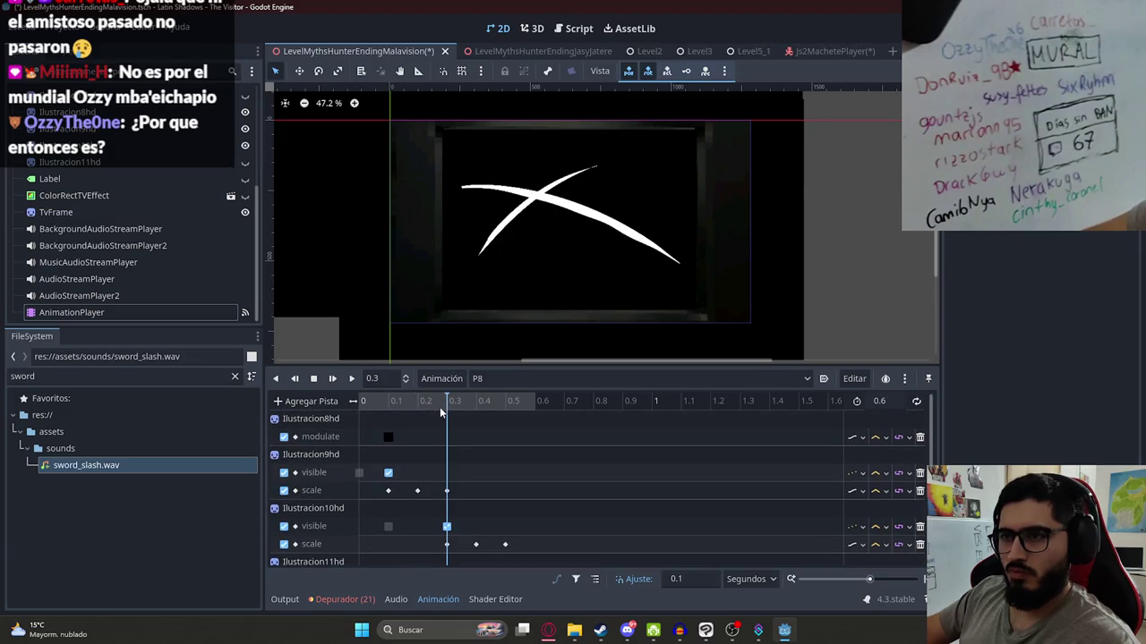
scroll(443, 483, "down", 3)
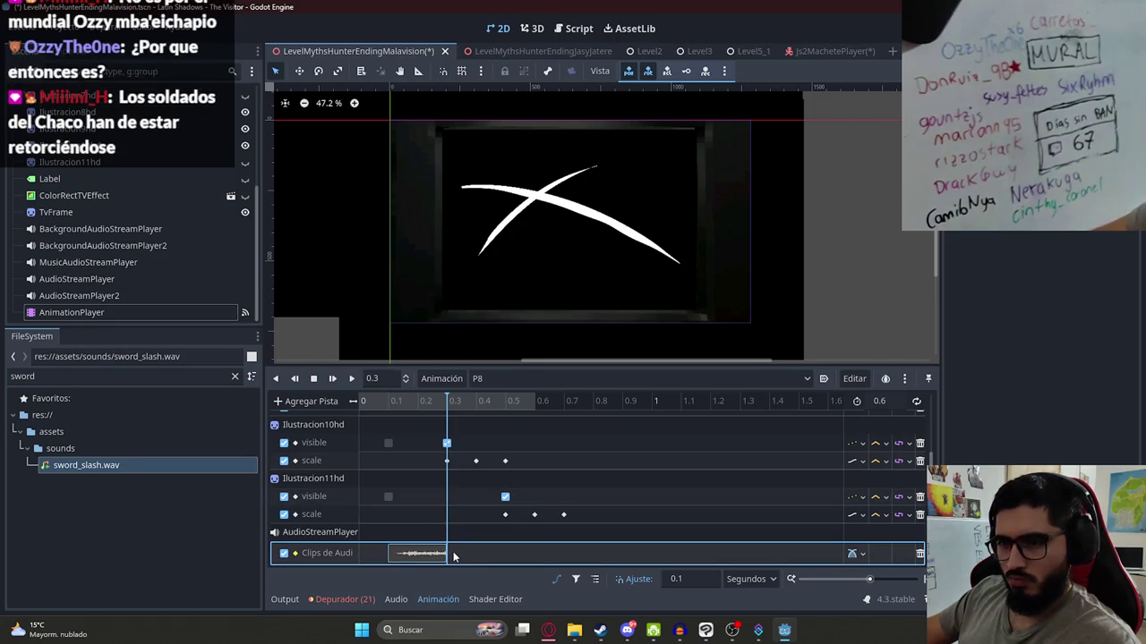
right_click(453, 557)
left_click(488, 530)
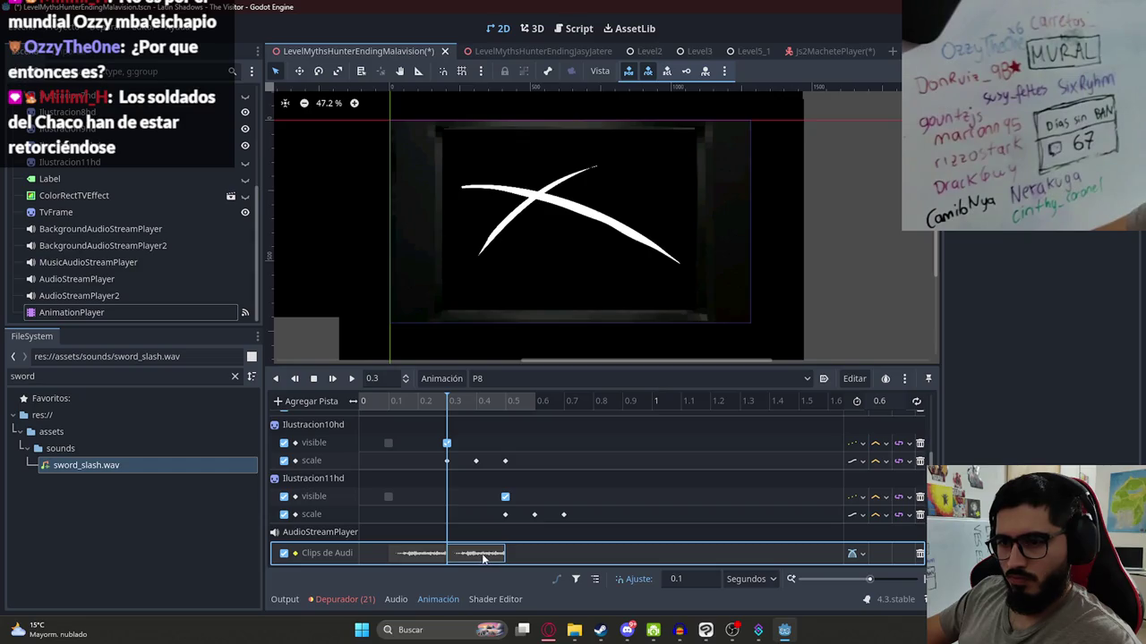
left_click(332, 378)
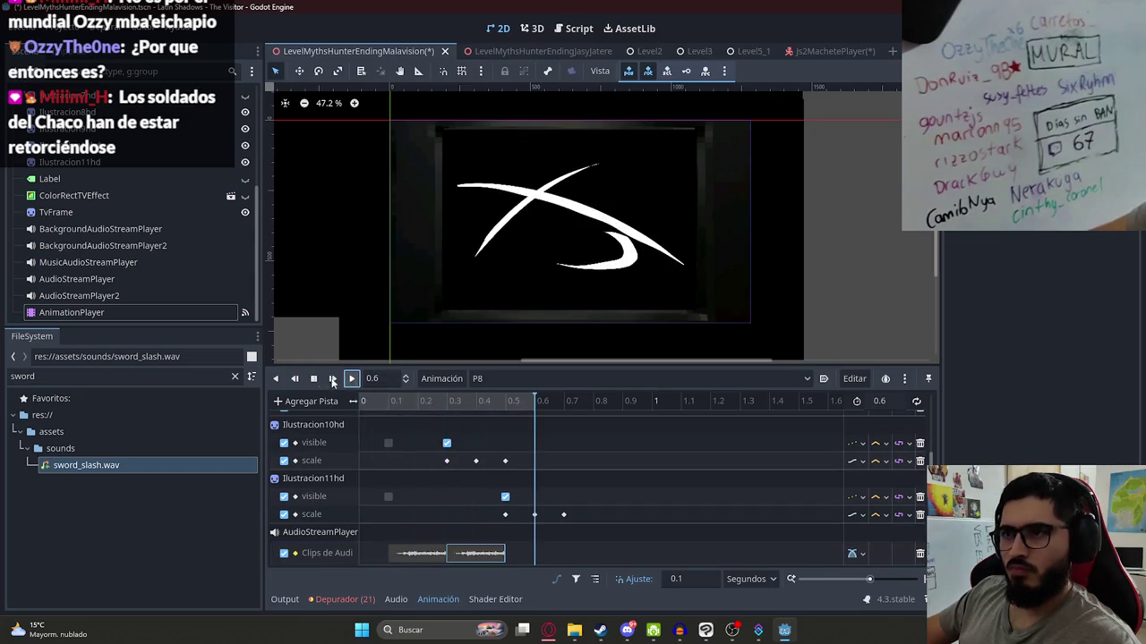
- Duplicate the slash at 0.6 s, set P8 length to 0.7, and save the scene
right_click(536, 553)
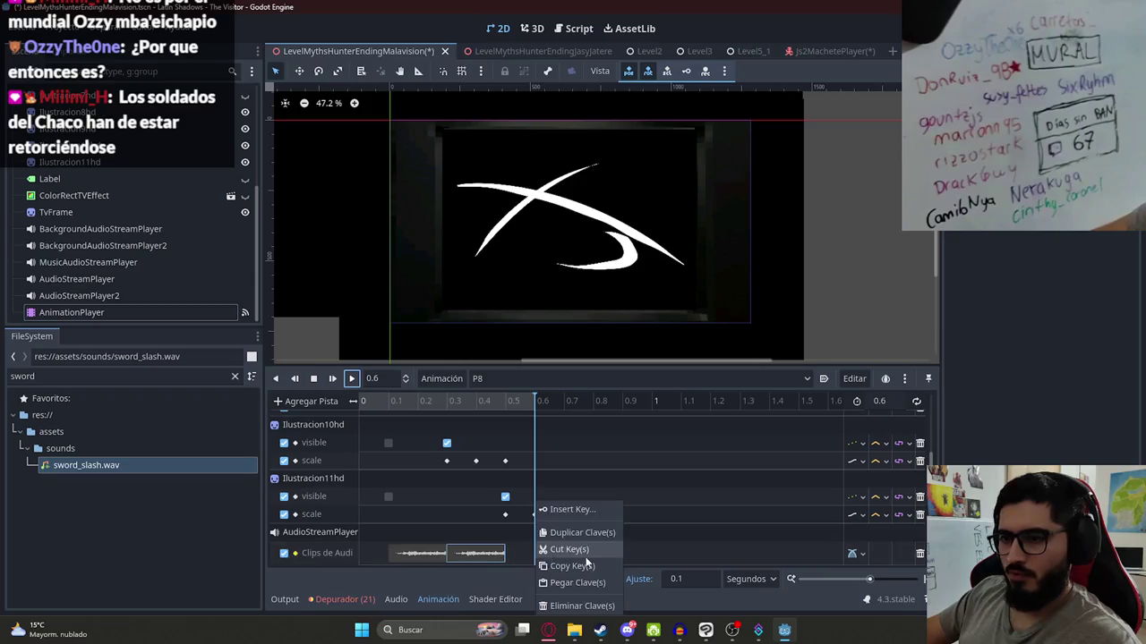
left_click(593, 534)
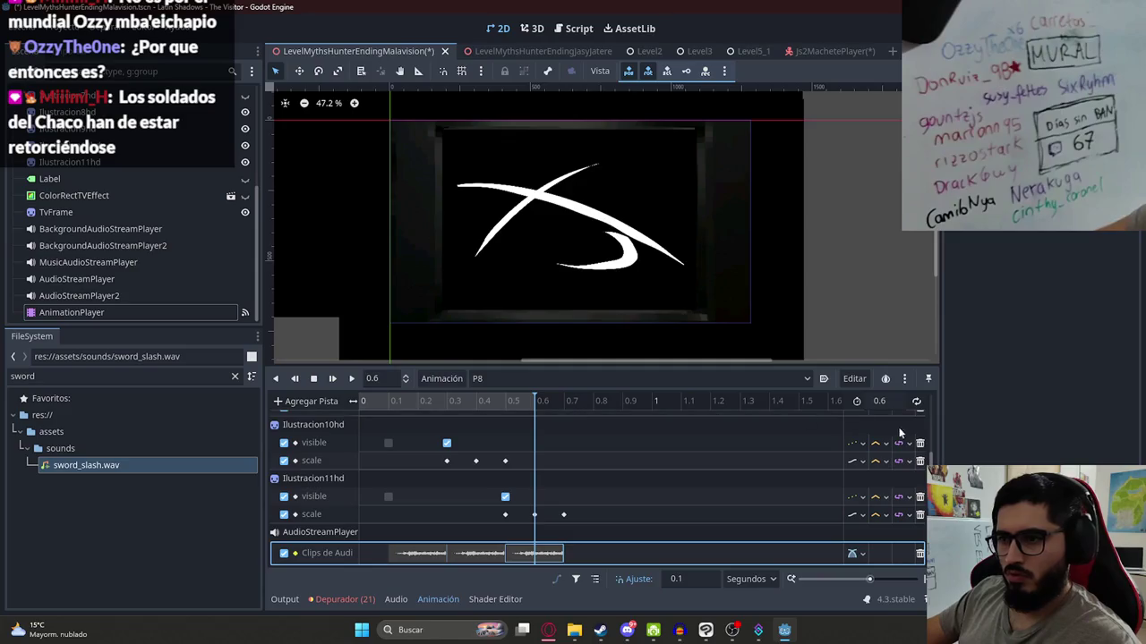
left_click(879, 401)
type("0.7")
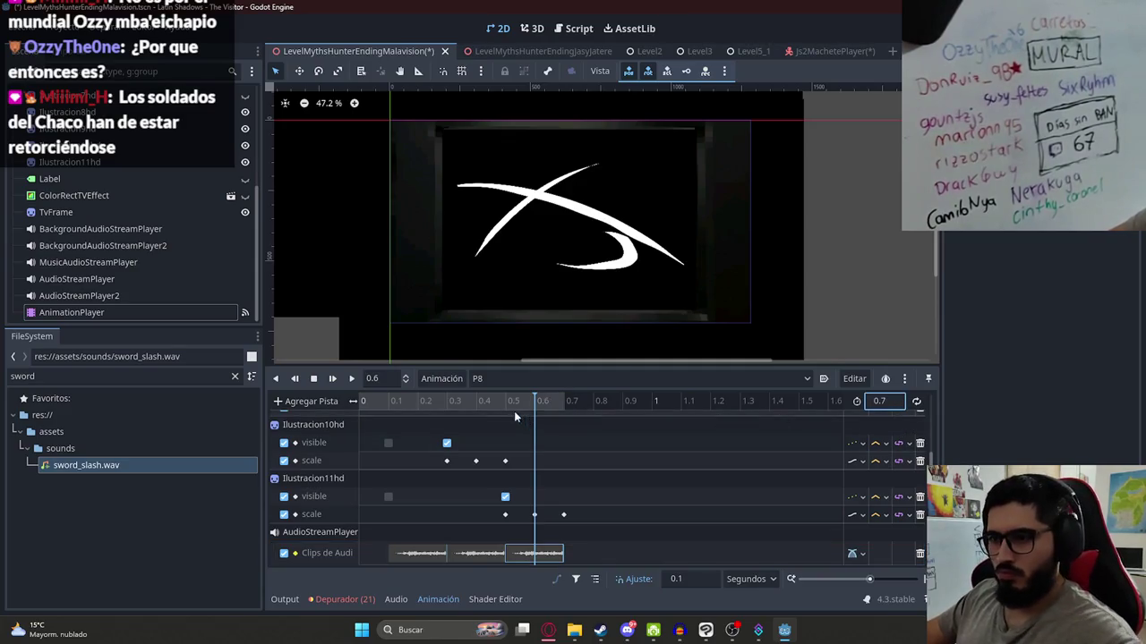
left_click(353, 379)
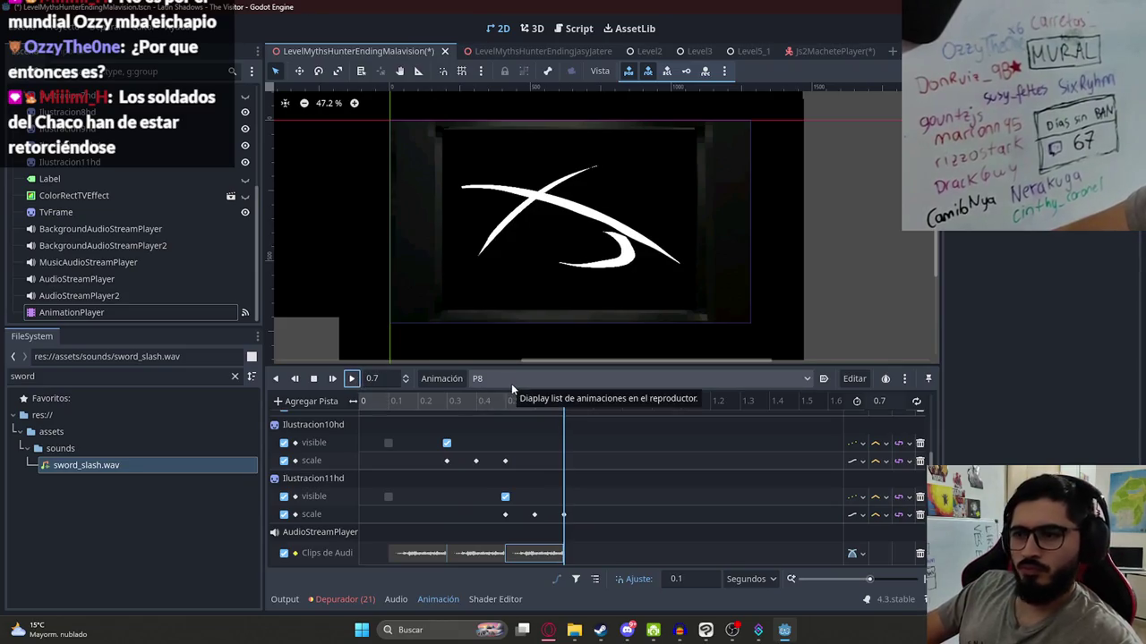
key("ctrl+s")
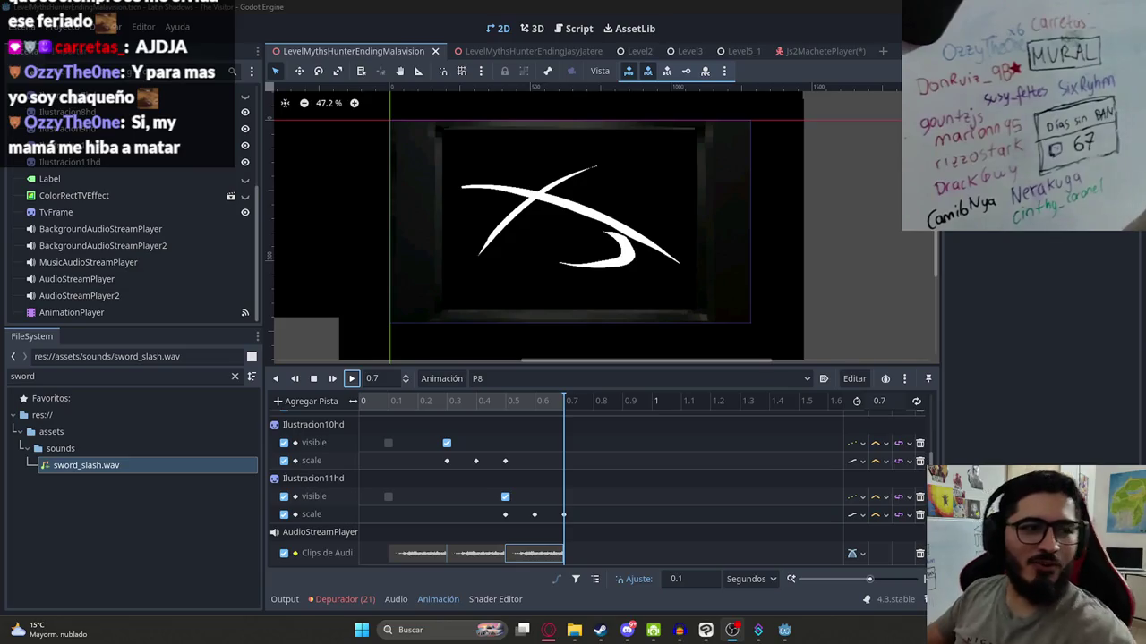
- Preview P8 at 0.5 s, rewind it to the start, and save the scene
left_click(455, 408)
left_click(513, 413)
left_click(360, 408)
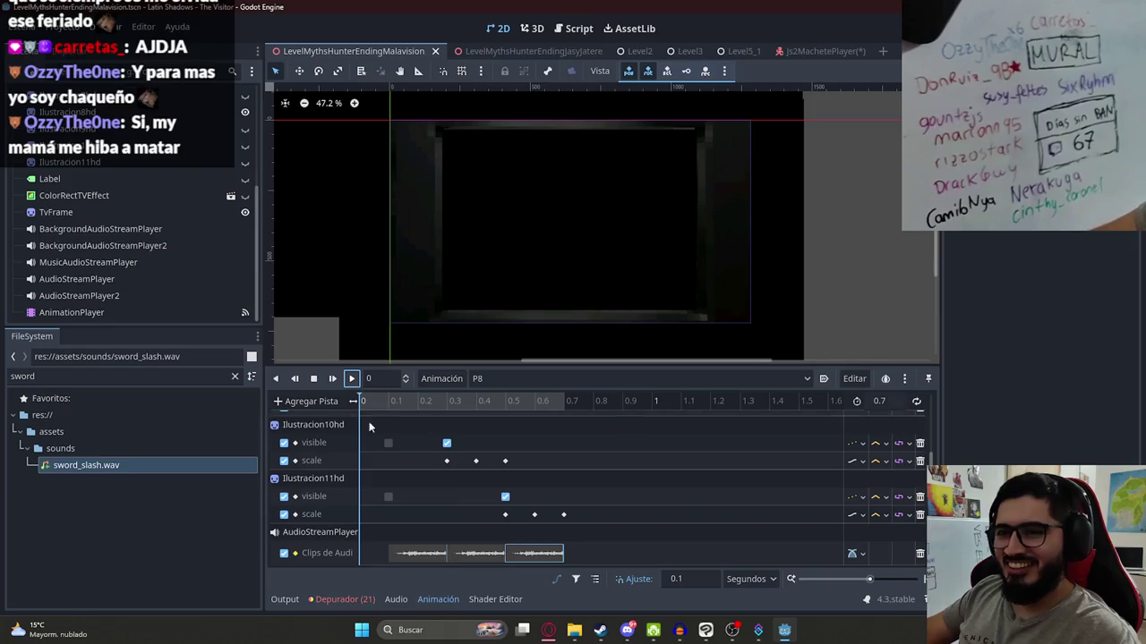
key("ctrl+s")
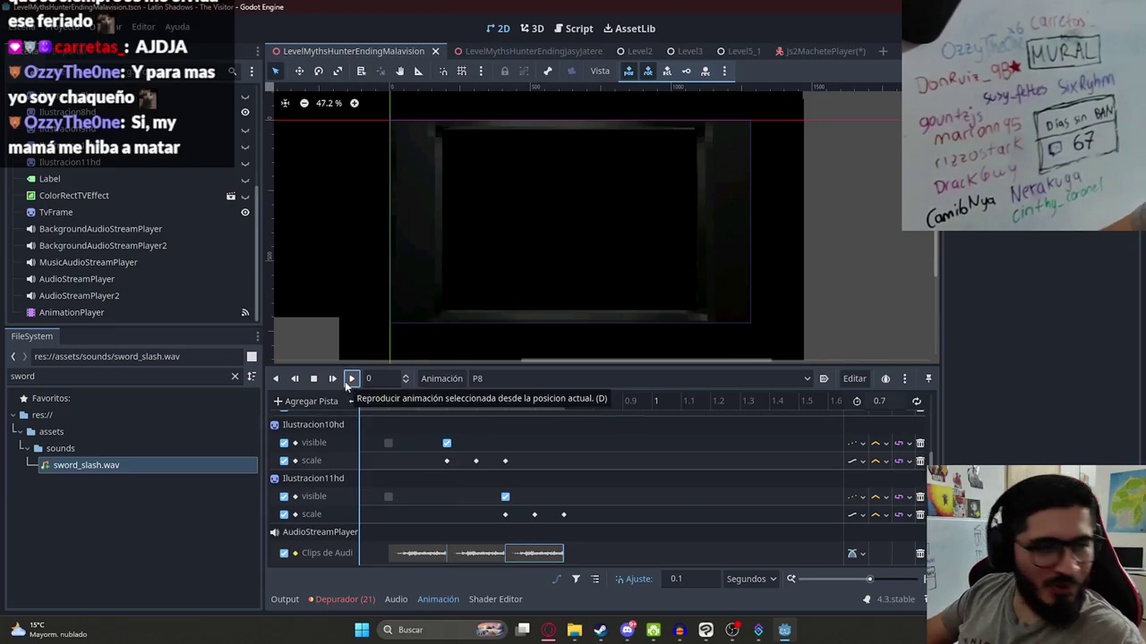
- Set P8's length to 0.8 s and stretch the third sword_slash clip to the new end
left_click(350, 378)
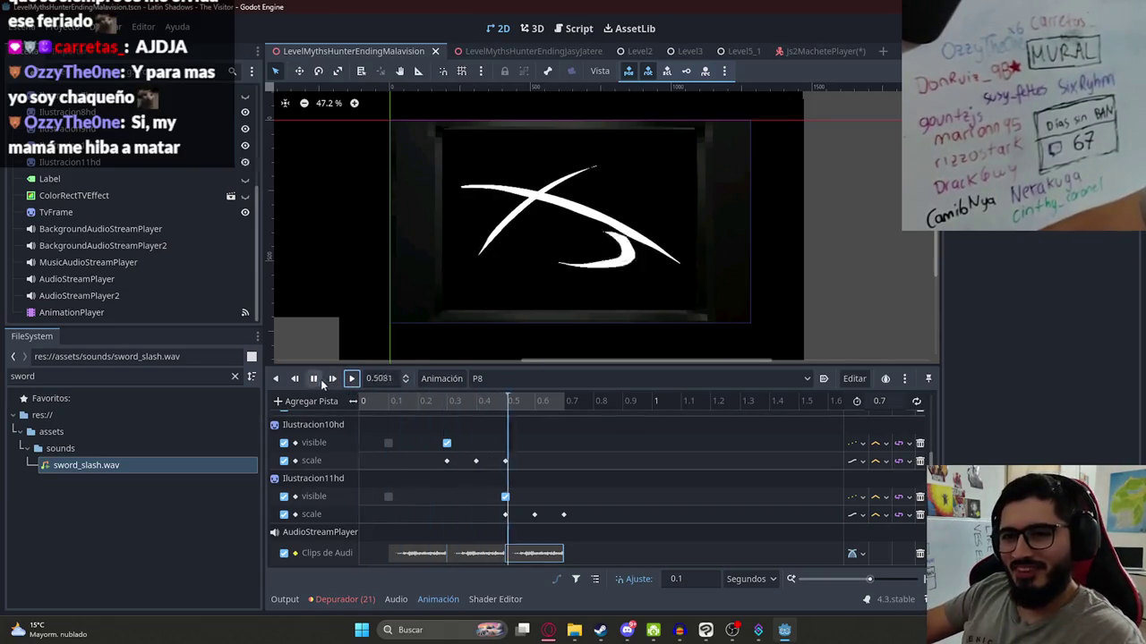
left_click(560, 460)
left_click(528, 553)
left_click(896, 402)
type("0.8")
key("Return")
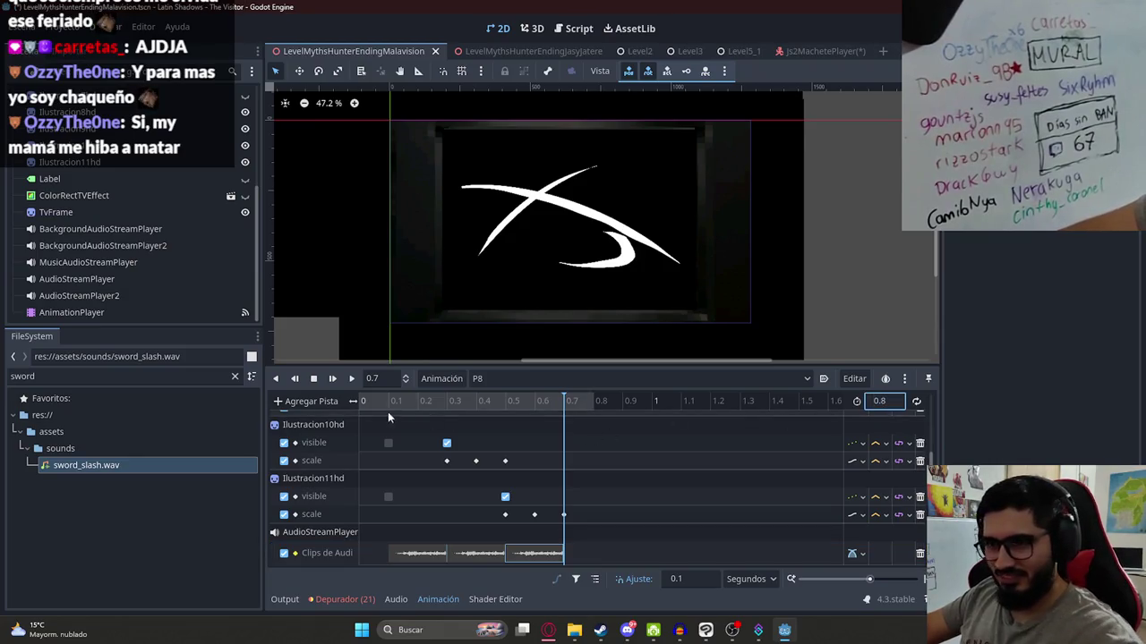
left_click(353, 379)
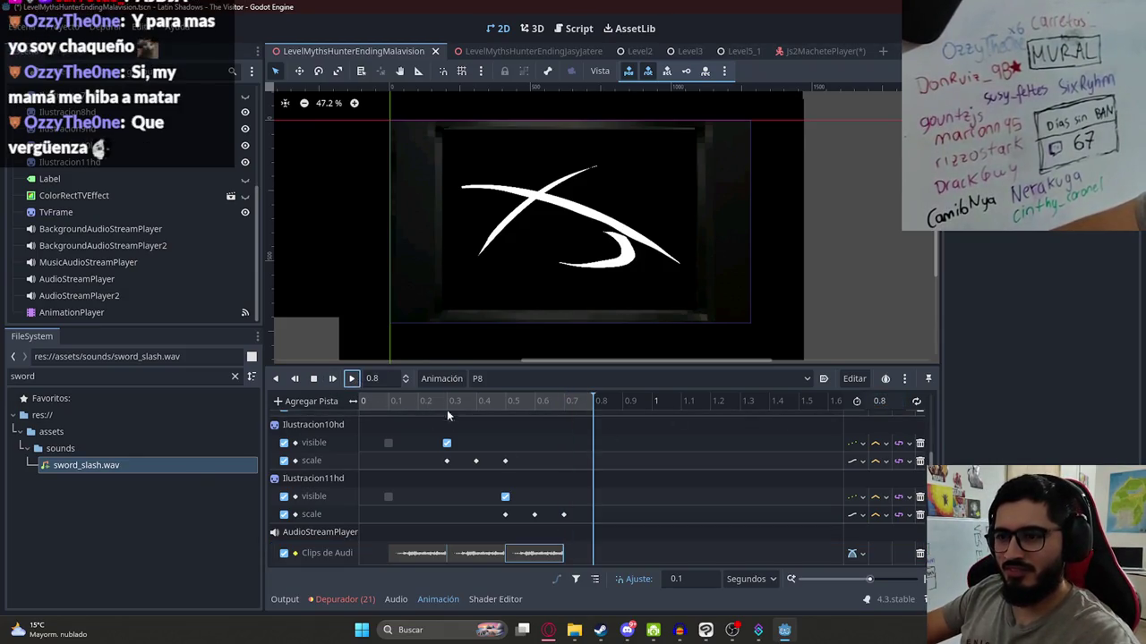
mouse_move(565, 555)
left_mouse_down()
mouse_move(796, 554)
mouse_move(661, 554)
left_mouse_up()
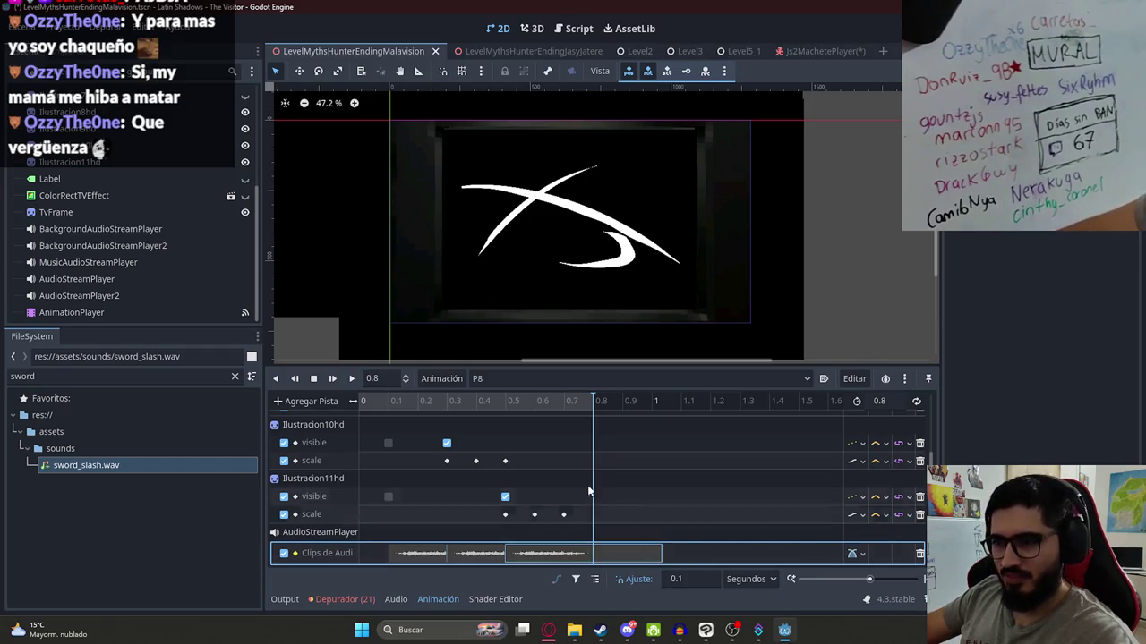
left_click(332, 379)
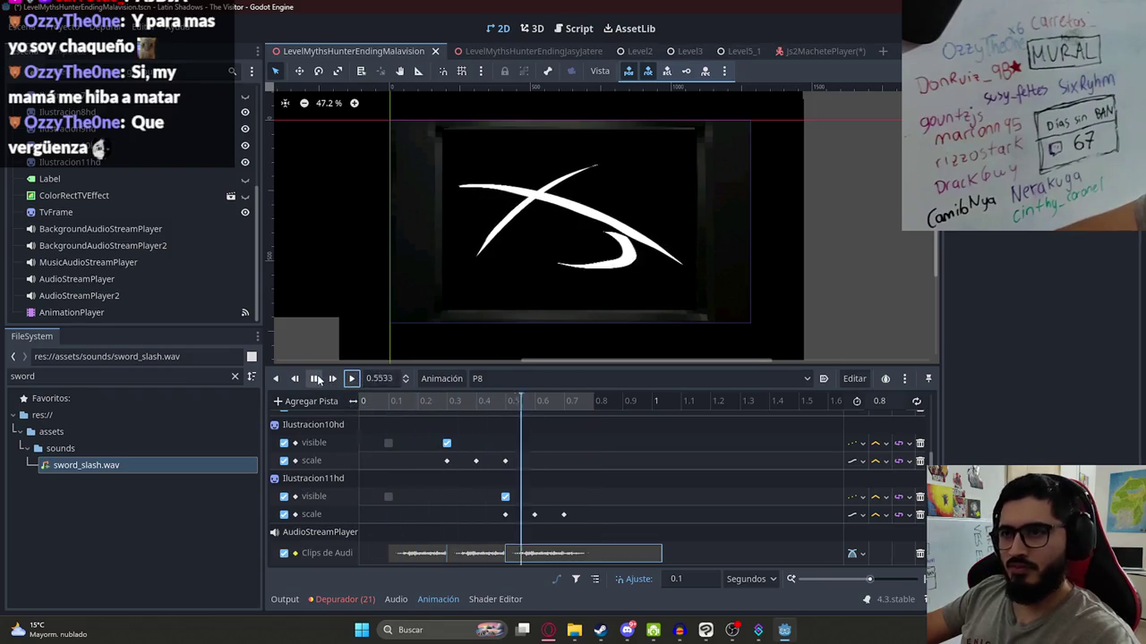
- Keep P8 selected and scrub its playhead to 0.7 s, then 0.8 s
left_click(315, 379)
left_click(491, 378)
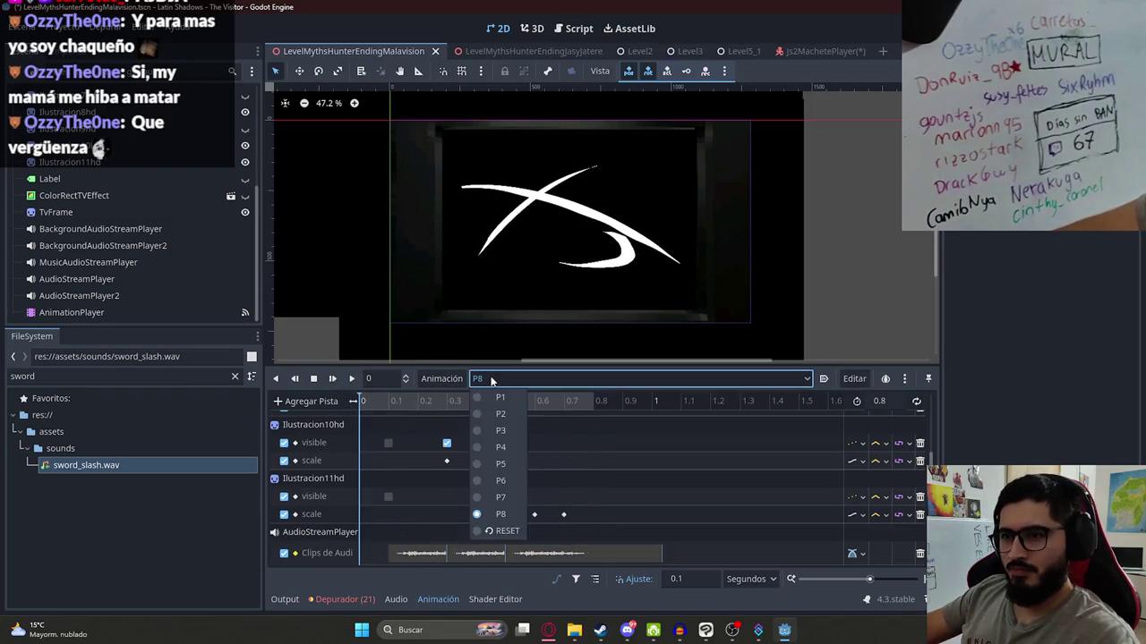
left_click(472, 381)
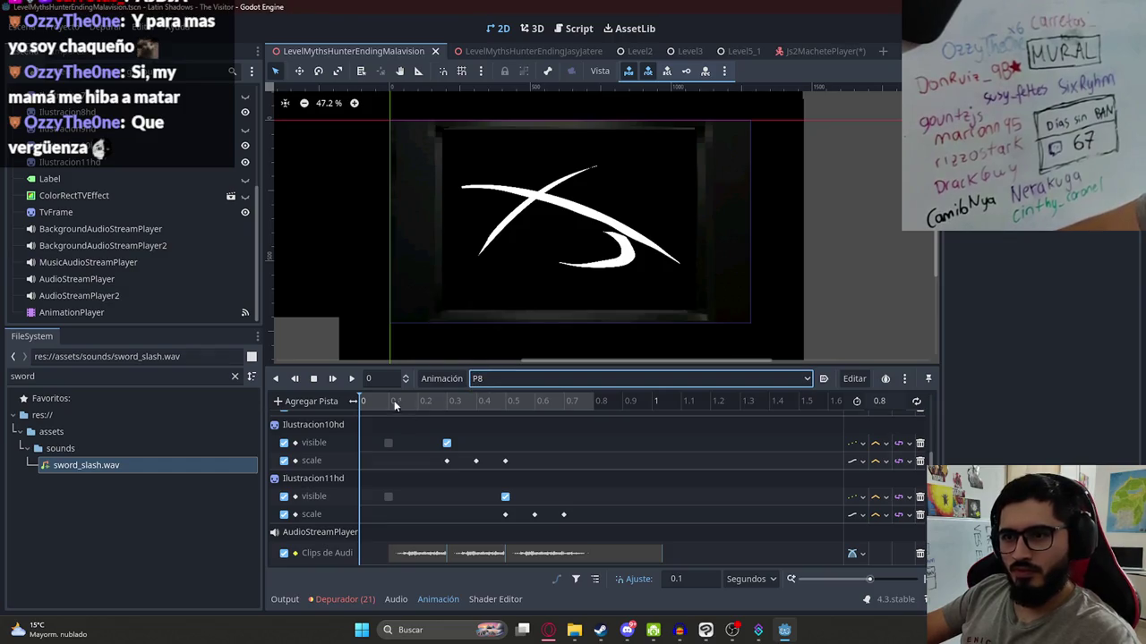
left_click(564, 405)
left_click(594, 402)
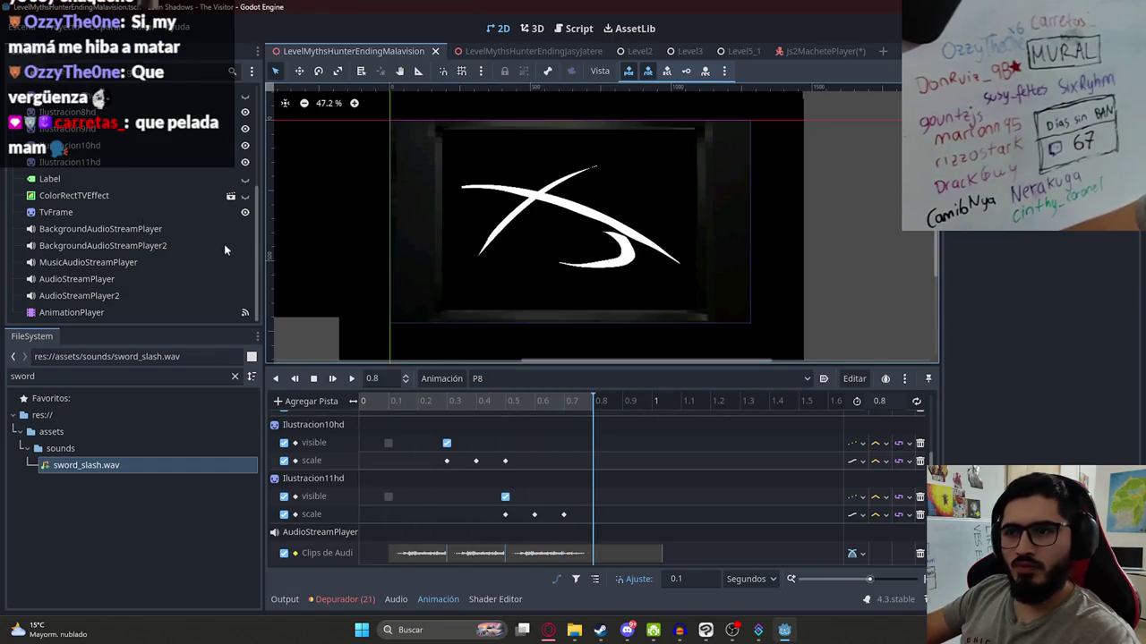
- Replace the FileSystem search 'sword' with 'ilus' to list the Ilustracion images
scroll(225, 248, "up", 2)
scroll(583, 255, "down", 1)
scroll(582, 255, "down", 1)
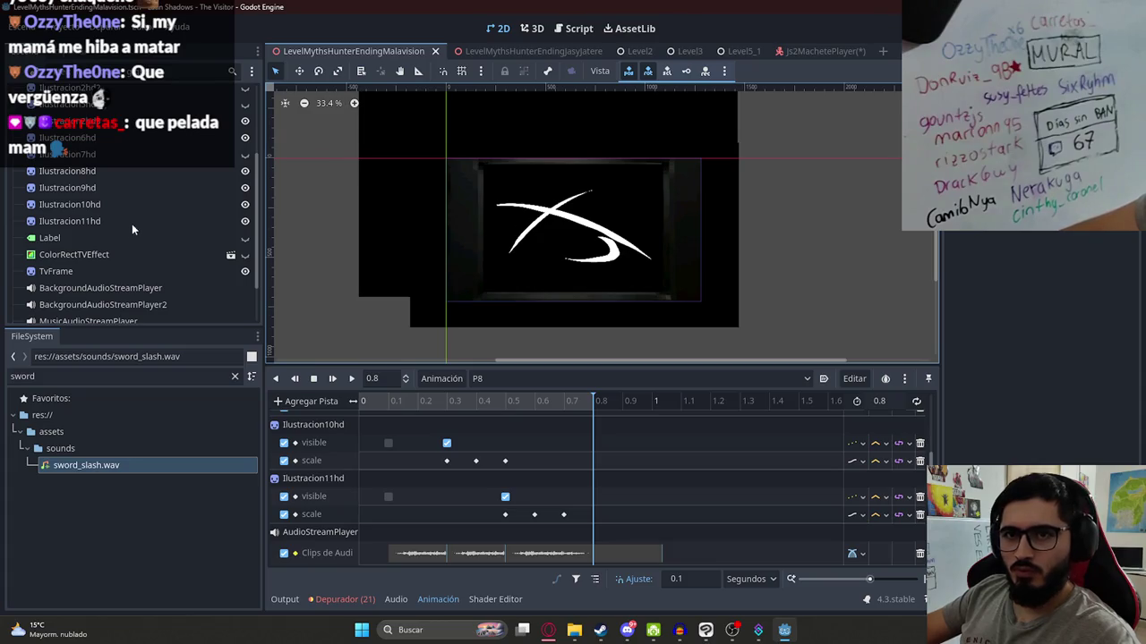
scroll(112, 250, "down", 2)
double_click(119, 377)
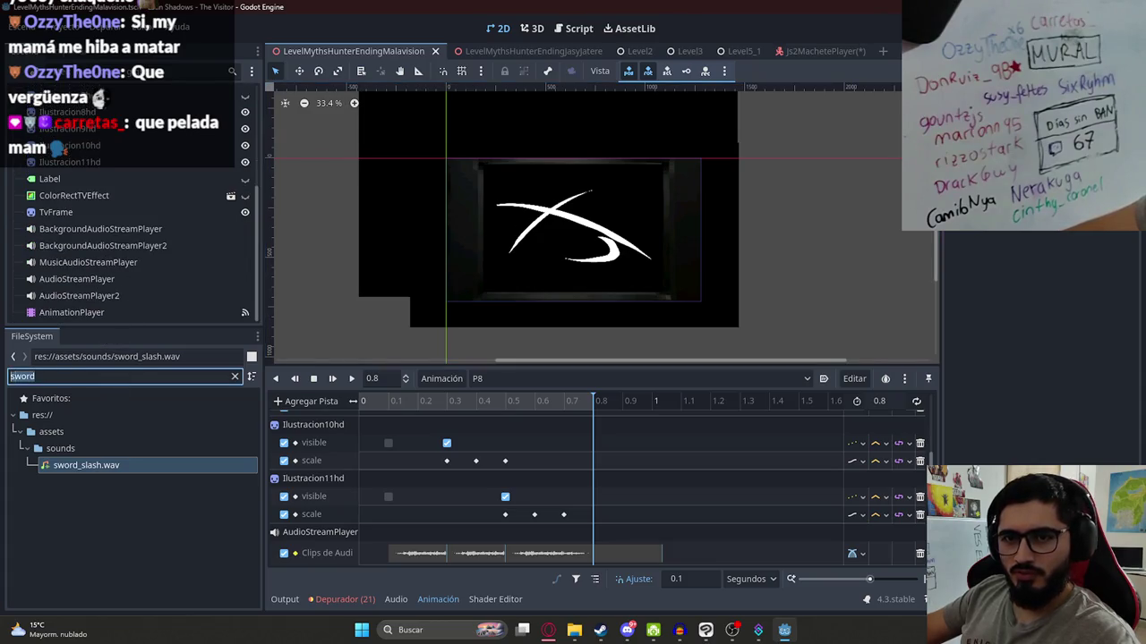
type("ilus")
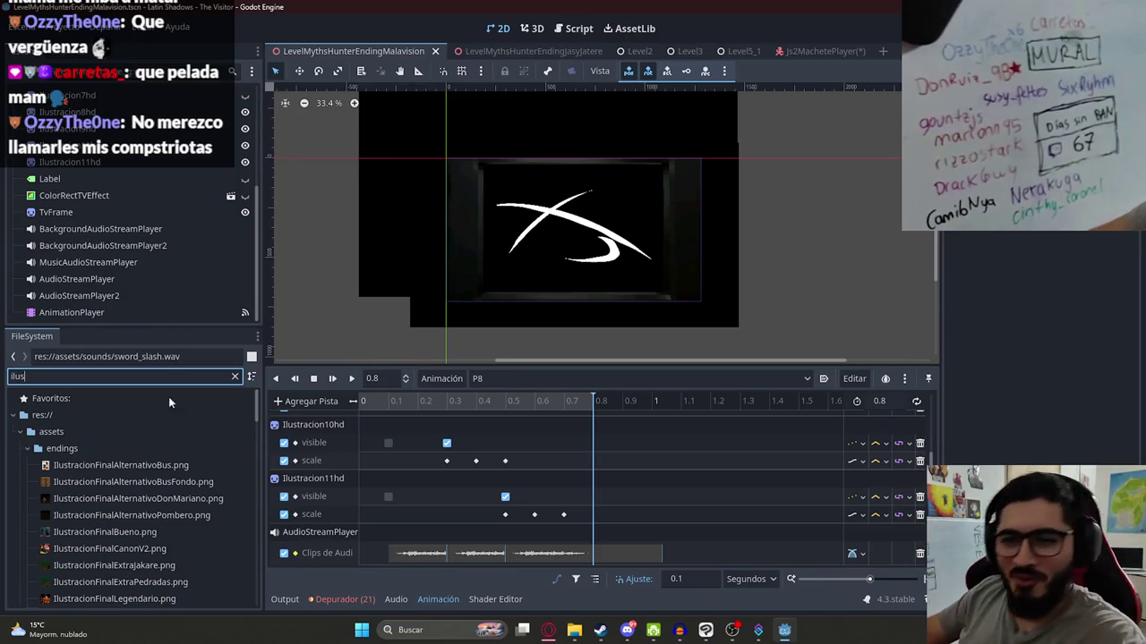
- Scroll the results, take a screenshot, and dismiss the Windows notification panel
scroll(166, 438, "down", 8)
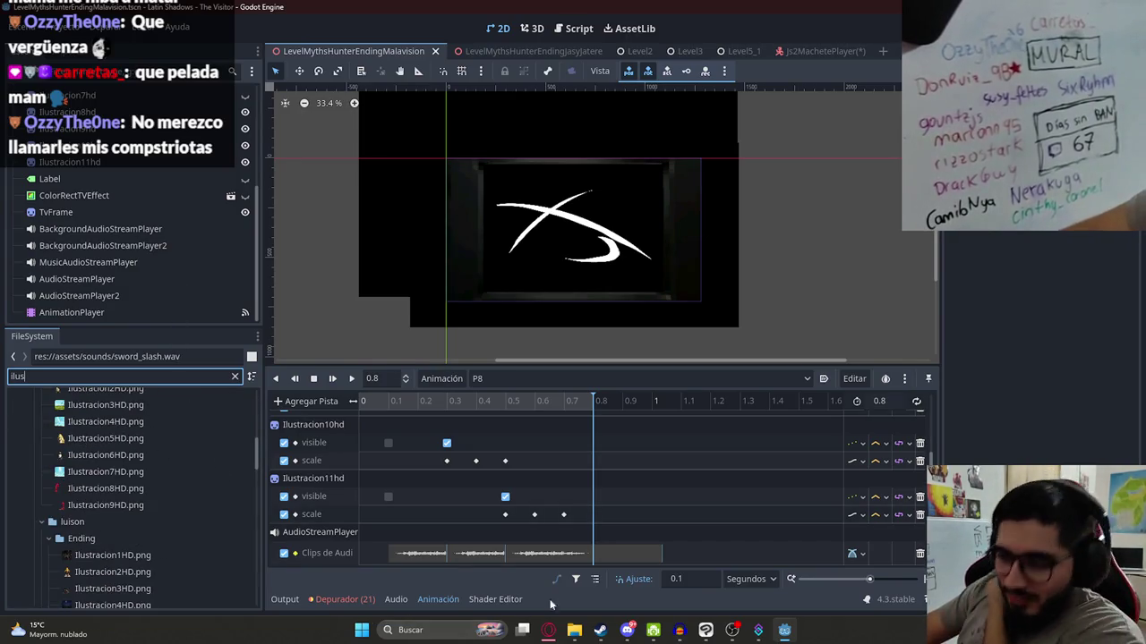
key("super+Print")
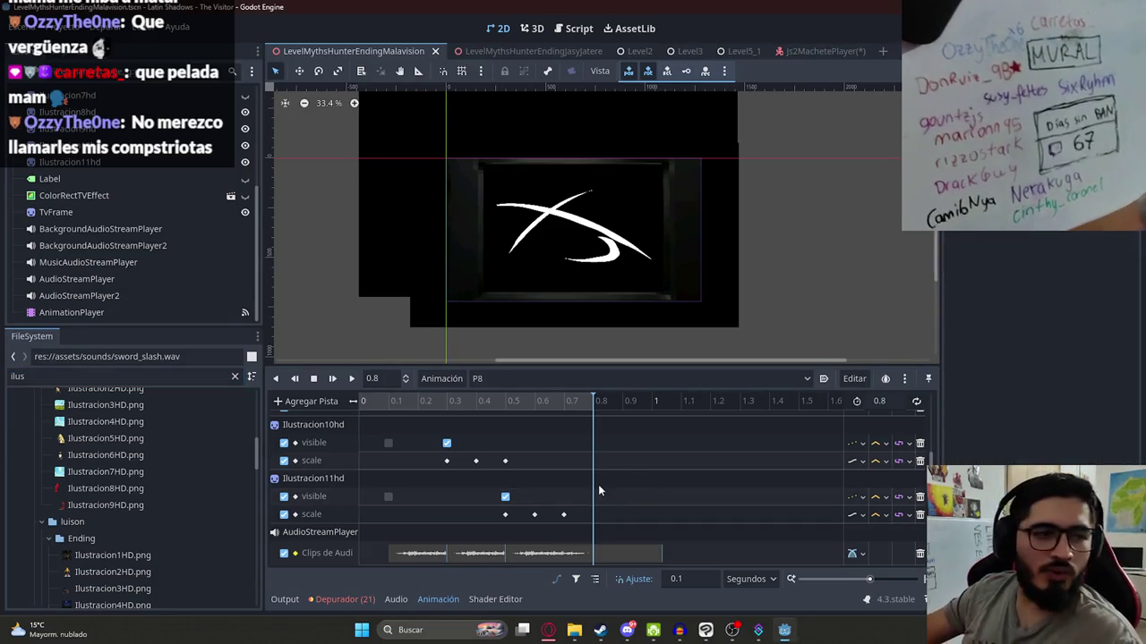
left_click(548, 401)
- Create a new empty animation named P9, then switch to the Opera browser
left_click(541, 383)
left_click(540, 381)
left_click(441, 378)
left_click(446, 399)
type("P9")
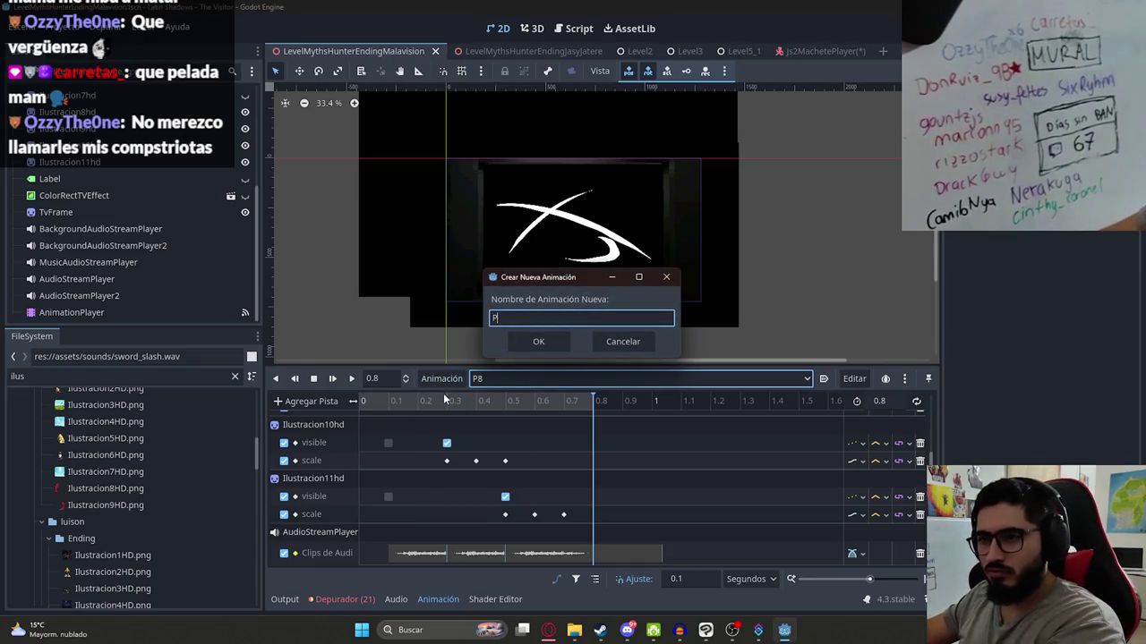
key("Return")
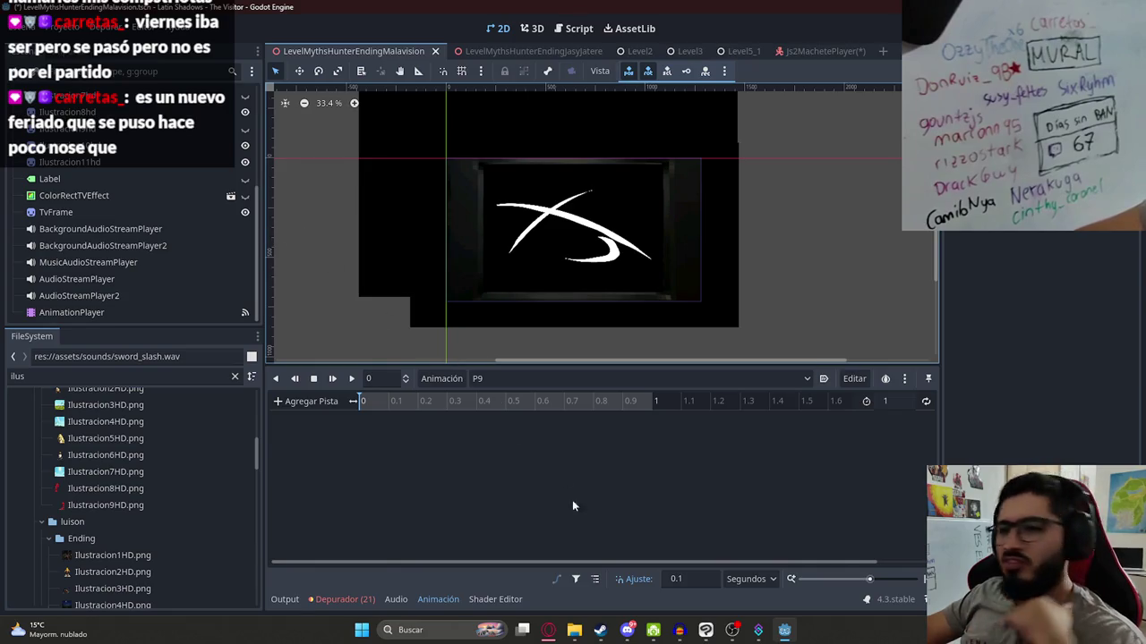
left_click(548, 630)
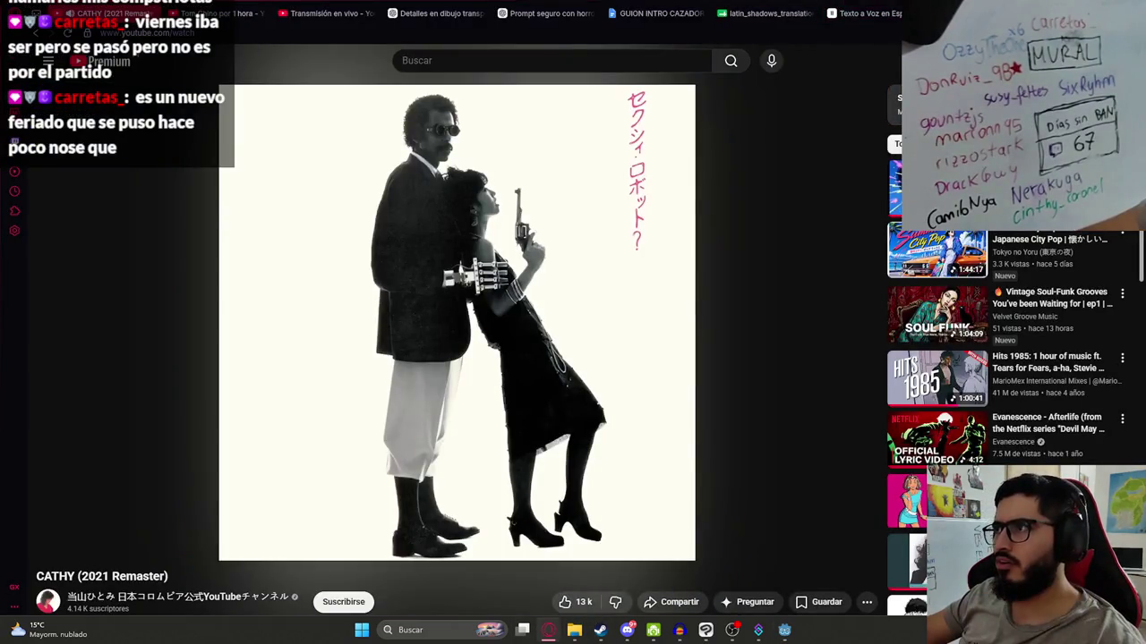
- Search 'paraguay feriado 22 j' in a new tab and read the AI overview
key("ctrl+t")
type("paraguay feriado 22 j")
key("Return")
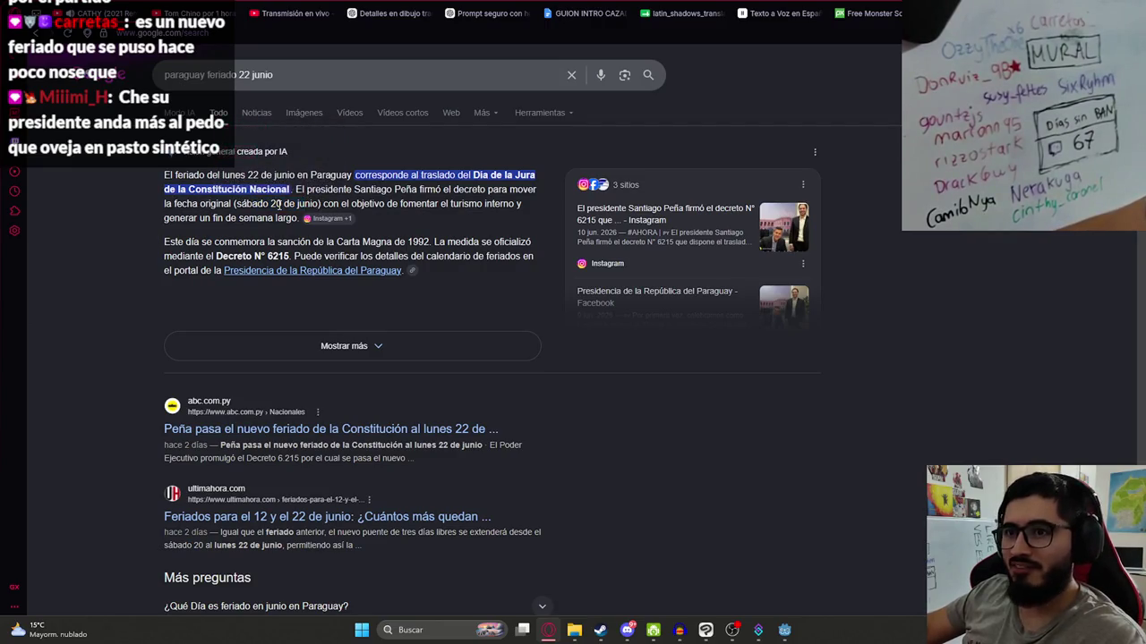
left_click_drag(271, 204, 305, 204)
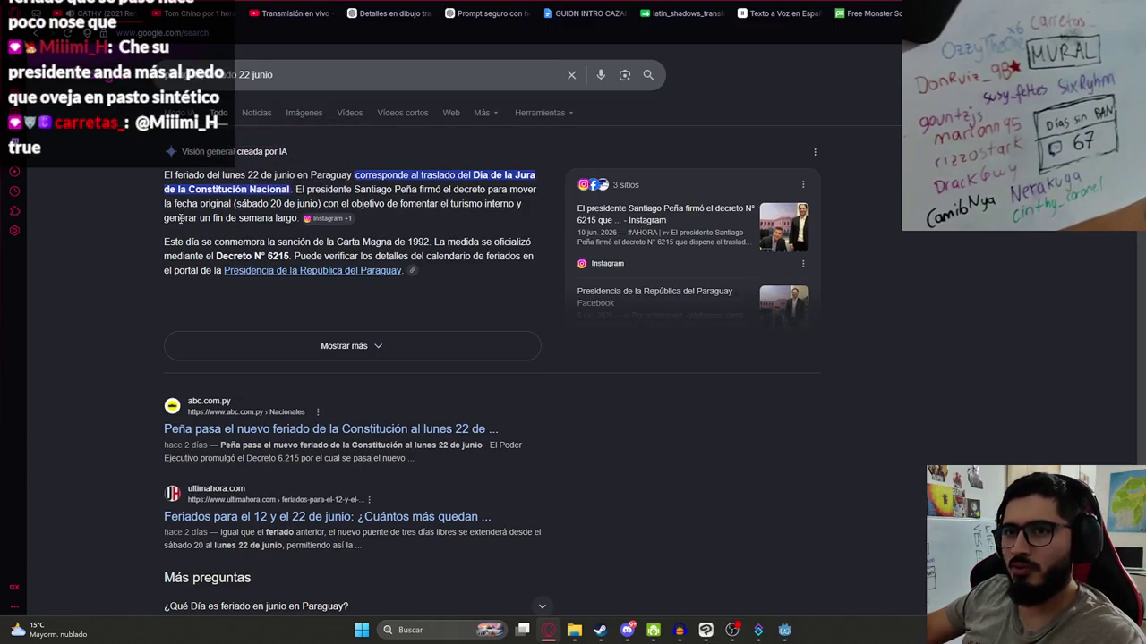
triple_click(466, 204)
left_click(437, 205)
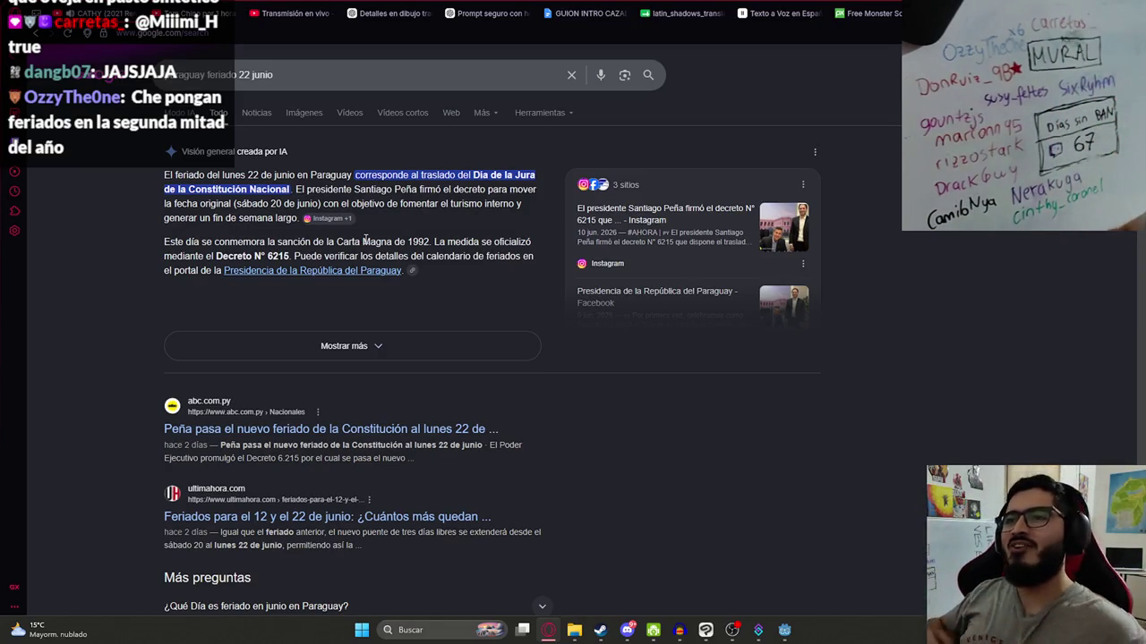
right_click(721, 419)
left_click(721, 419)
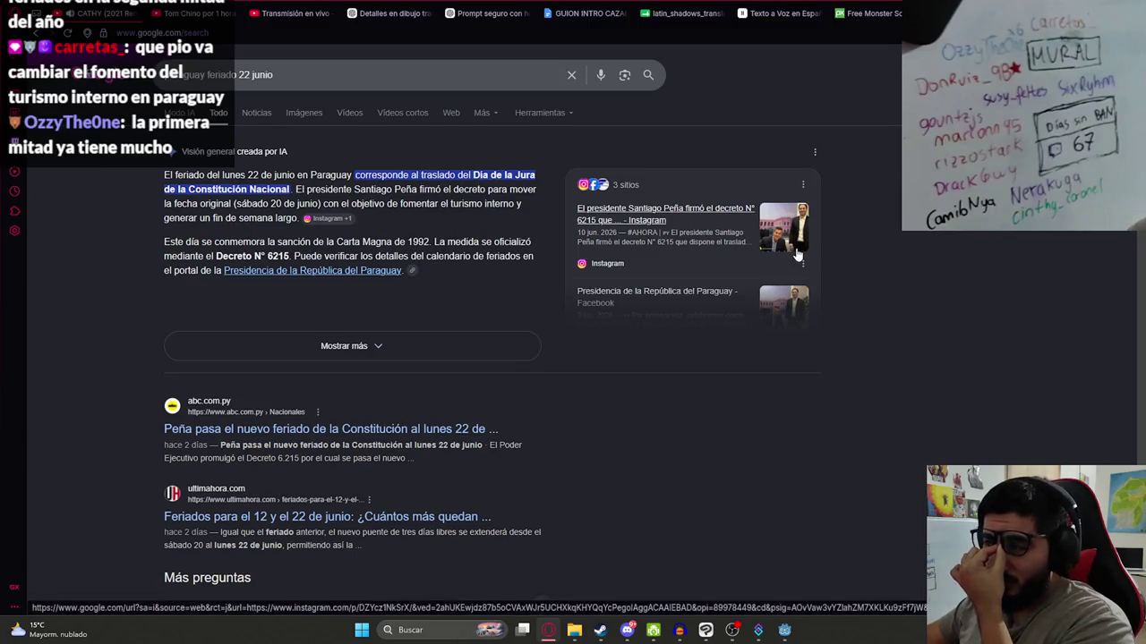
- Replace the query with 'feriados paraguay 2026' and run the search
left_click_drag(537, 75, 37, 80)
type("feriados paraguay 290")
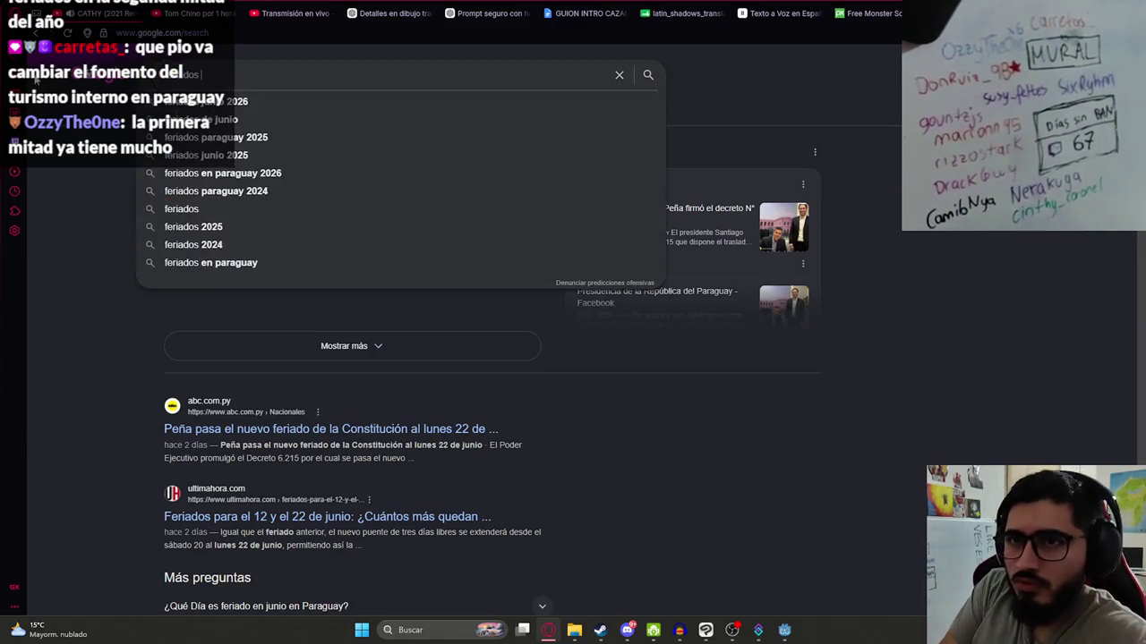
key("BackSpace")
key("BackSpace")
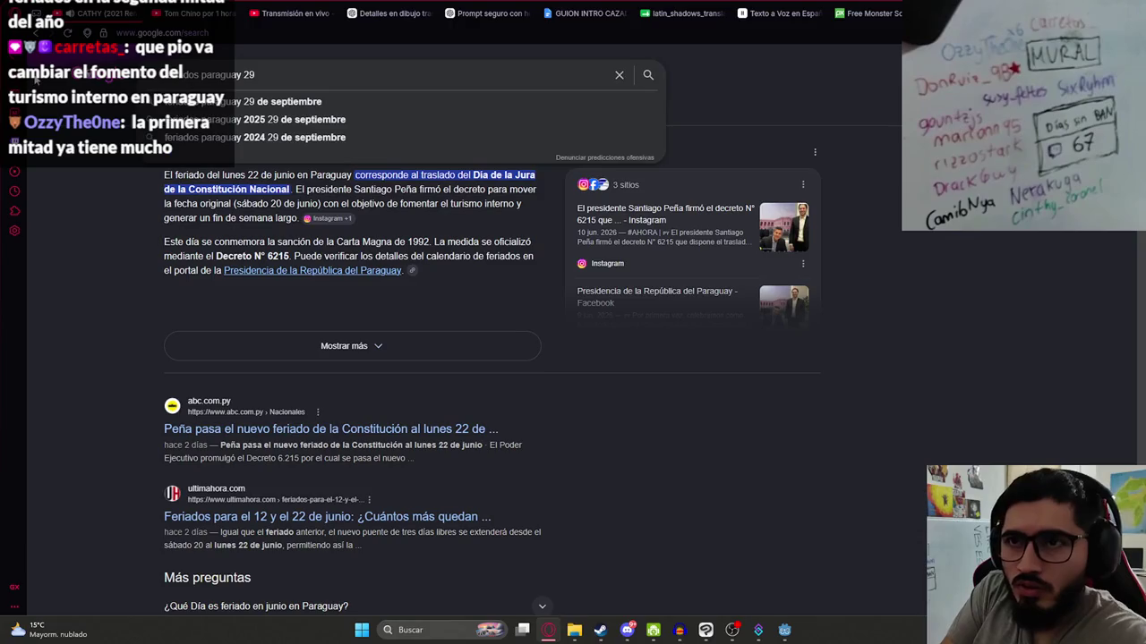
type("026")
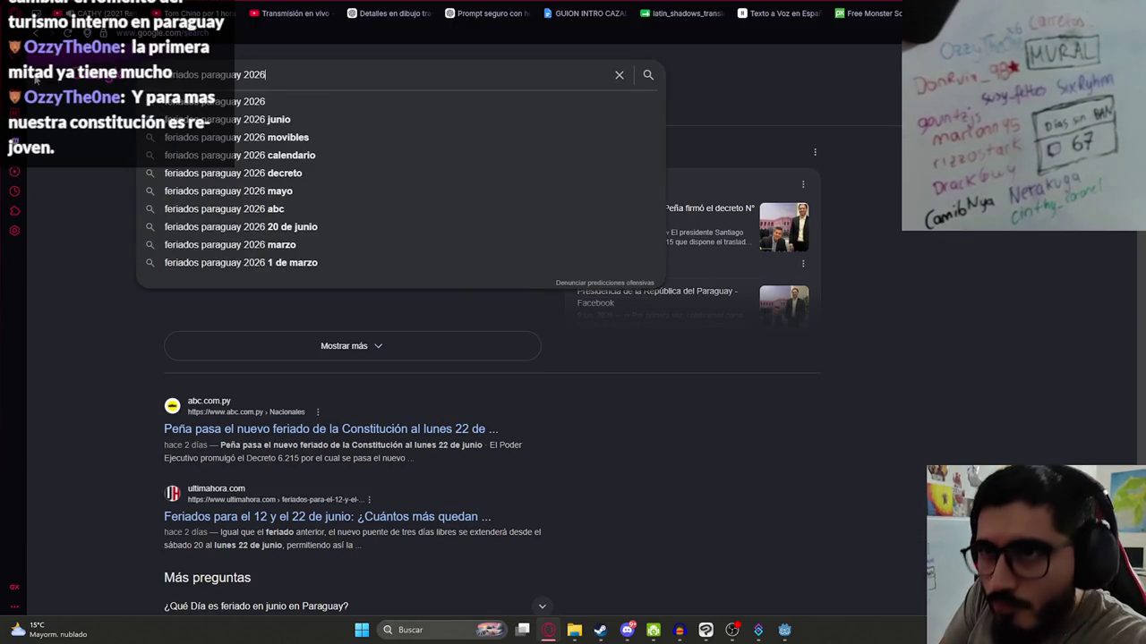
key("Return")
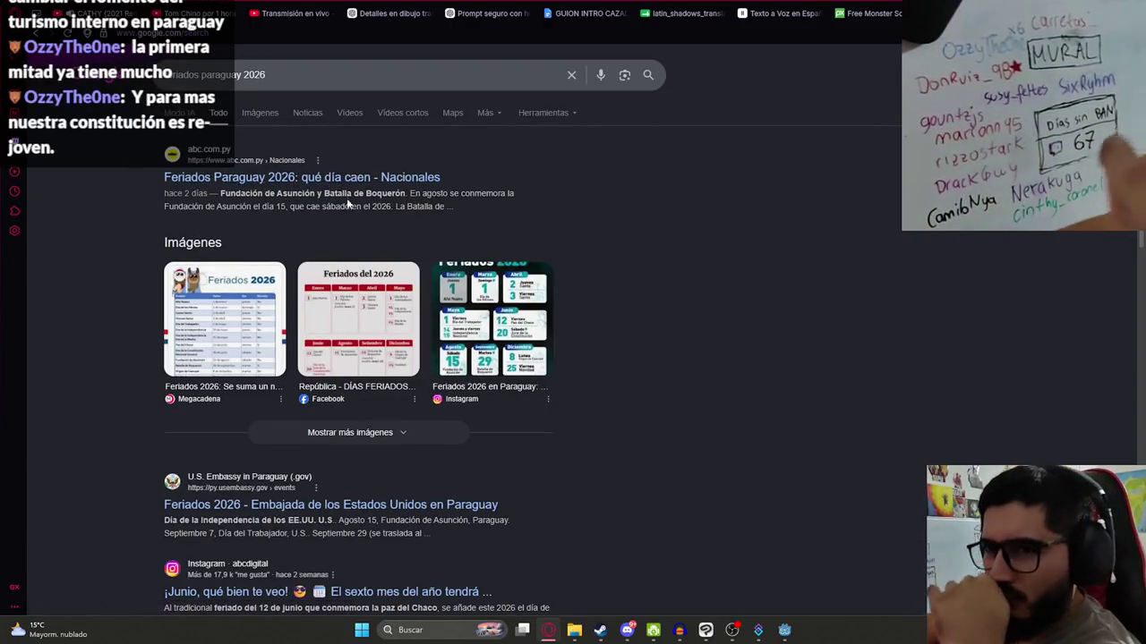
- Skim abc.com.py's 2026 holidays article, then return to the search results
left_click(322, 177)
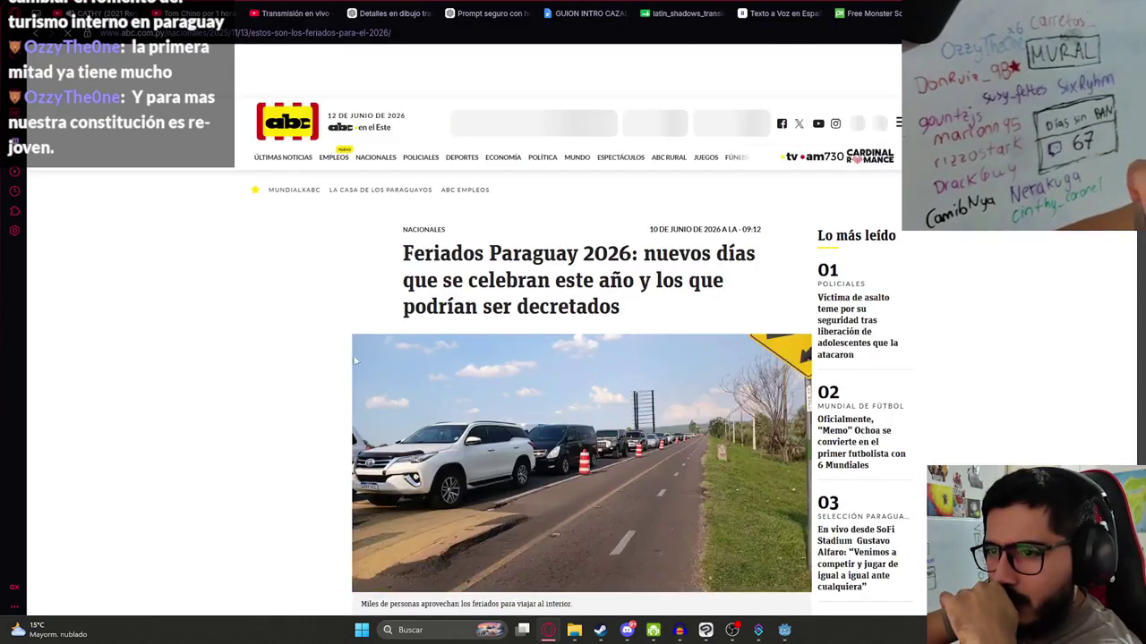
scroll(402, 403, "down", 15)
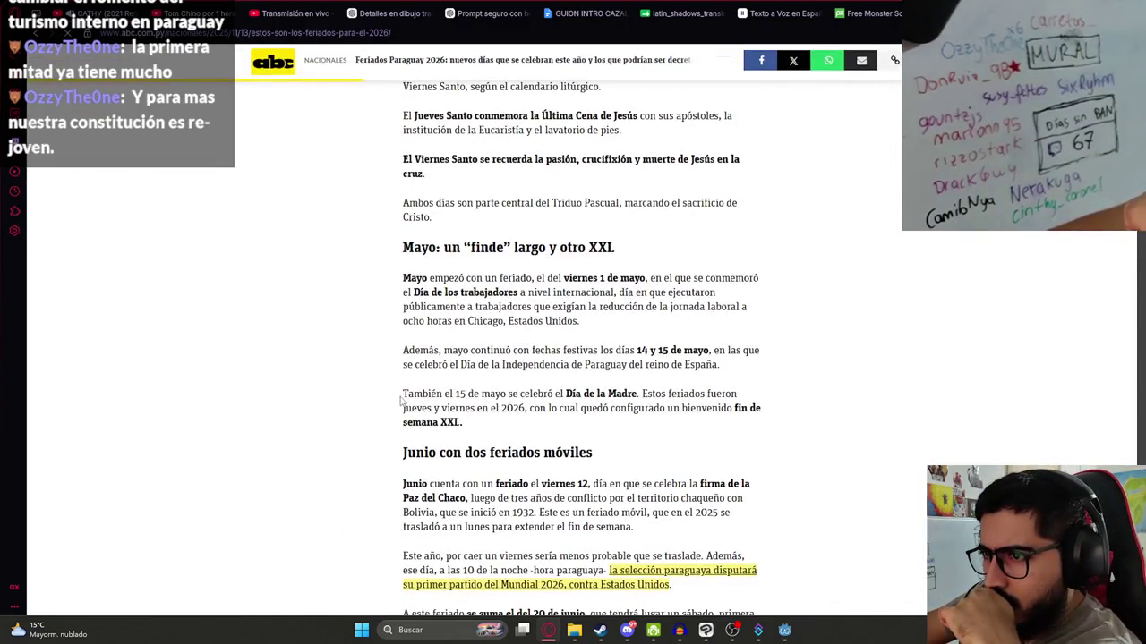
scroll(403, 402, "down", 10)
key("alt+Left")
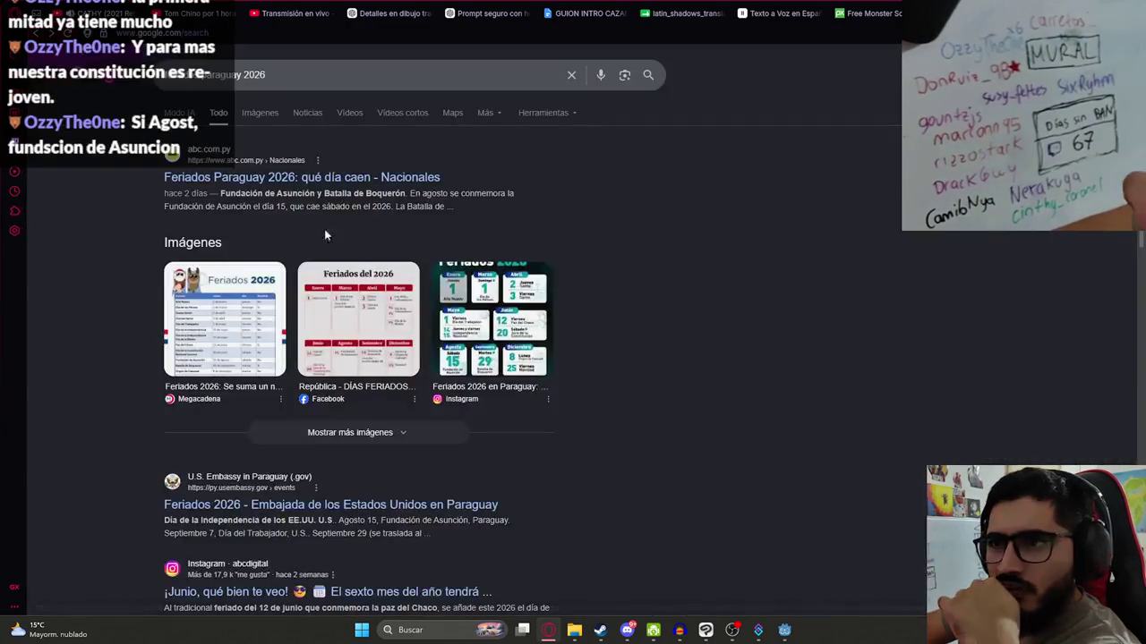
- View the first Feriados 2026 table image, then switch to the GUION INTRO CAZADOR document
left_click(224, 318)
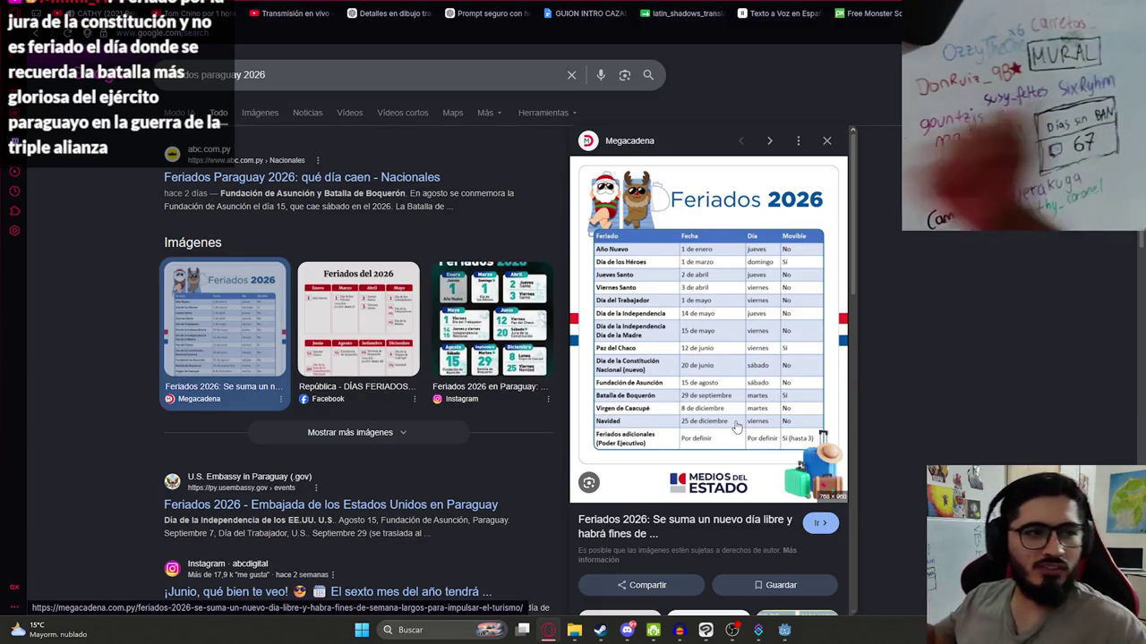
scroll(752, 304, "down", 5)
scroll(703, 323, "up", 5)
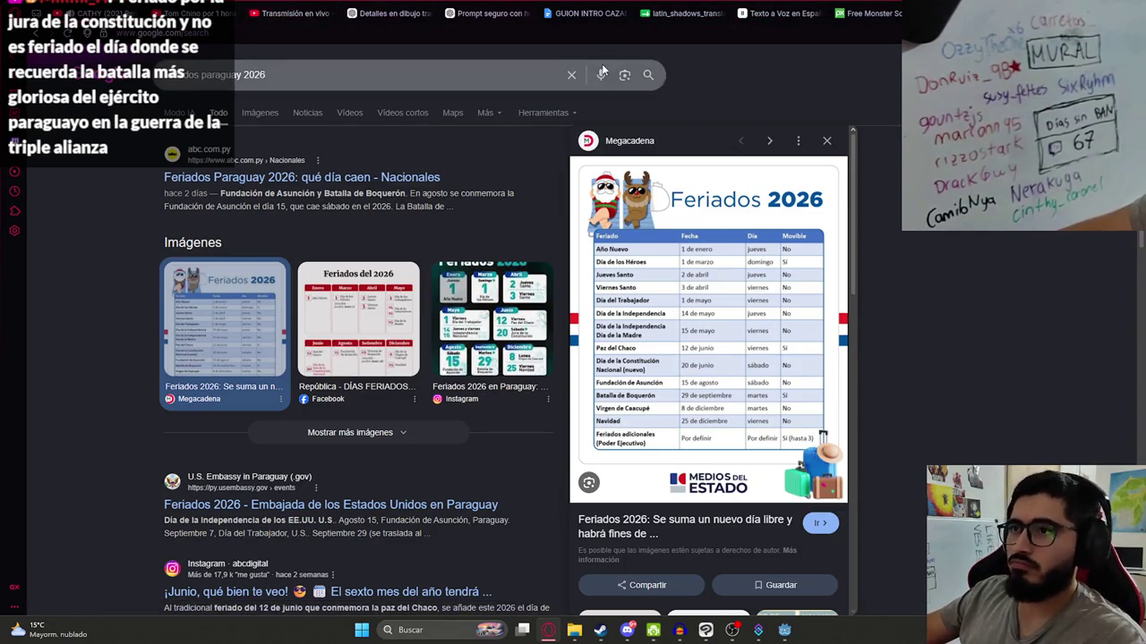
left_click(588, 6)
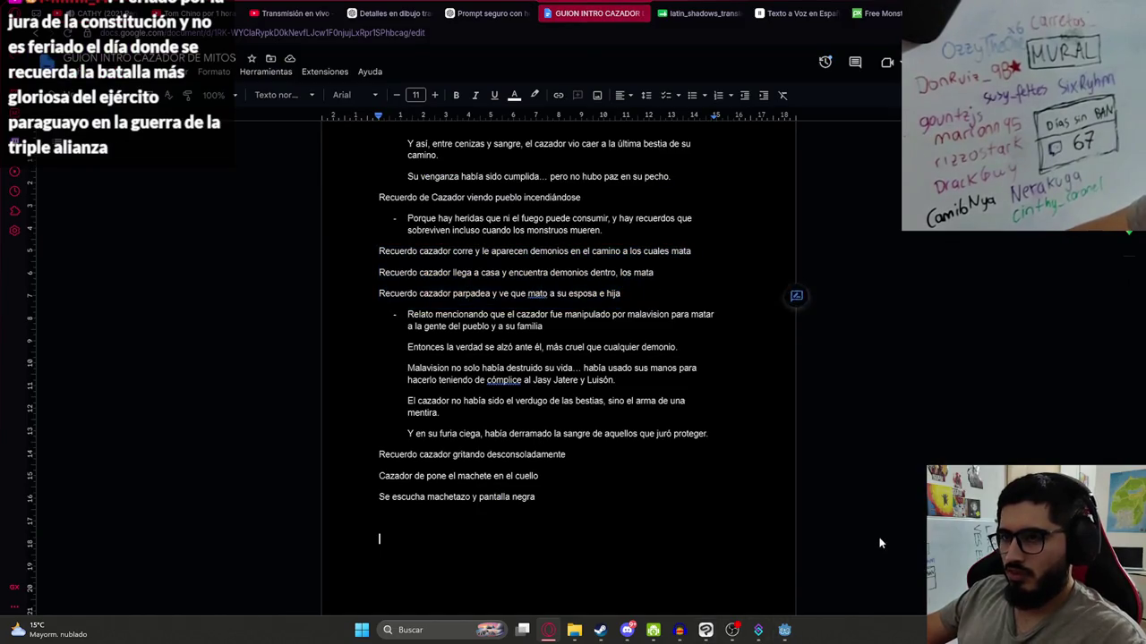
- Return to the Godot editor from the Windows taskbar
left_click(788, 634)
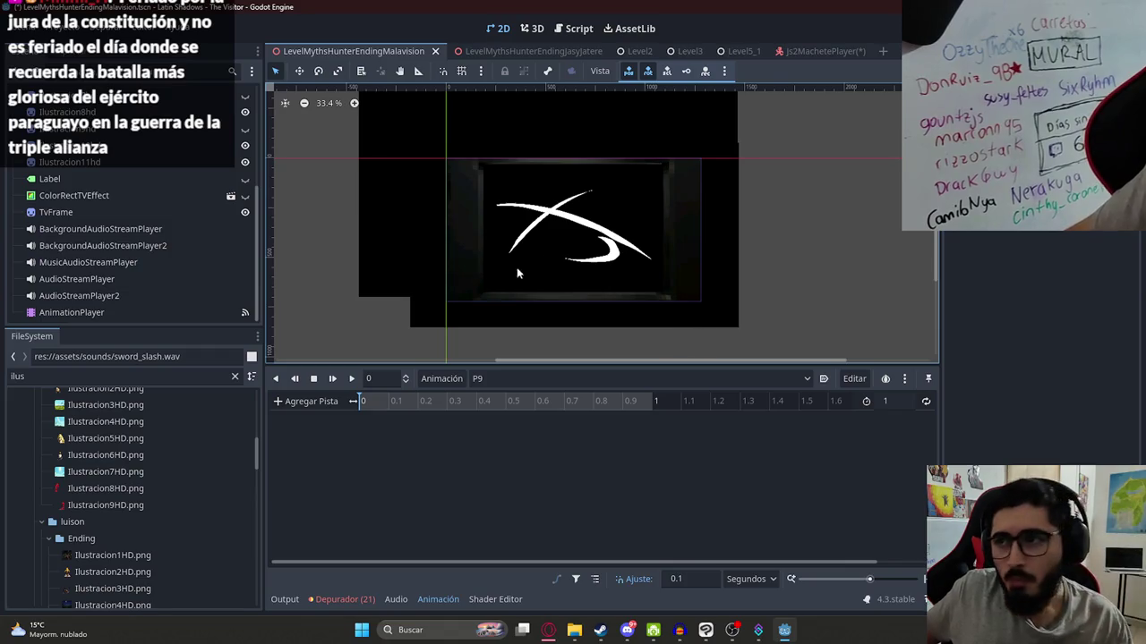
- Keep P9 selected and drop Ilustracion12HD.png from the ending folder into the viewport as a sprite
left_click(492, 380)
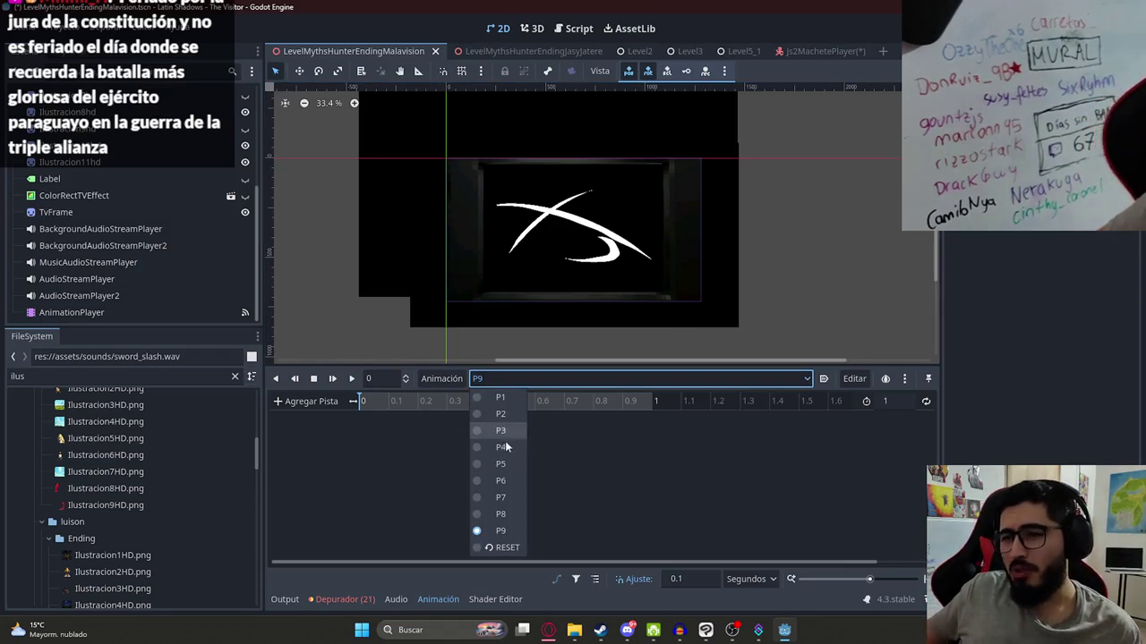
left_click(507, 530)
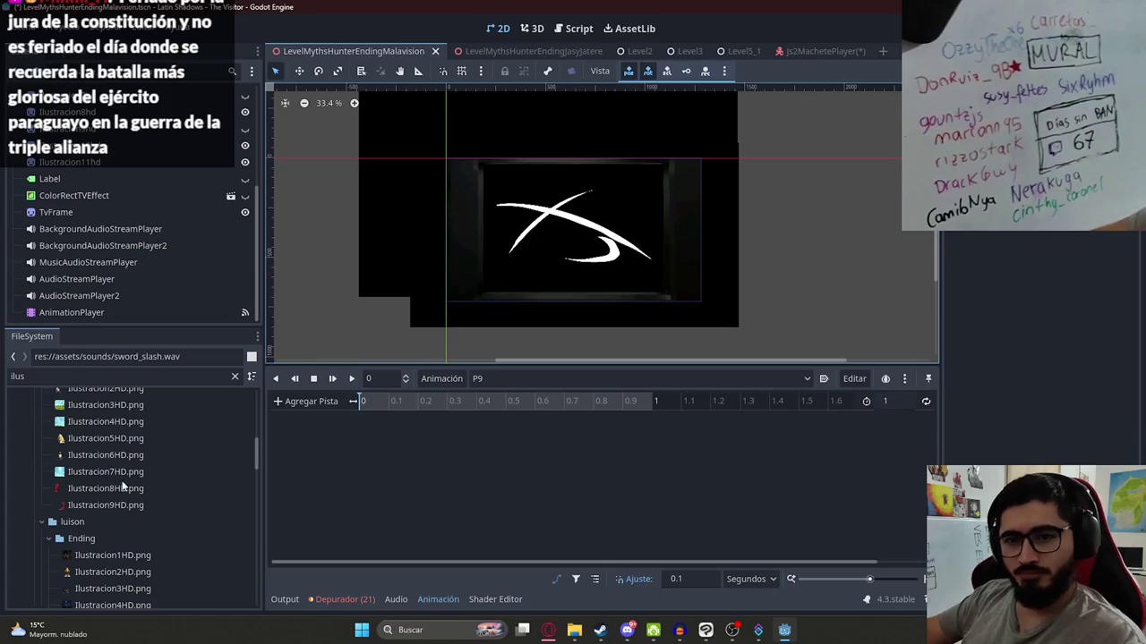
scroll(123, 484, "down", 3)
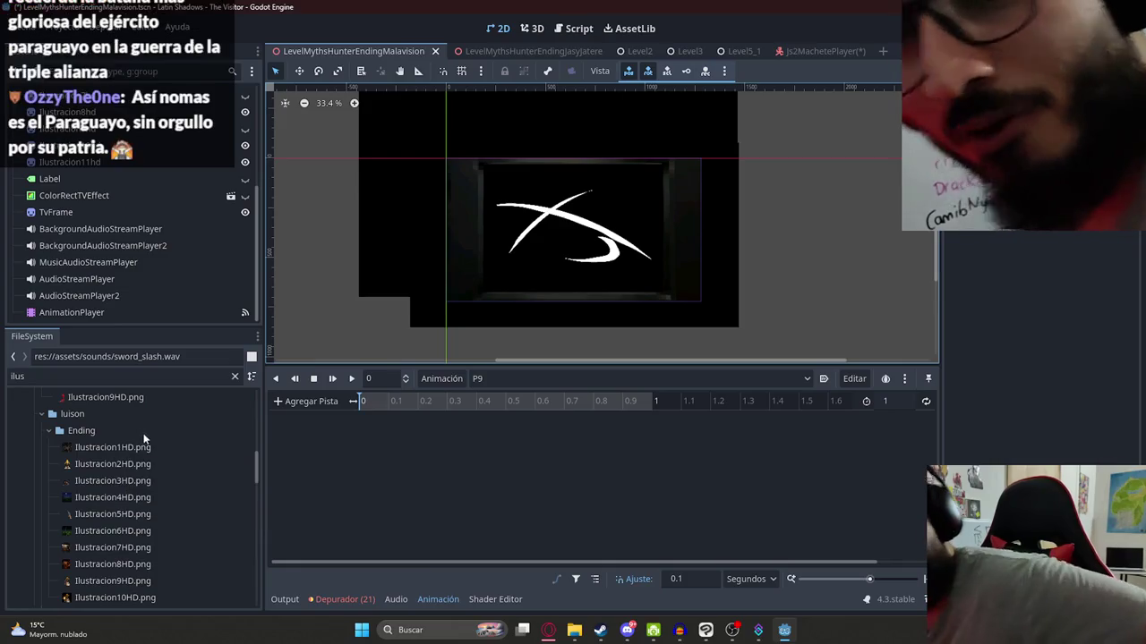
left_click(158, 445)
scroll(167, 460, "down", 5)
scroll(170, 507, "down", 6)
scroll(143, 513, "down", 2)
mouse_move(95, 503)
left_mouse_down()
mouse_move(581, 269)
mouse_move(557, 222)
left_mouse_up()
- Place Ilustracion12hd just below Ilustracion11hd in the Scene tree and fit it inside the frame
mouse_move(62, 314)
left_mouse_down()
mouse_move(111, 187)
mouse_move(90, 274)
left_mouse_up()
left_click_drag(573, 238, 578, 258)
scroll(573, 269, "down", 1)
mouse_move(569, 324)
left_mouse_down()
mouse_move(539, 227)
mouse_move(618, 230)
mouse_move(593, 244)
left_mouse_up()
scroll(539, 227, "up", 3)
scroll(603, 233, "up", 1)
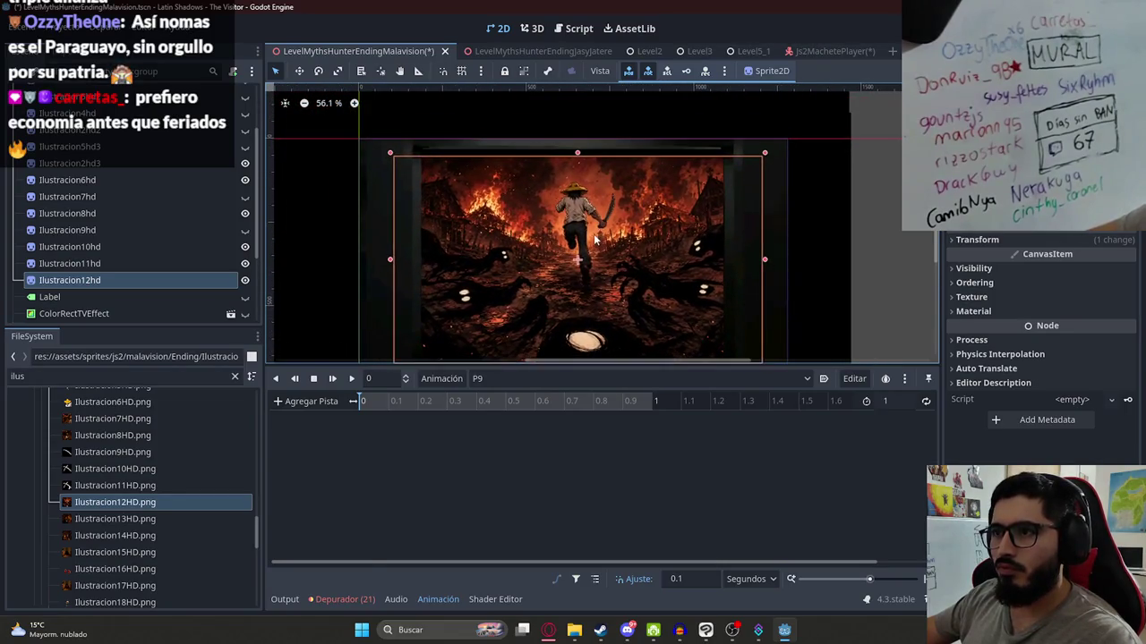
scroll(575, 253, "down", 1)
mouse_move(578, 199)
left_mouse_down()
mouse_move(573, 174)
mouse_move(561, 225)
mouse_move(580, 225)
mouse_move(443, 226)
mouse_move(588, 225)
mouse_move(568, 226)
left_mouse_up()
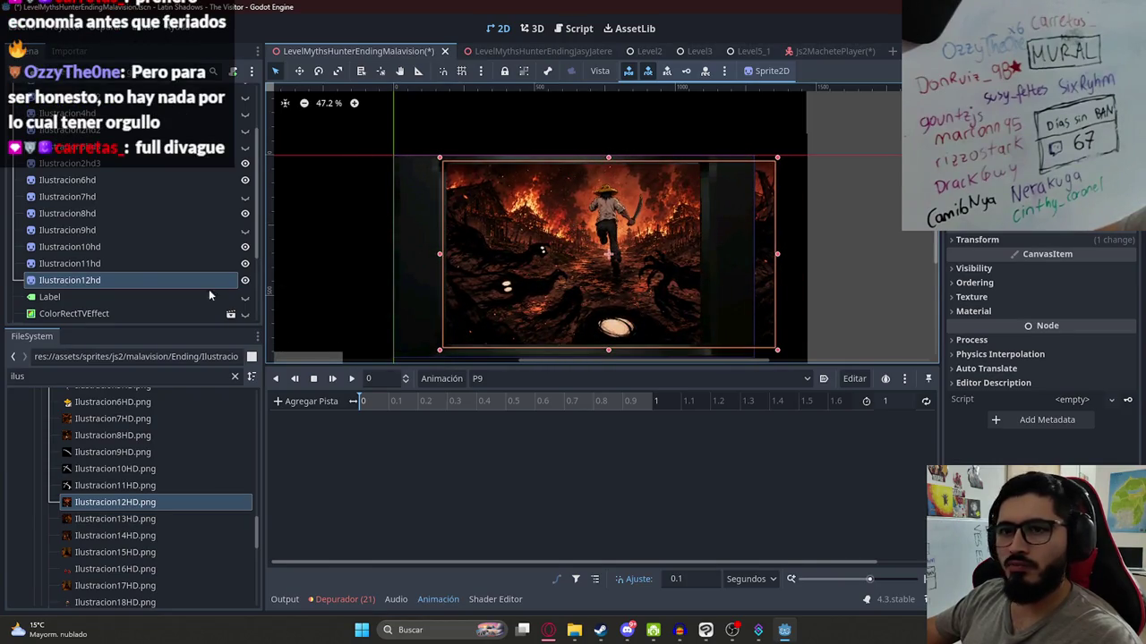
- Hide the sprite and key its visibility in P9 at 0 s
left_click(973, 267)
left_click(1049, 285)
left_click(1119, 285)
key("Return")
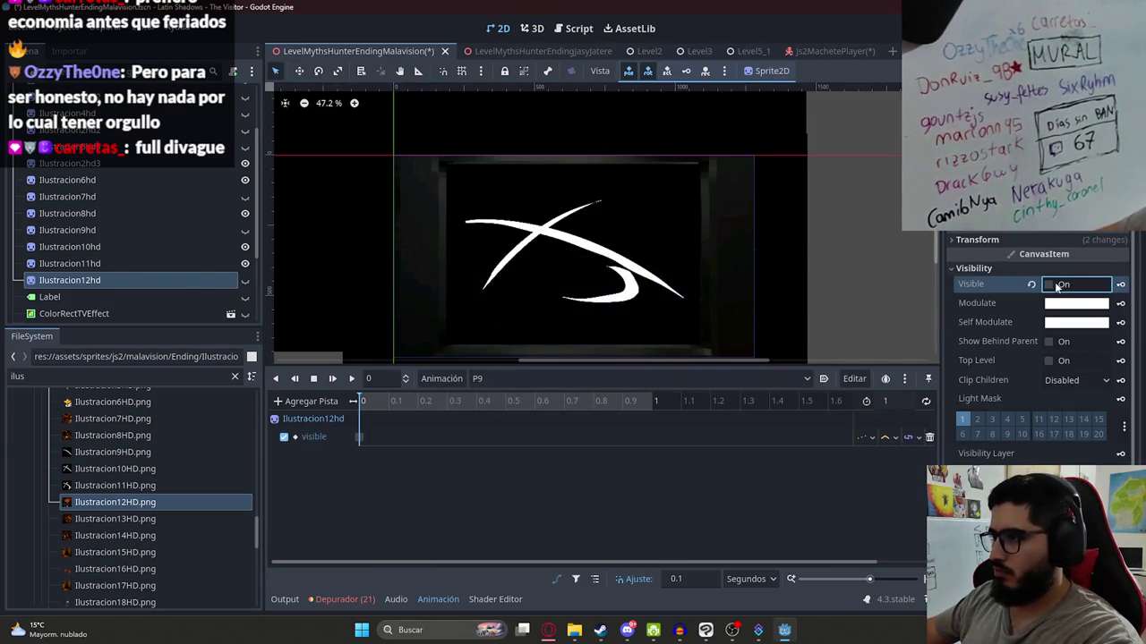
- Make the sprite visible again and key a black modulate at 0 s
left_click(1099, 287)
left_click(1075, 304)
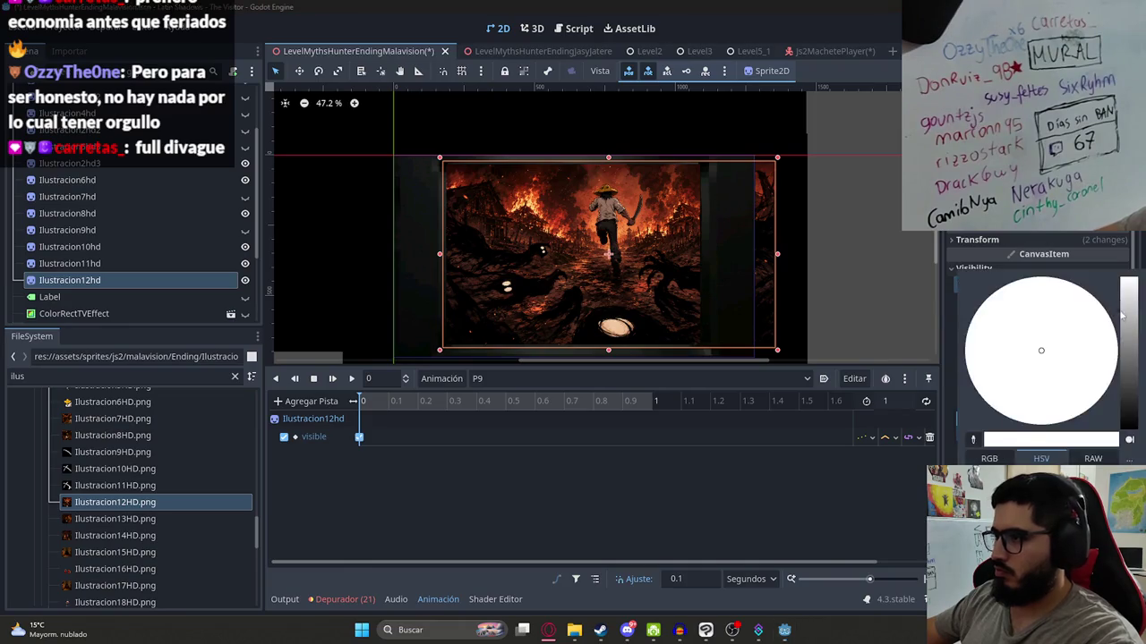
left_click(1120, 303)
key("Return")
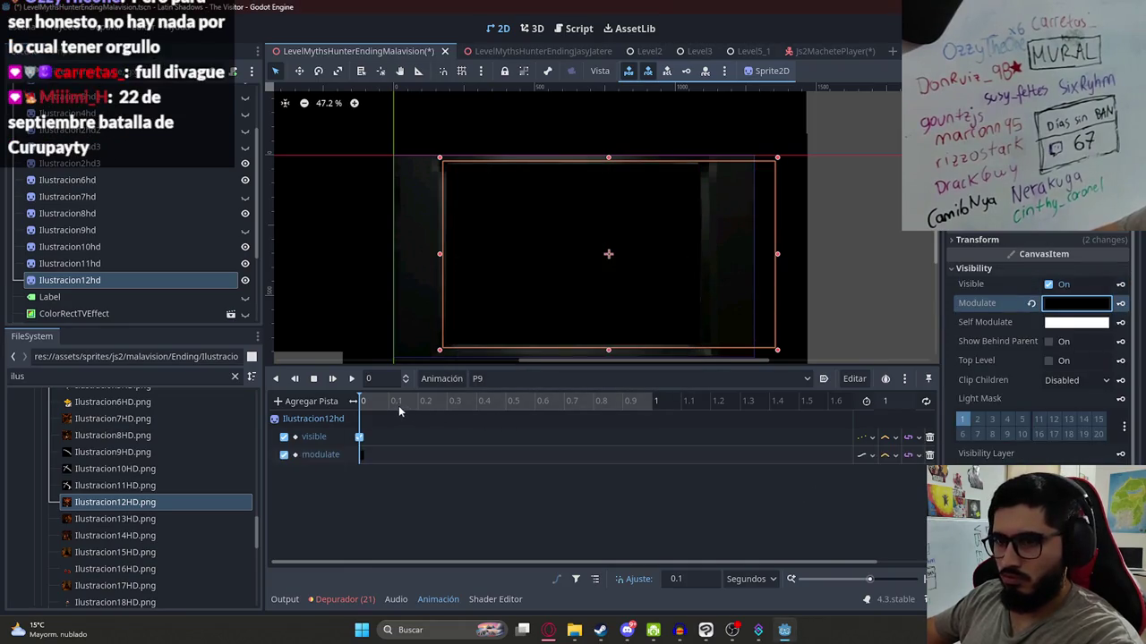
- Extend P9 to 10 s and key a white modulate at 1 s
left_click(895, 402)
type("10")
key("Return")
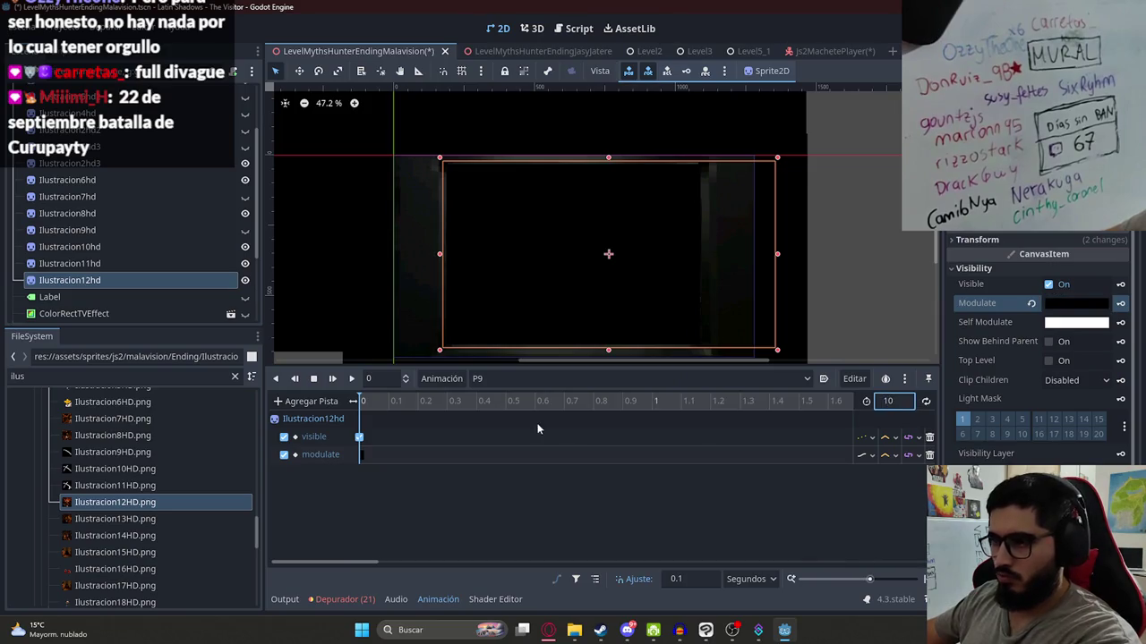
left_click(652, 411)
left_click(1031, 303)
left_click(1120, 304)
- Set P9's length to 5 s, shift the illustration left at 5 s, and rewind to 0
scroll(533, 417, "down", 5)
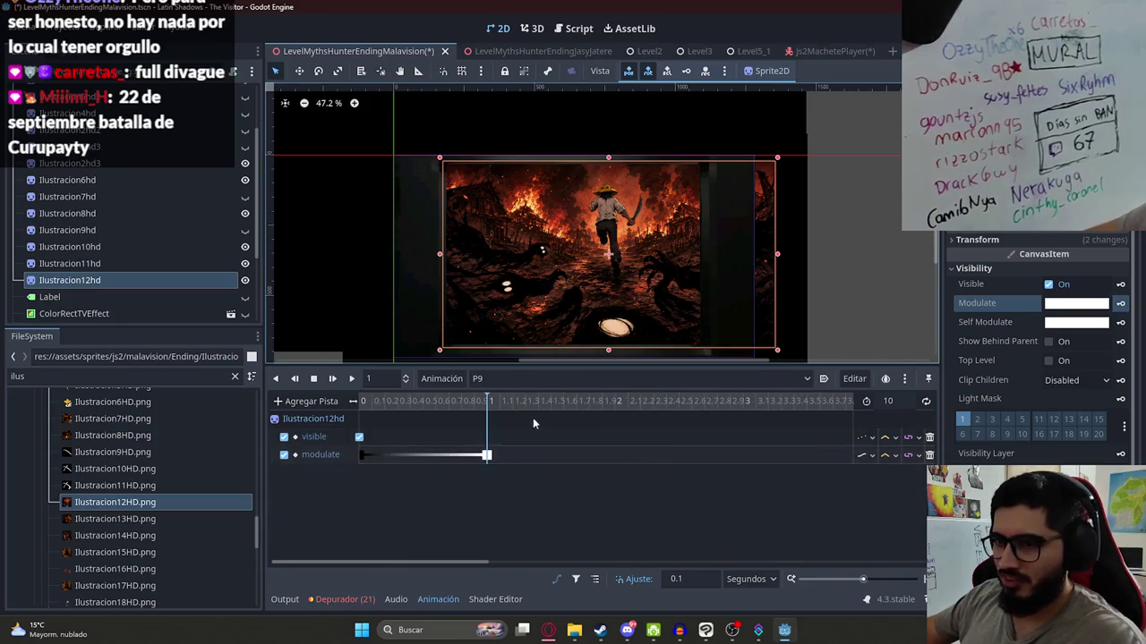
double_click(885, 401)
type("5")
key("Return")
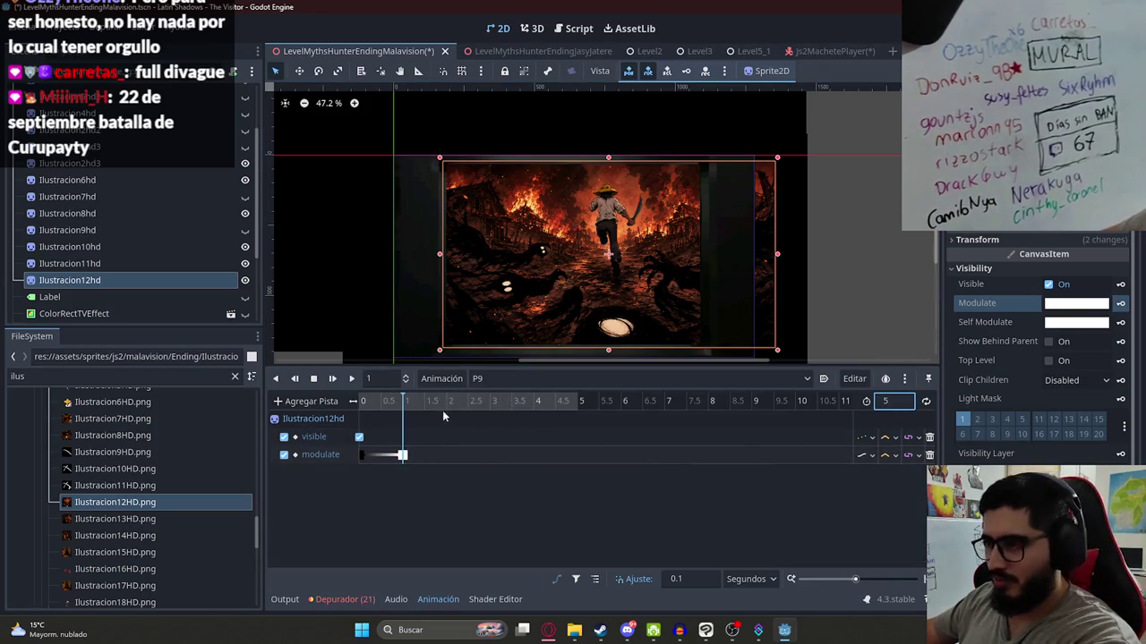
mouse_move(405, 414)
left_mouse_down()
mouse_move(367, 414)
mouse_move(577, 414)
left_mouse_up()
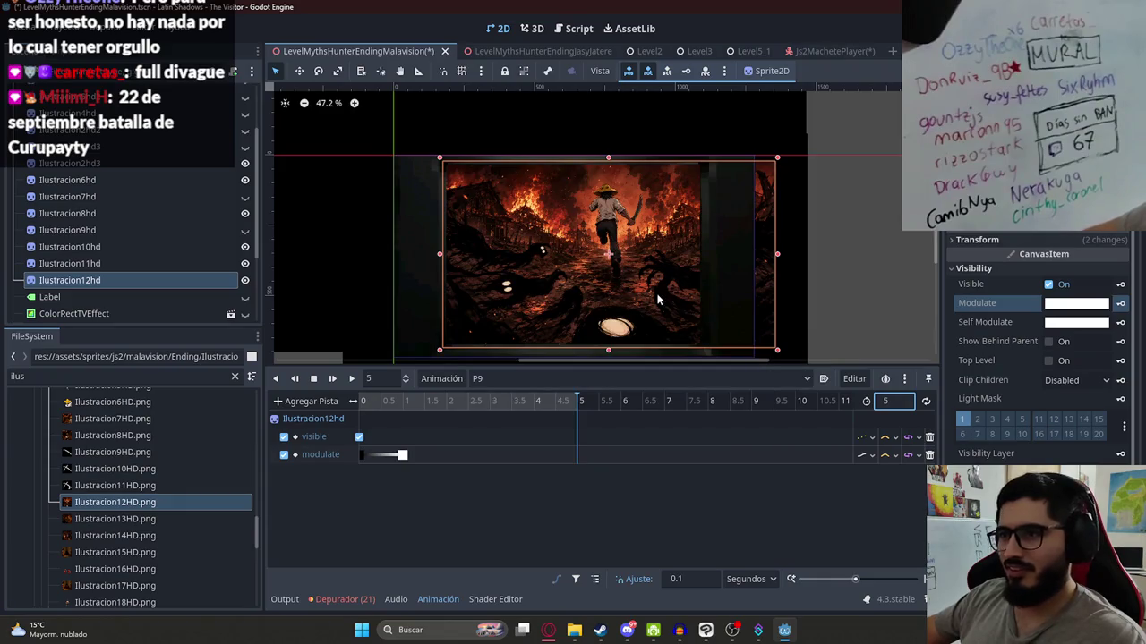
left_click_drag(668, 289, 596, 287)
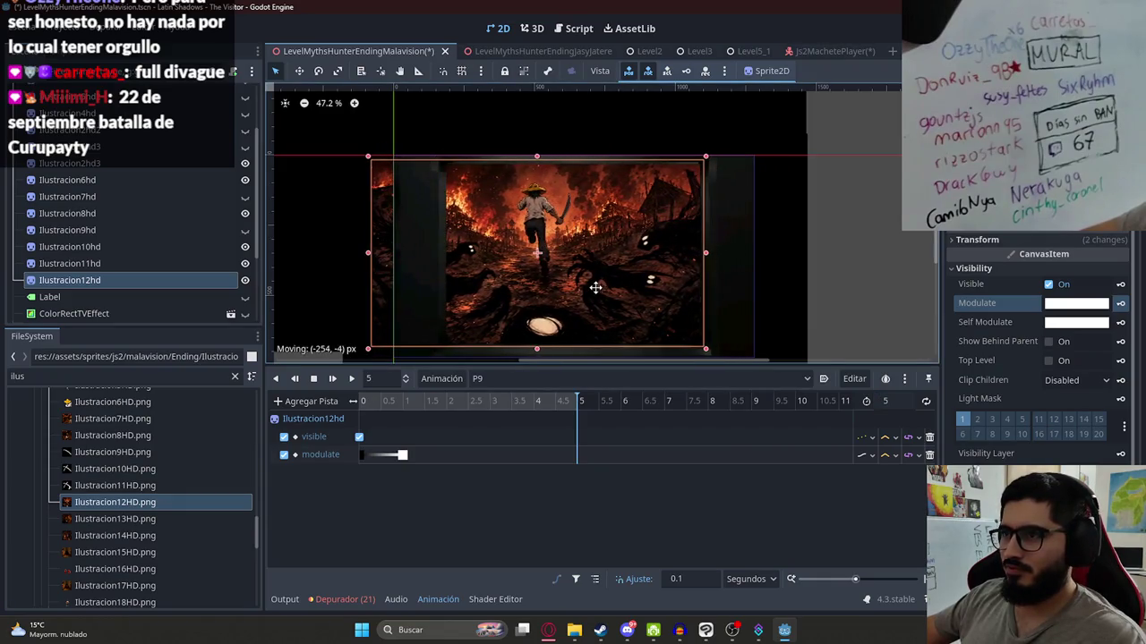
left_click_drag(386, 403, 362, 403)
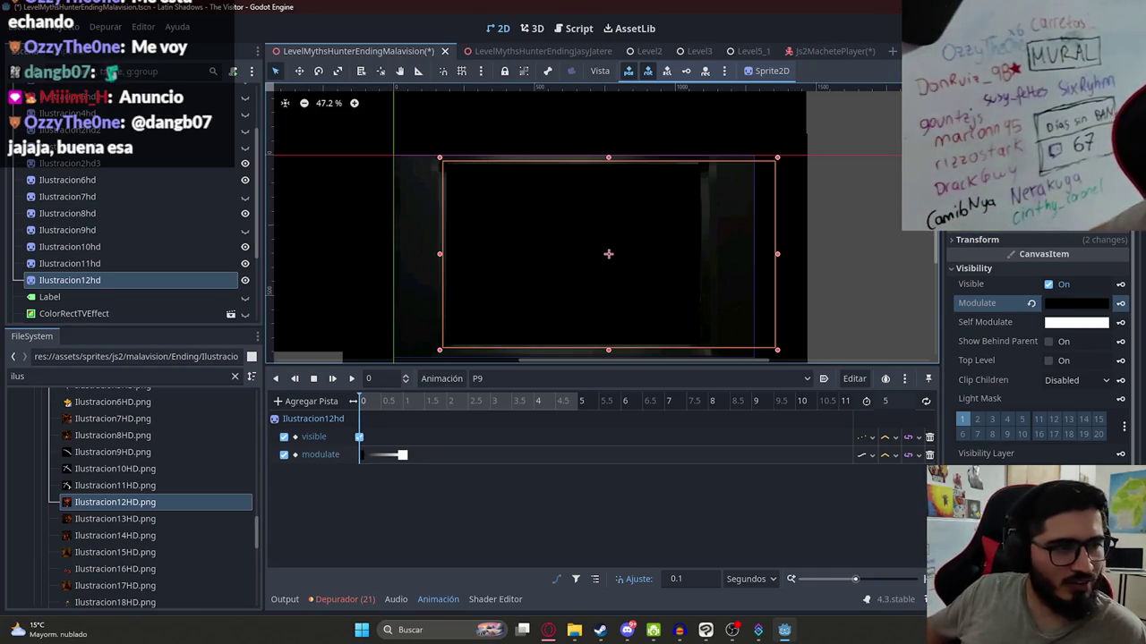
left_click(577, 404)
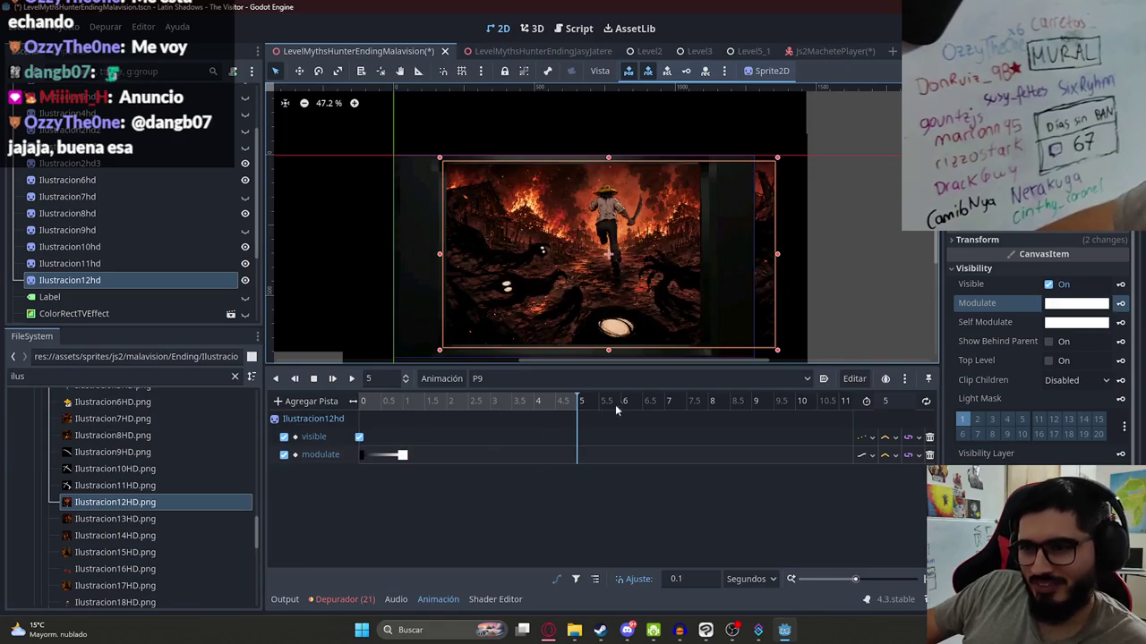
- Key Ilustracion12hd's position at 0 s, slide it left at 5 s, and preview P9
left_click(363, 401)
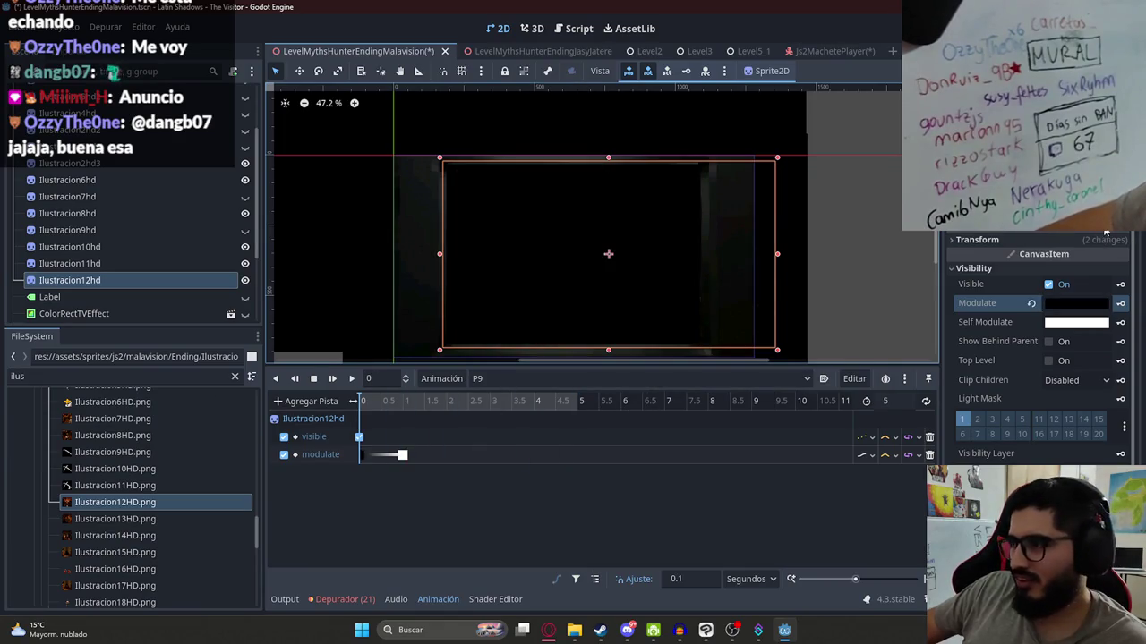
left_click(1000, 240)
left_click(1119, 256)
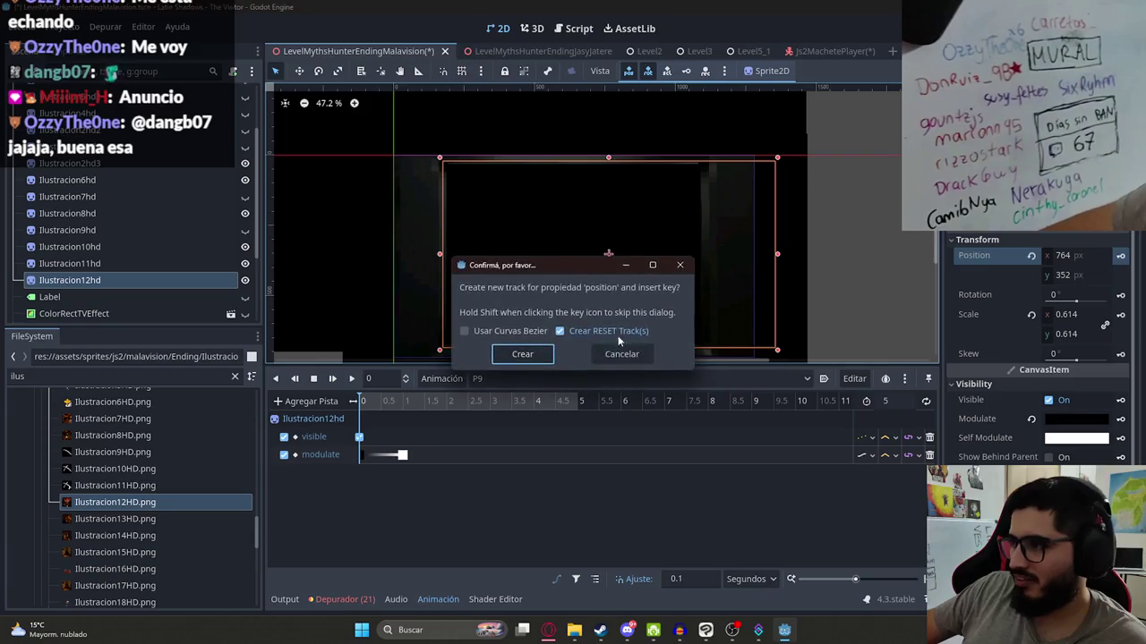
left_click(521, 358)
left_click_drag(434, 401, 730, 378)
left_click_drag(680, 266, 609, 264)
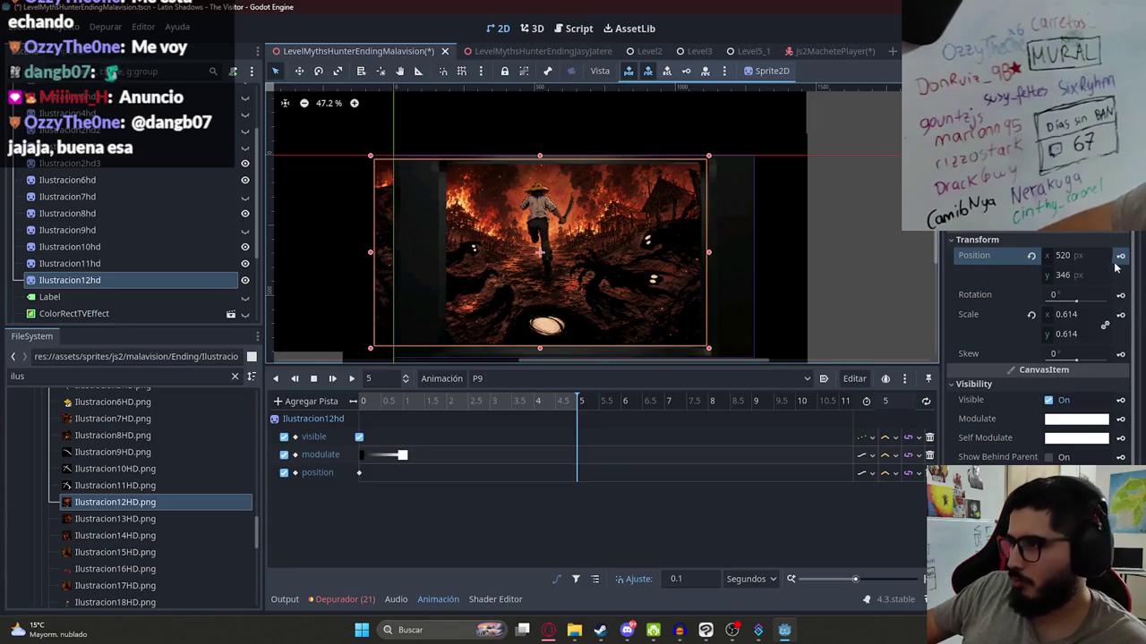
left_click(313, 379)
left_click(351, 379)
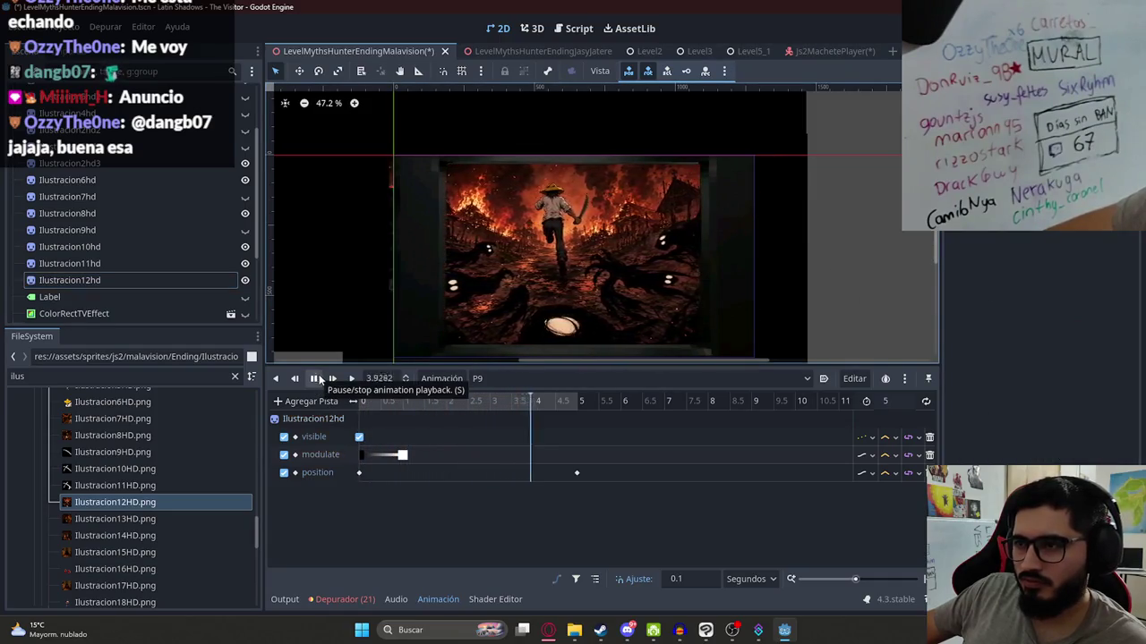
- Move the end position key to 4 s, shorten P9 to 4 s, and save the scene
left_click(535, 403)
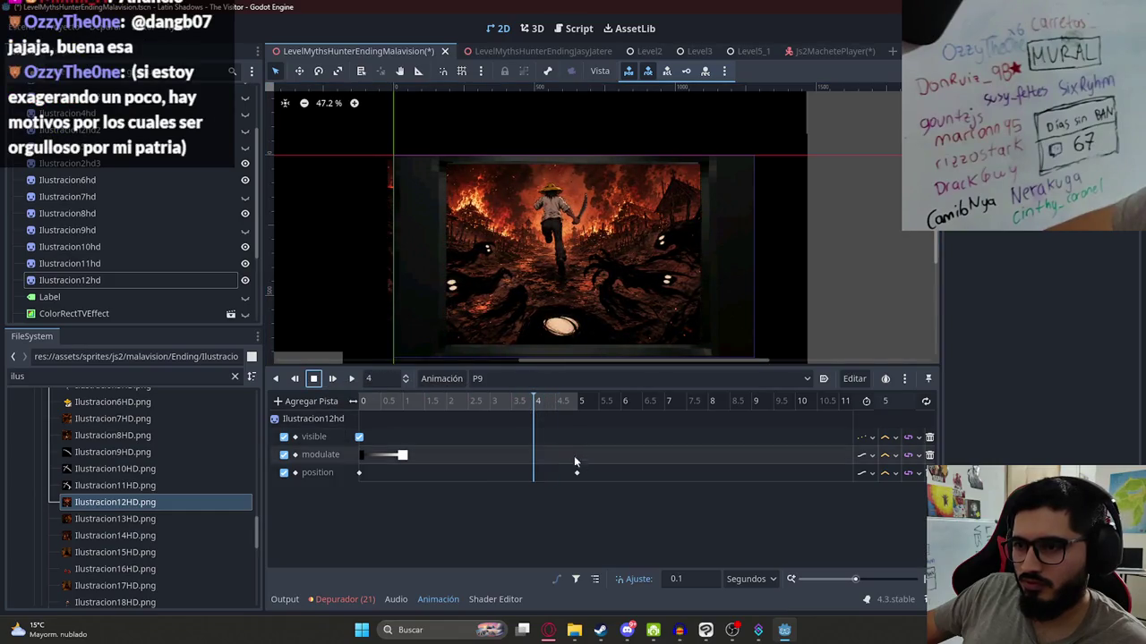
left_click_drag(576, 473, 548, 474)
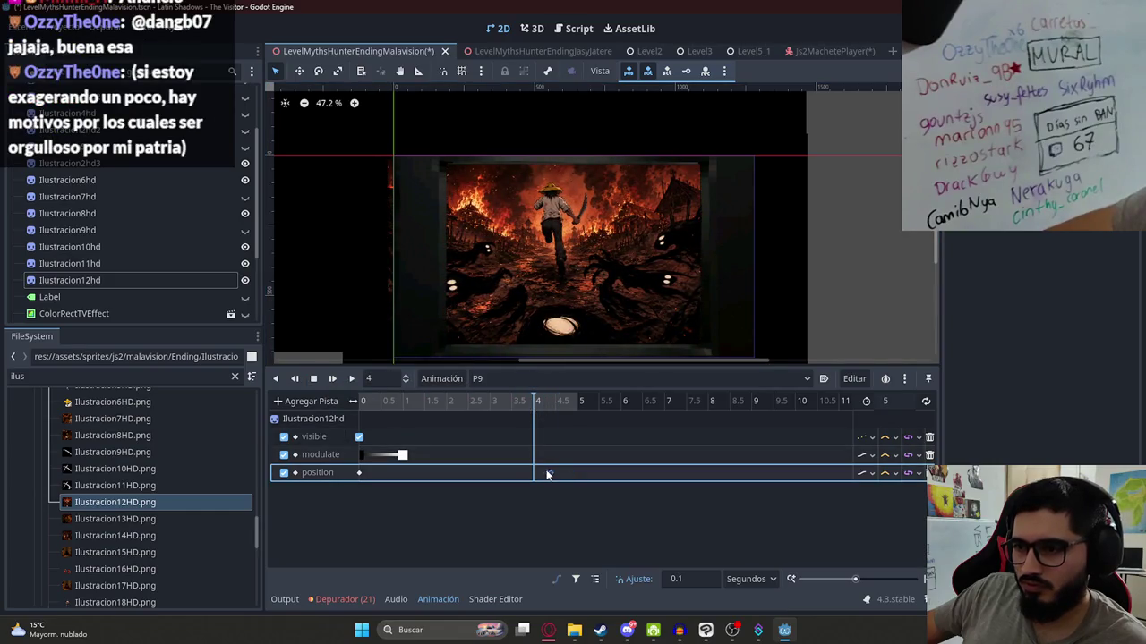
left_click(890, 401)
type("4")
key("Return")
left_click_drag(433, 407, 367, 405)
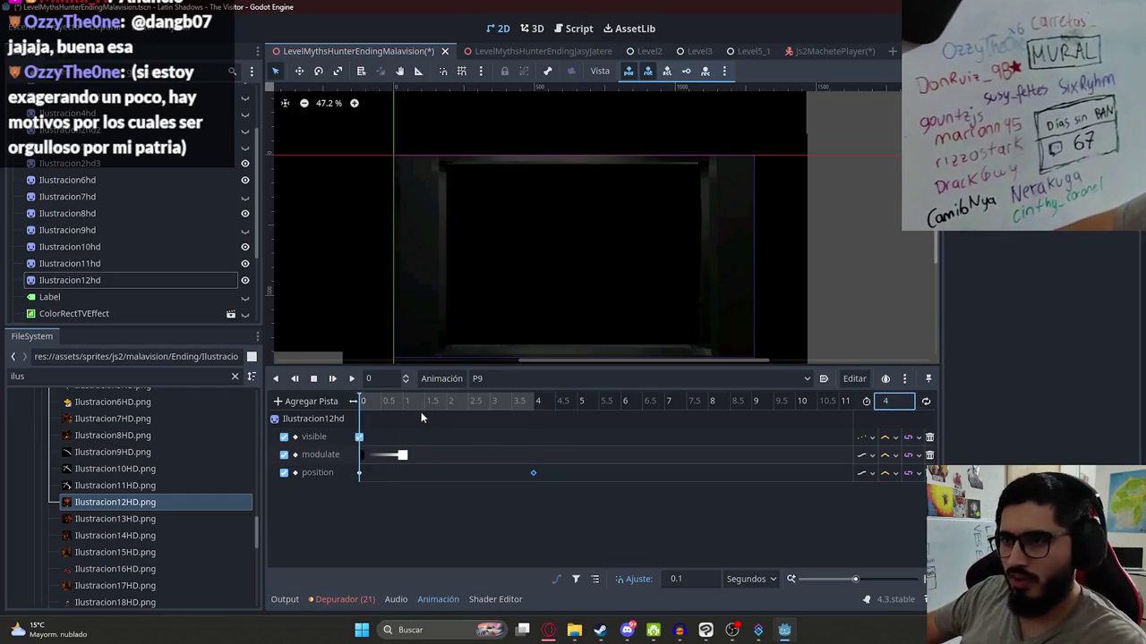
scroll(421, 412, "down", 2)
left_click(388, 403)
key("ctrl+s")
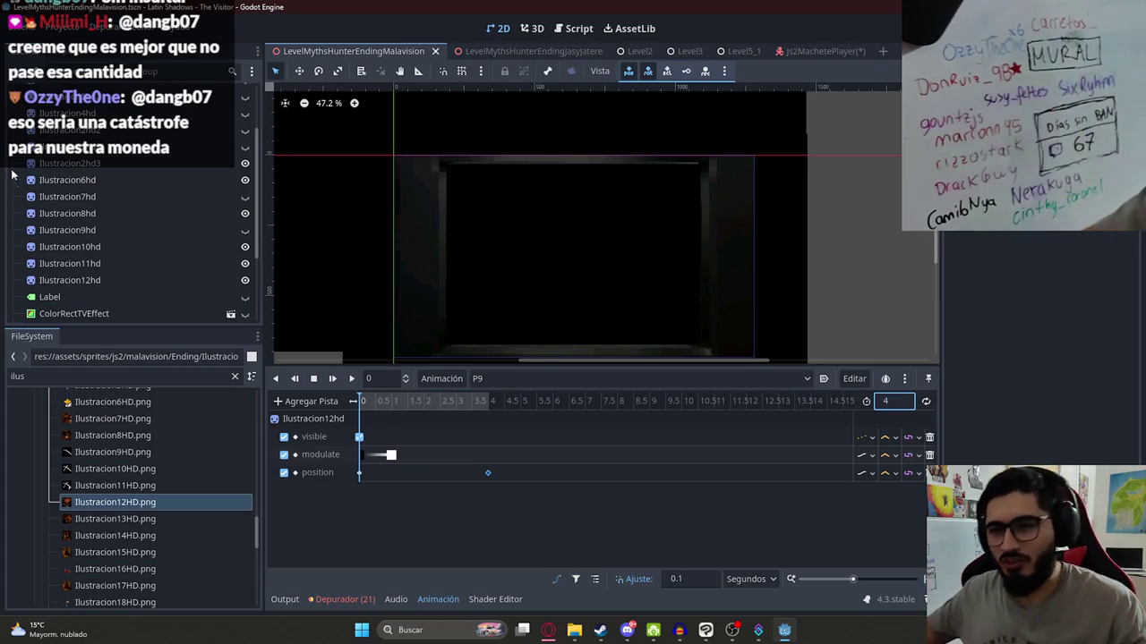
left_click_drag(367, 403, 488, 404)
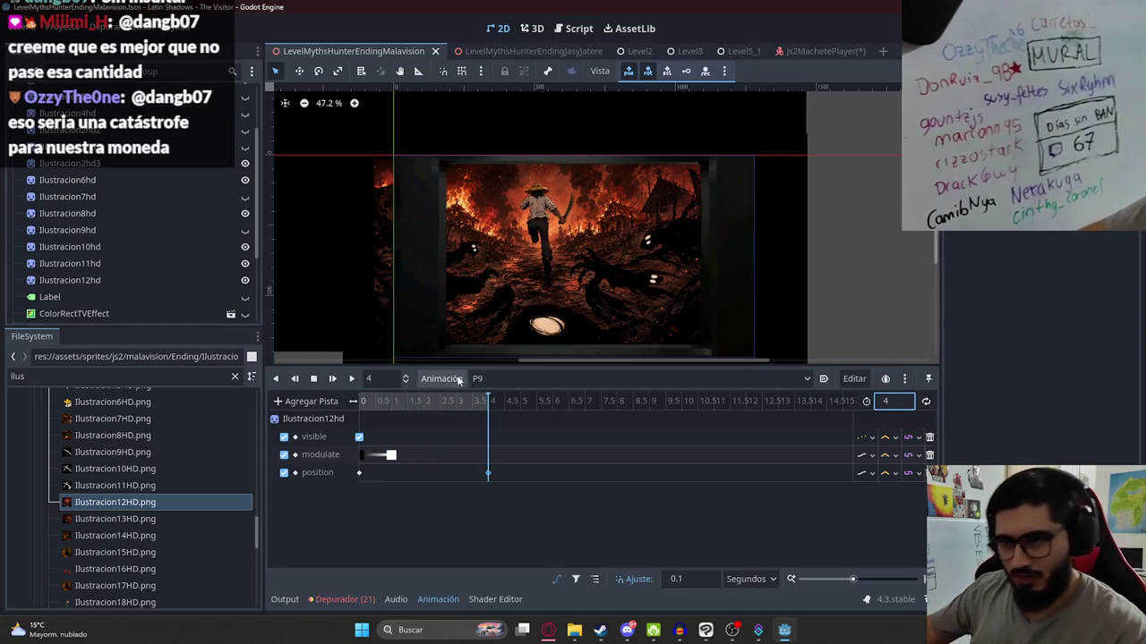
- Replay P9 from the start, then create a new empty animation named P10
left_click(362, 402)
left_click(350, 380)
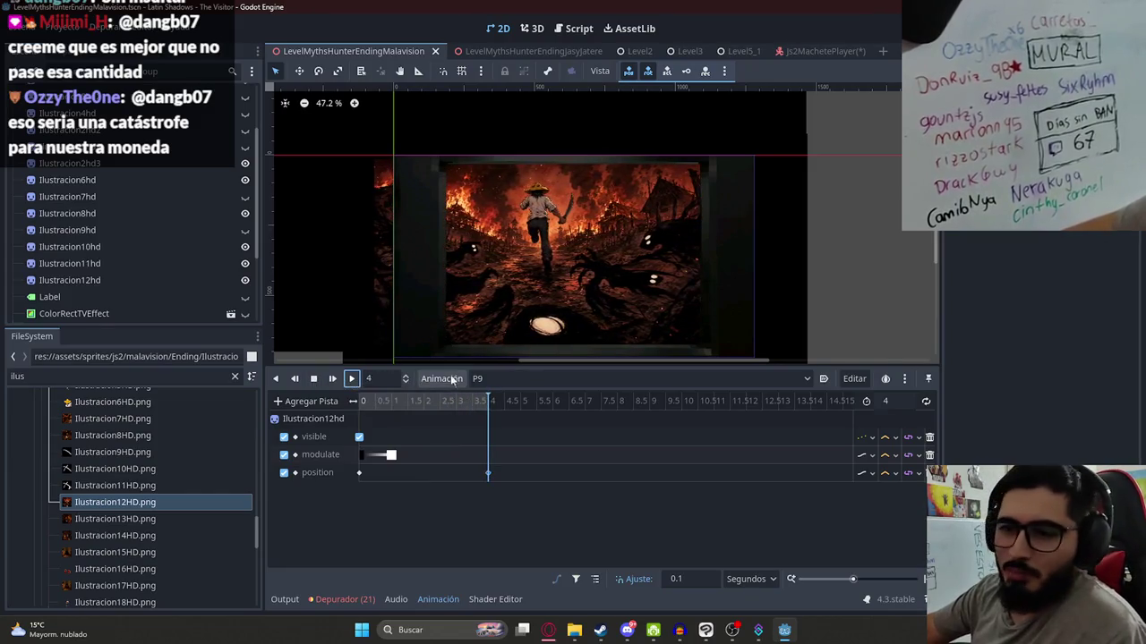
left_click(492, 383)
left_click(494, 383)
left_click(463, 381)
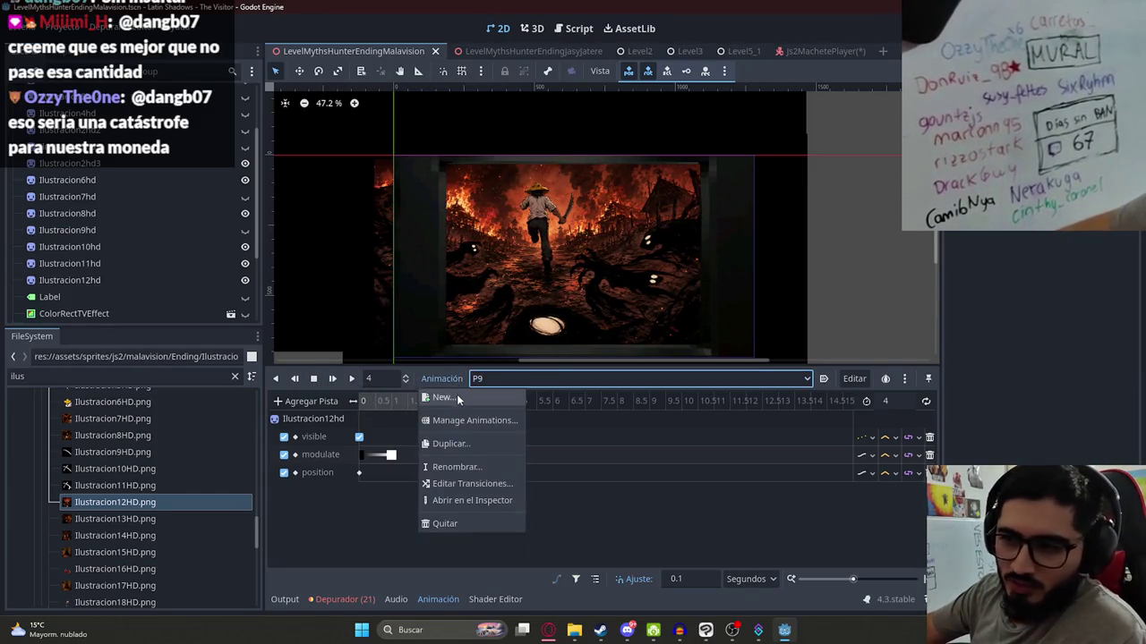
left_click(454, 398)
type("P10")
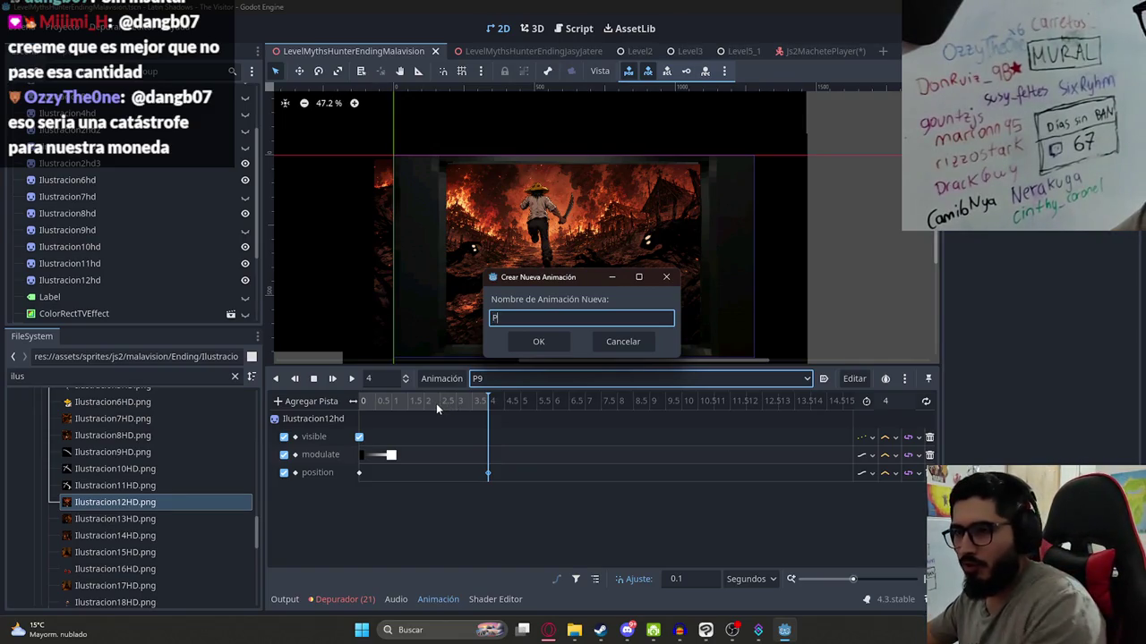
key("Return")
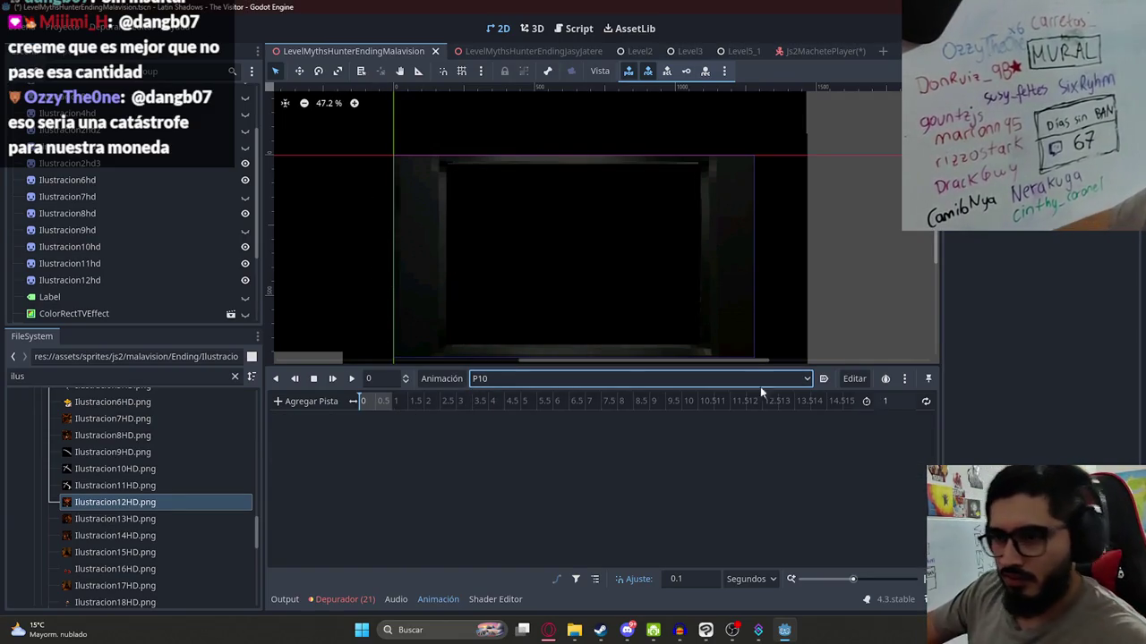
- Set P10's animation length to 5 seconds
left_click(886, 400)
type("5")
key("Return")
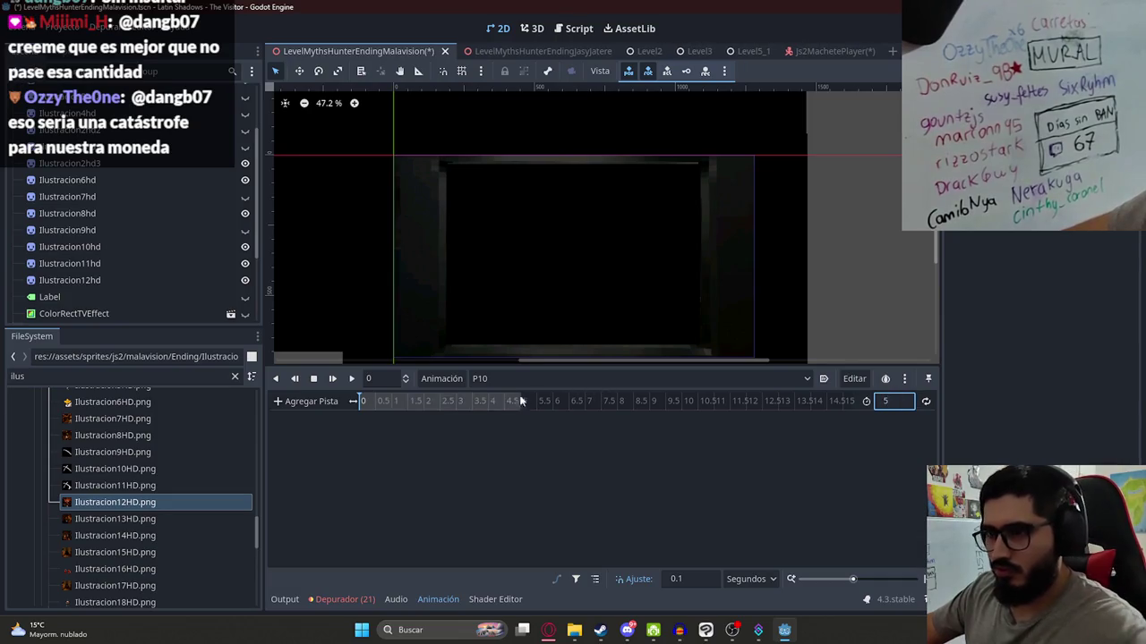
- Drop Ilustracion13HD.png from FileSystem into the 2D viewport as a sprite
scroll(223, 211, "down", 3)
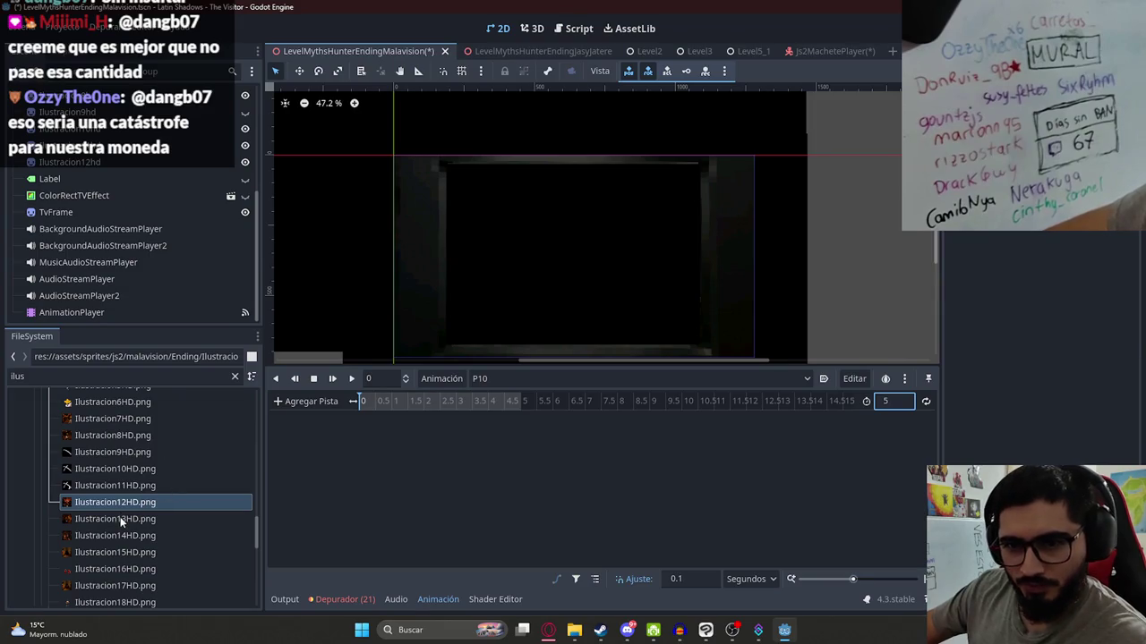
left_click_drag(124, 519, 580, 234)
mouse_move(151, 526)
left_mouse_down()
mouse_move(125, 172)
mouse_move(157, 158)
mouse_move(512, 202)
mouse_move(511, 269)
left_mouse_up()
- Order the Ilustracion13hd node above Label and shift the sprite right to fill the frame
mouse_move(144, 317)
left_mouse_down()
mouse_move(138, 154)
mouse_move(152, 155)
left_mouse_up()
scroll(565, 251, "down", 2)
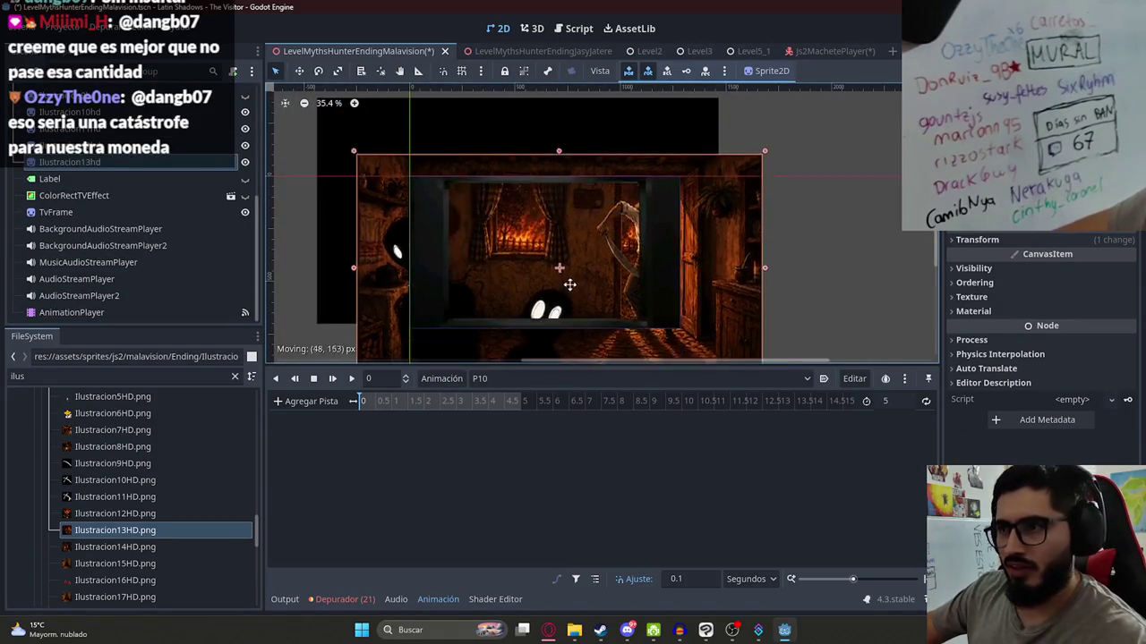
scroll(541, 310, "down", 1)
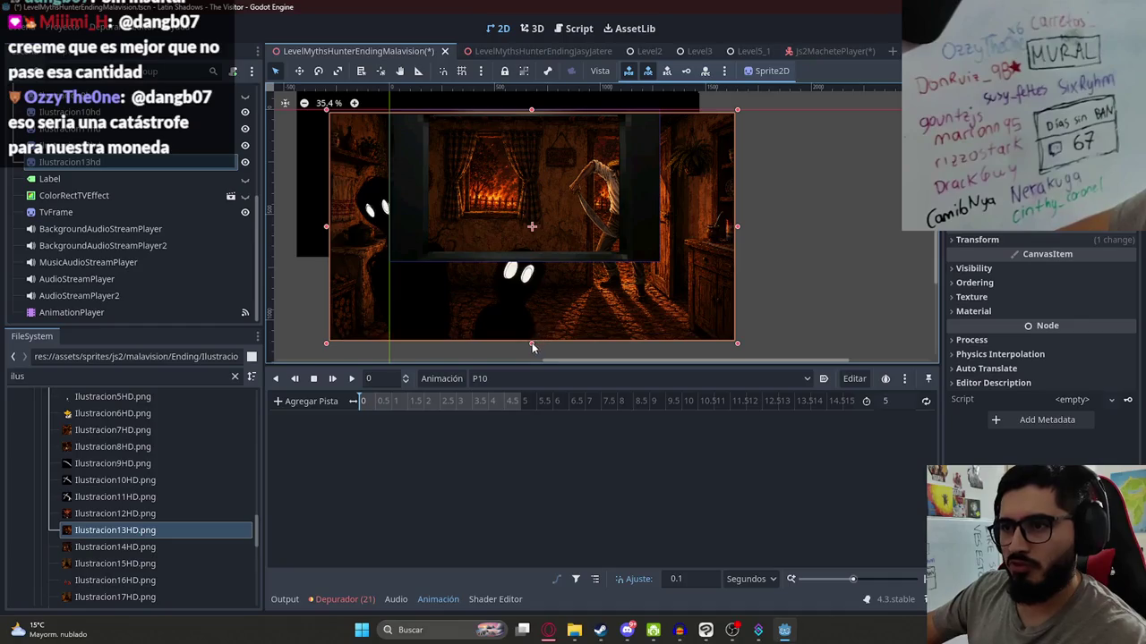
scroll(452, 225, "up", 2)
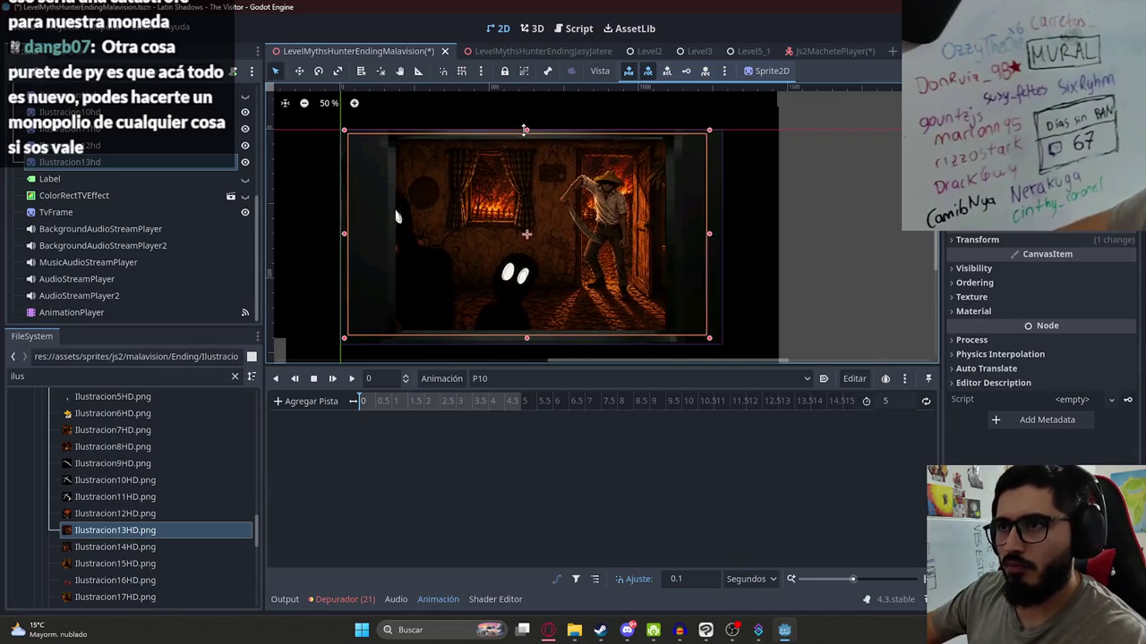
mouse_move(574, 243)
left_mouse_down()
mouse_move(596, 235)
mouse_move(579, 232)
mouse_move(616, 240)
left_mouse_up()
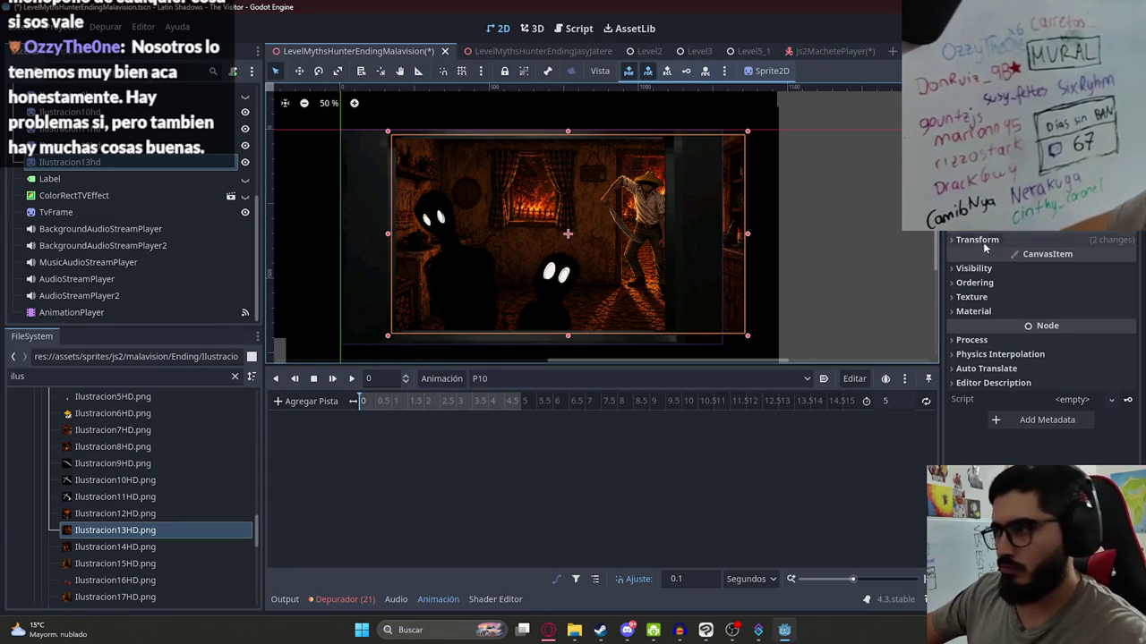
- Key the Ilustracion13hd sprite as visible at time 0 in P10
left_click(973, 267)
left_click(1049, 284)
left_click(1120, 284)
key("Return")
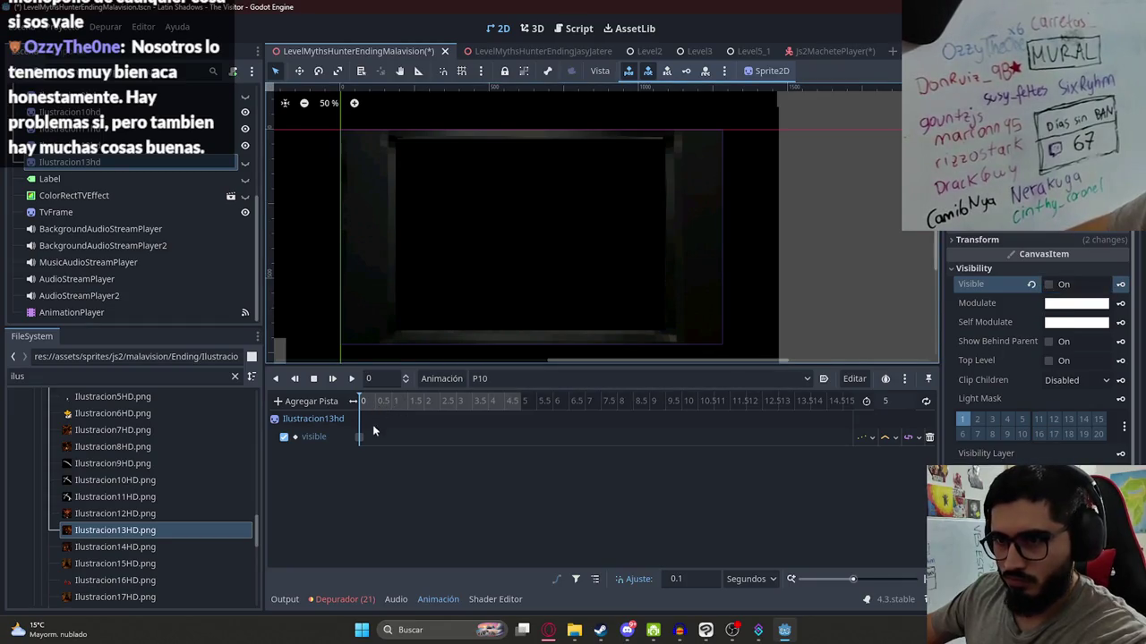
left_click(1049, 284)
left_click(1120, 284)
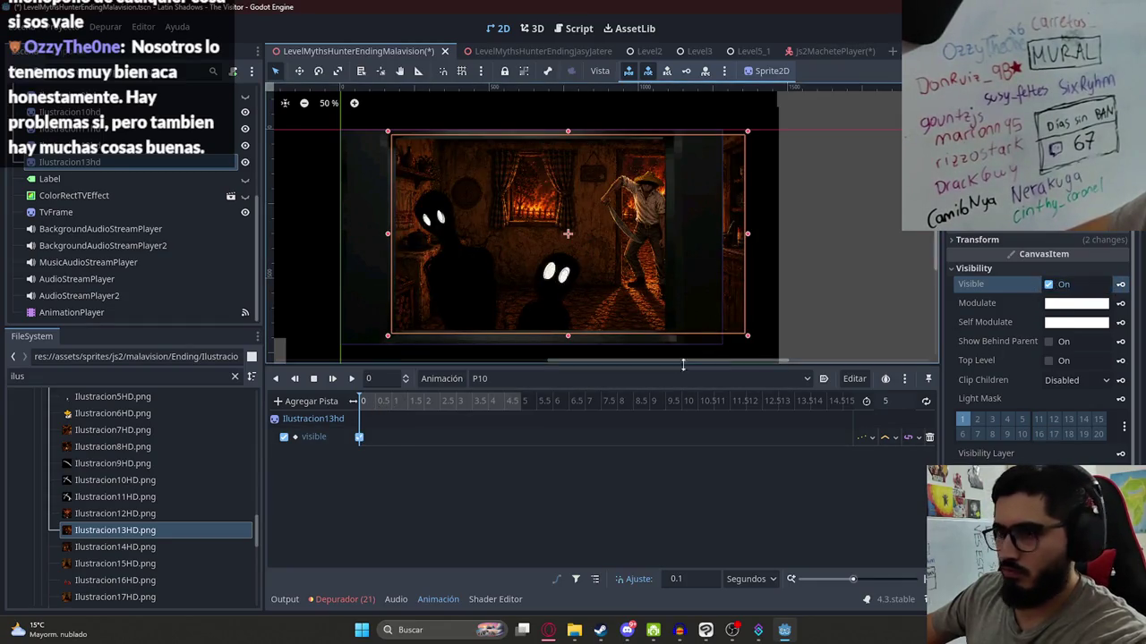
- Key the sprite's Transform position 764, 350 at time 0
left_click(1110, 240)
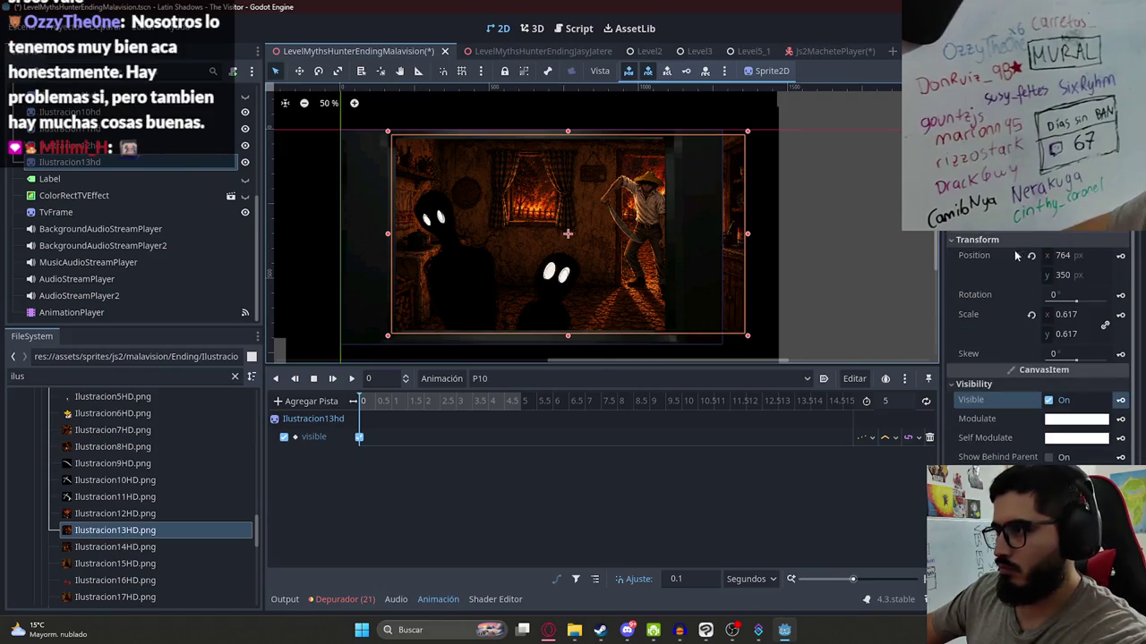
left_click(1120, 255)
key("Return")
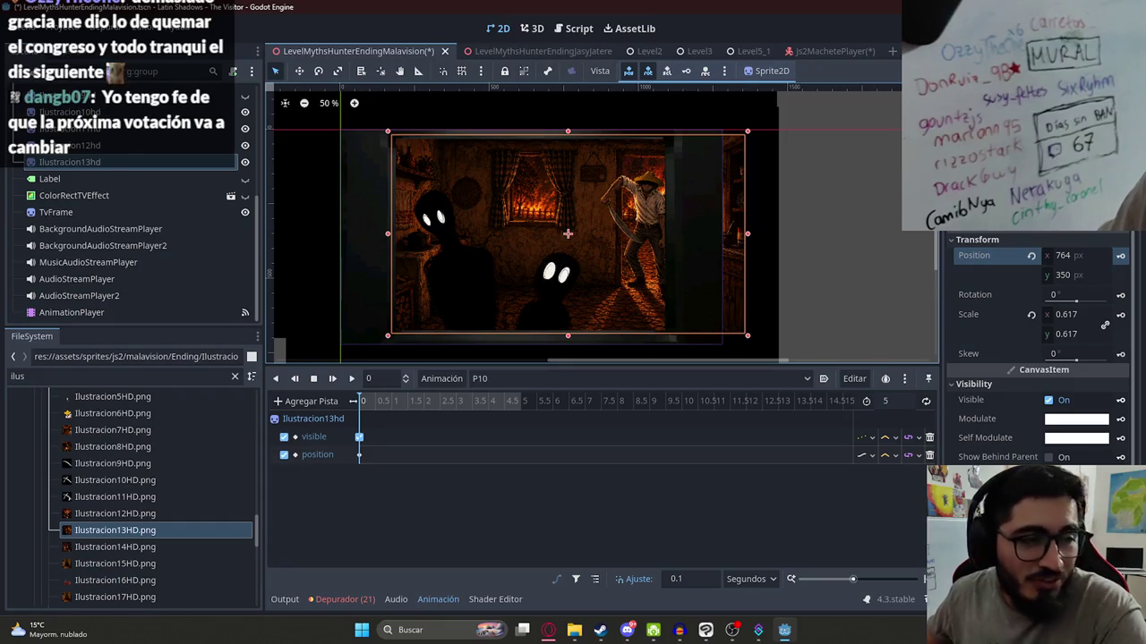
- At 5 s, lower the sprite's position x to 539.785, then preview P10 from the start
left_click(521, 400)
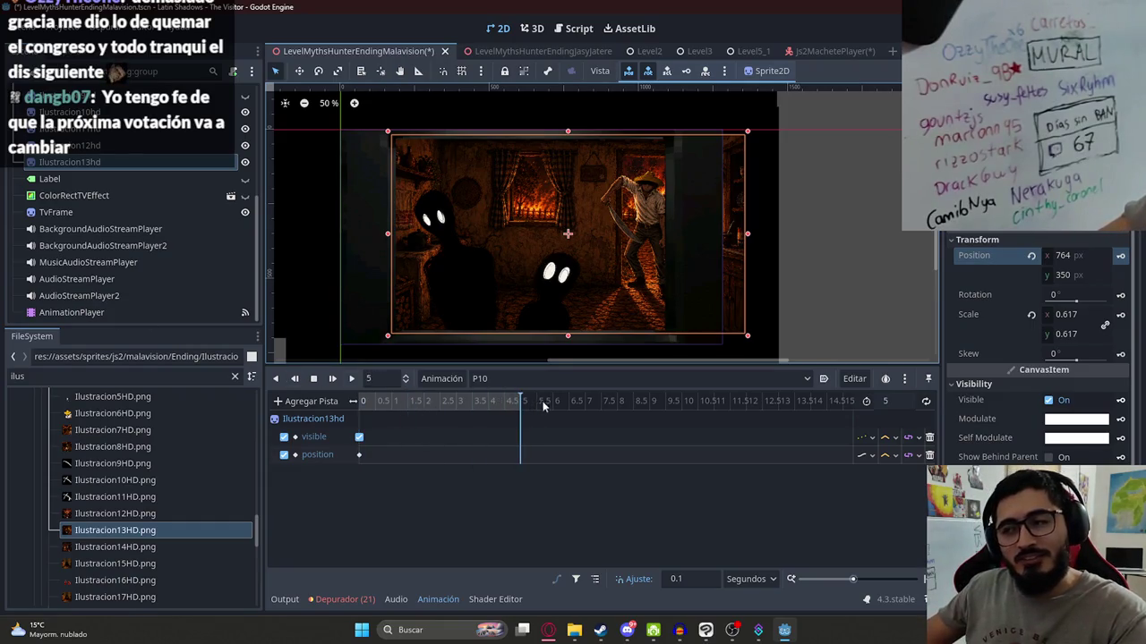
mouse_move(1066, 256)
left_mouse_down()
mouse_move(906, 256)
mouse_move(1115, 260)
left_mouse_up()
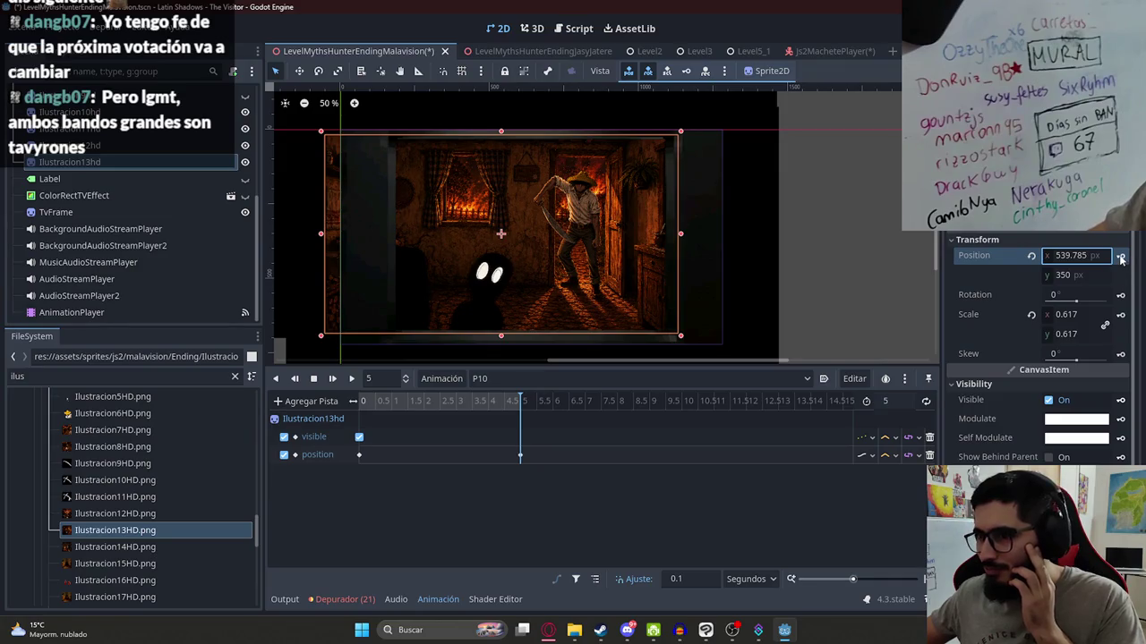
left_click(352, 379)
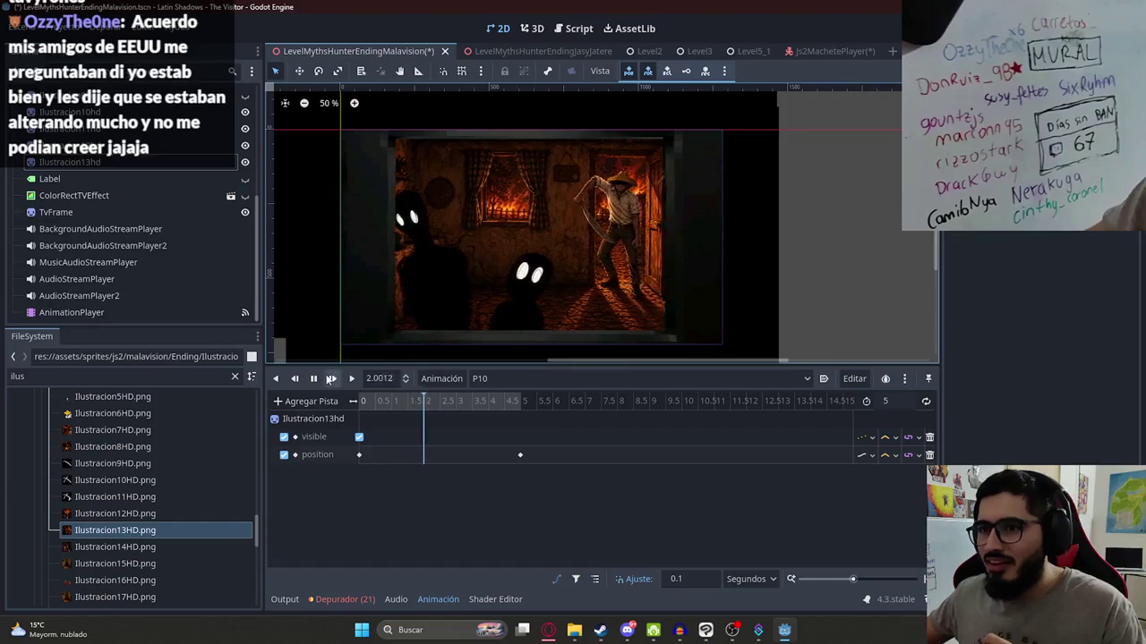
- Stop the preview, save the scene, and replay P10's pan
left_click(313, 378)
key("ctrl+s")
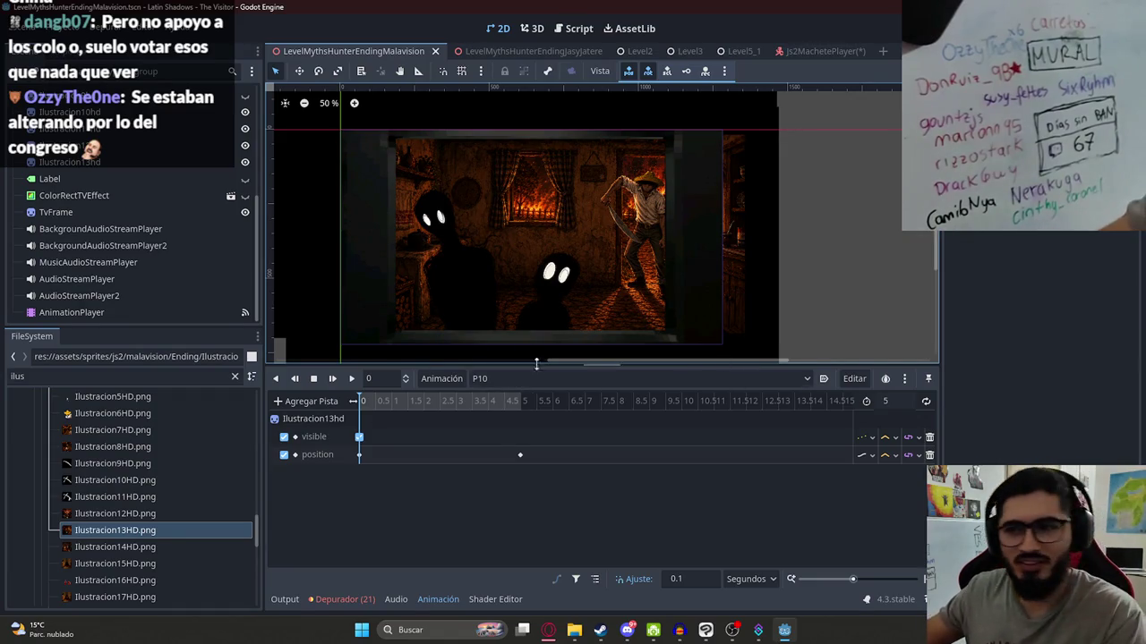
left_click(350, 377)
scroll(541, 231, "up", 1)
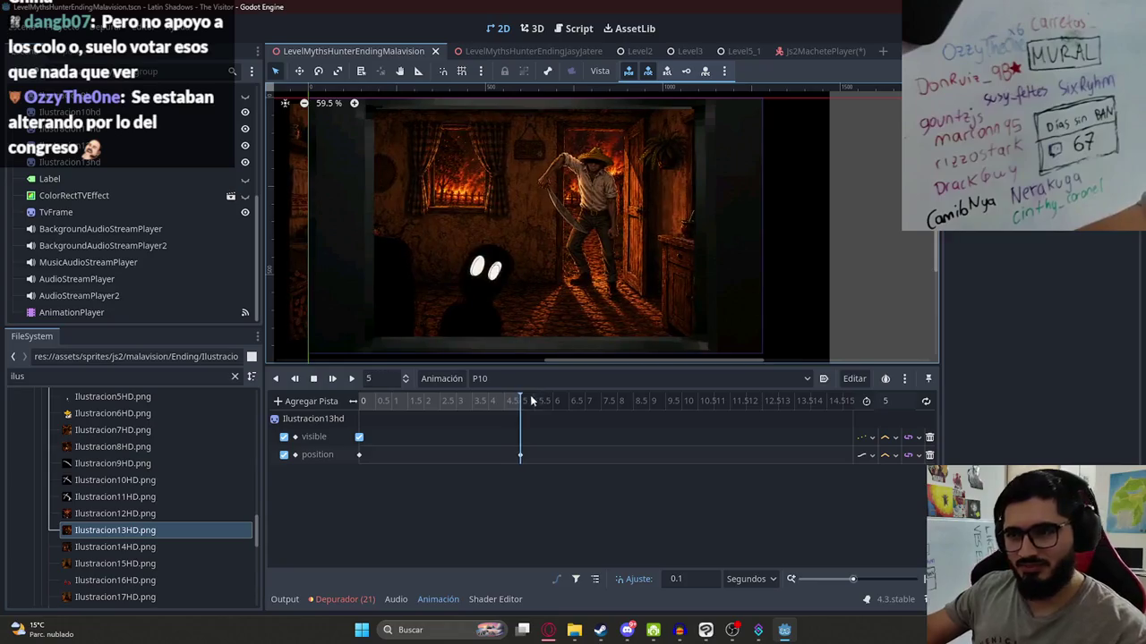
scroll(506, 410, "up", 3)
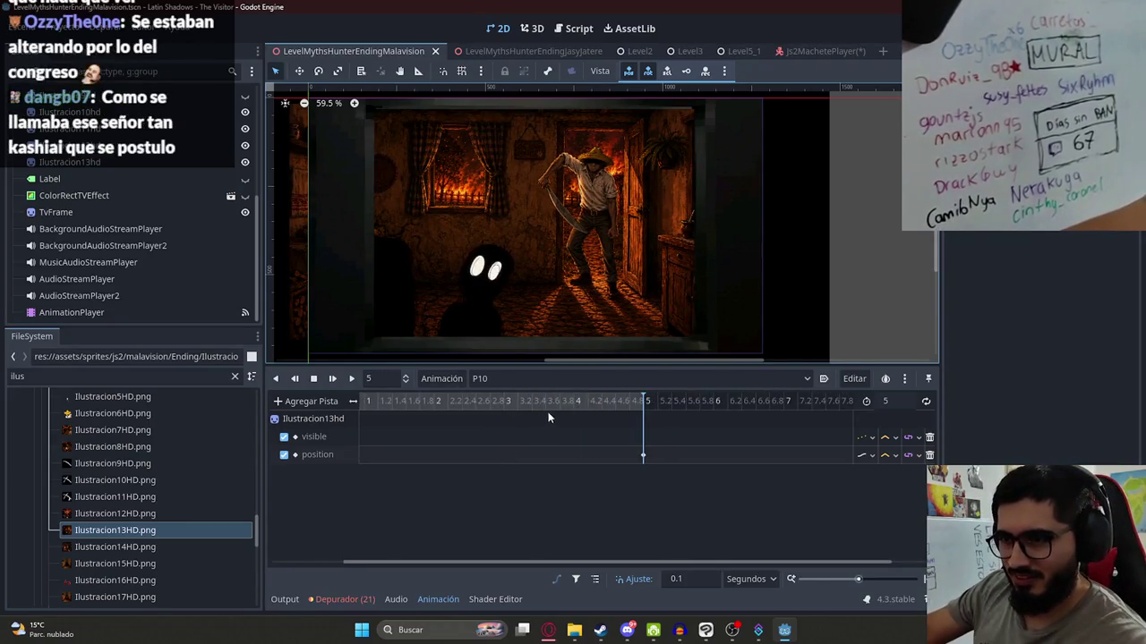
- Move the end position key to 4 s, set P10's length to 4, and open the cutscene script
left_click(574, 404)
left_click_drag(643, 455, 575, 458)
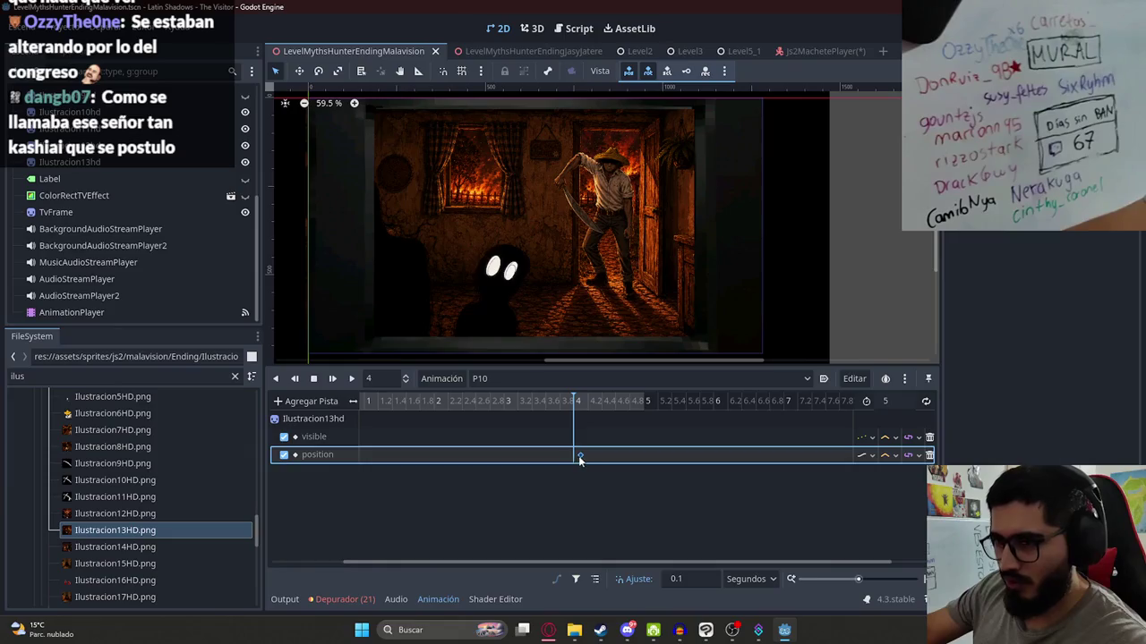
double_click(898, 401)
type("4")
key("Return")
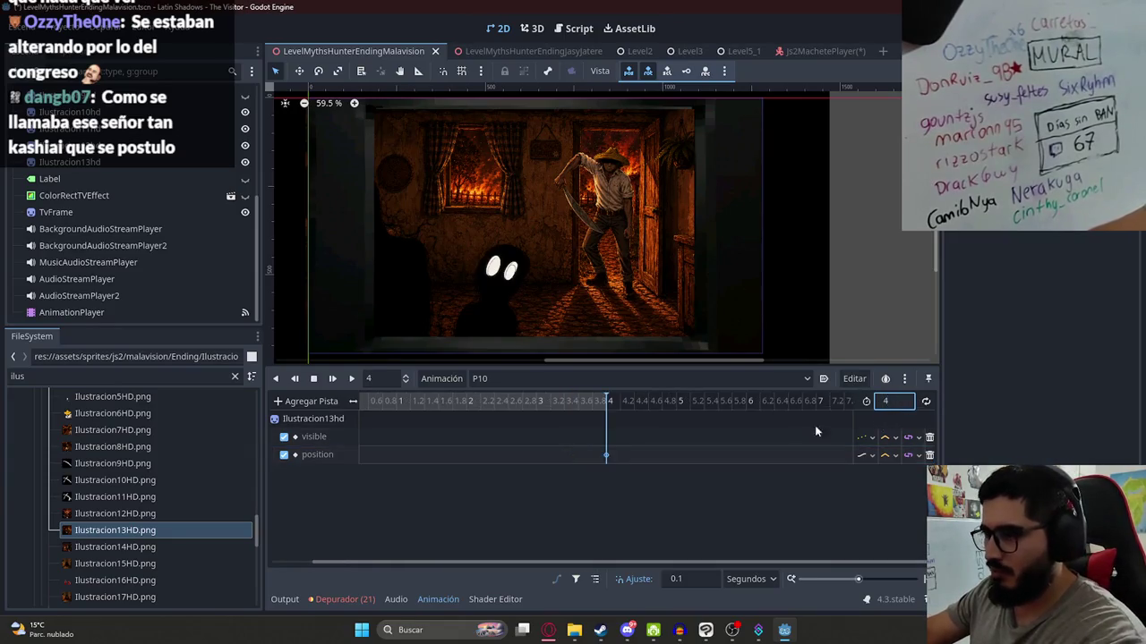
scroll(530, 457, "down", 4)
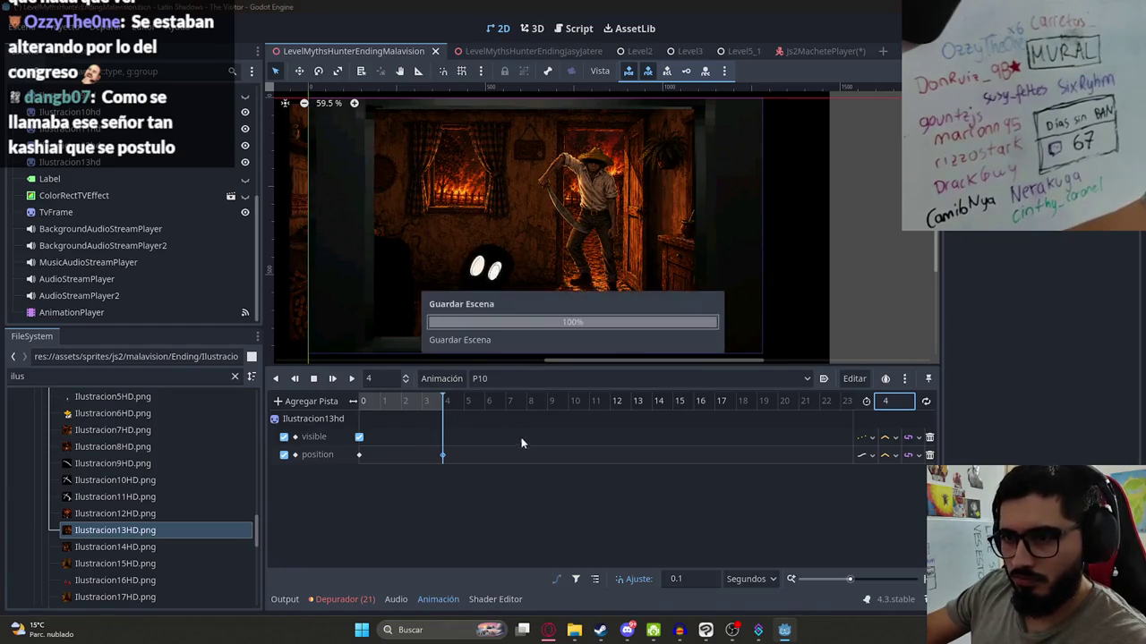
scroll(242, 101, "up", 5)
scroll(242, 101, "up", 3)
left_click(245, 93)
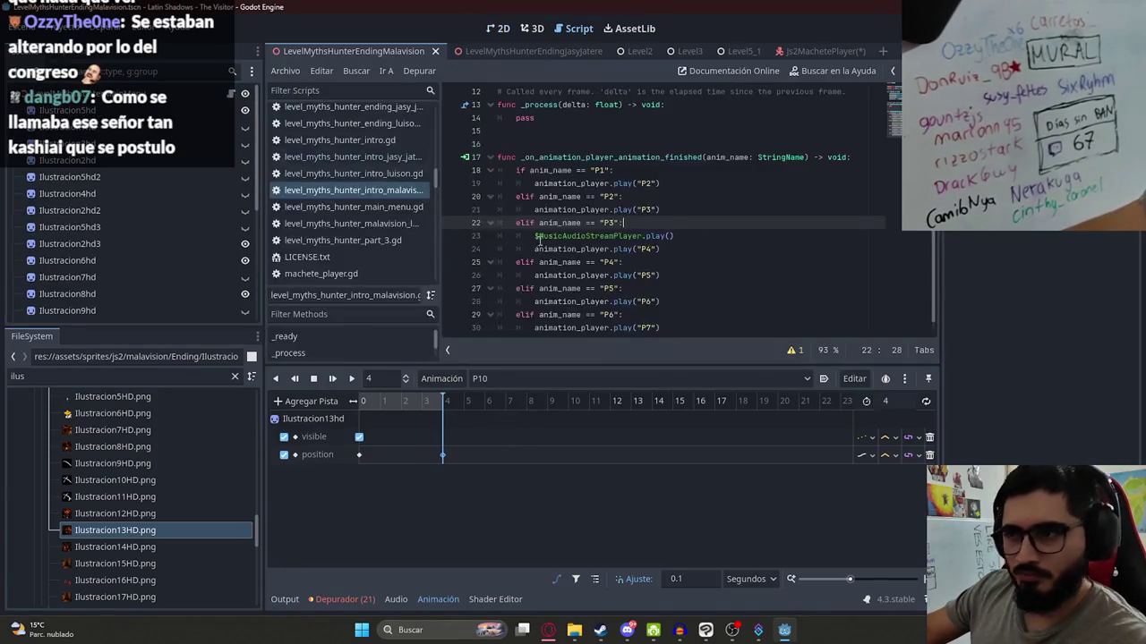
- Duplicate the P6 elif block into a branch where P7 finishing plays P8
left_click_drag(663, 328, 519, 318)
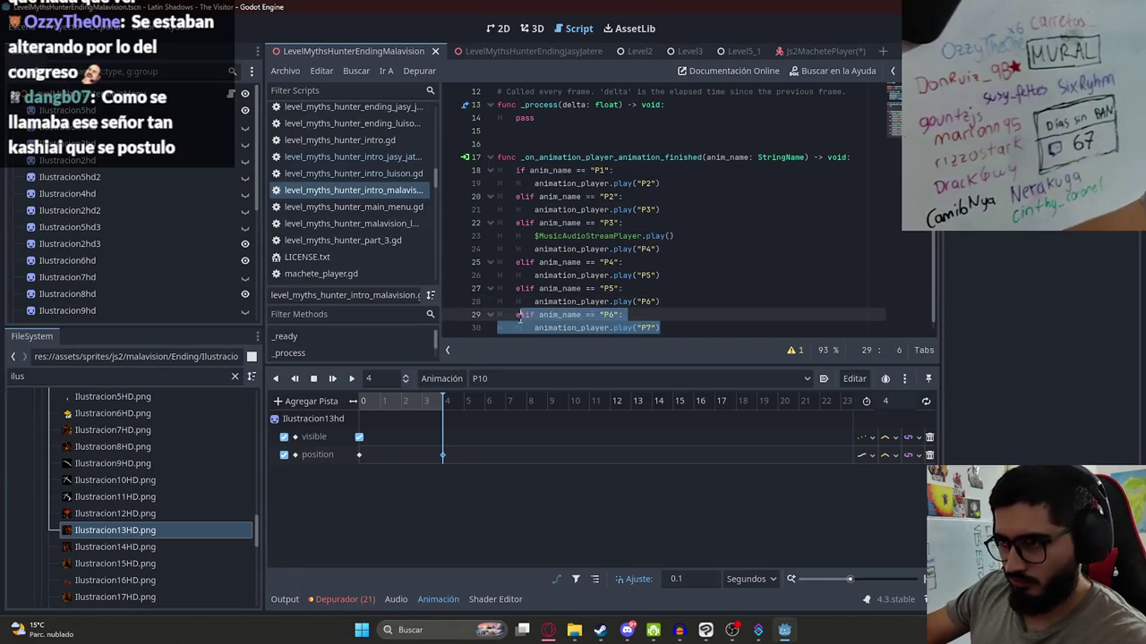
left_click(676, 331)
type("elif anim_name == \"P6\": \t\tanimation_player.play(\"P7\")")
left_click(614, 315)
key("BackSpace")
type("7")
left_click(652, 324)
key("BackSpace")
type("8")
- Copy the new P7 branch and paste another copy beneath it
left_click_drag(659, 327, 518, 315)
scroll(673, 309, "down", 1)
left_click(676, 314)
key("Return")
key("ctrl+v")
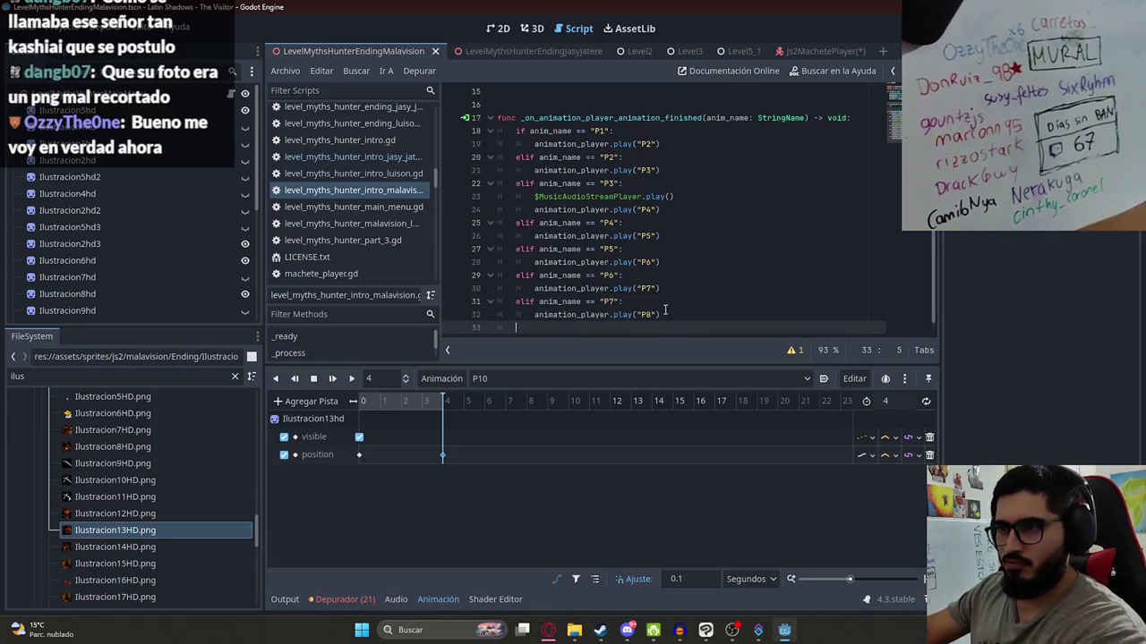
scroll(660, 288, "down", 1)
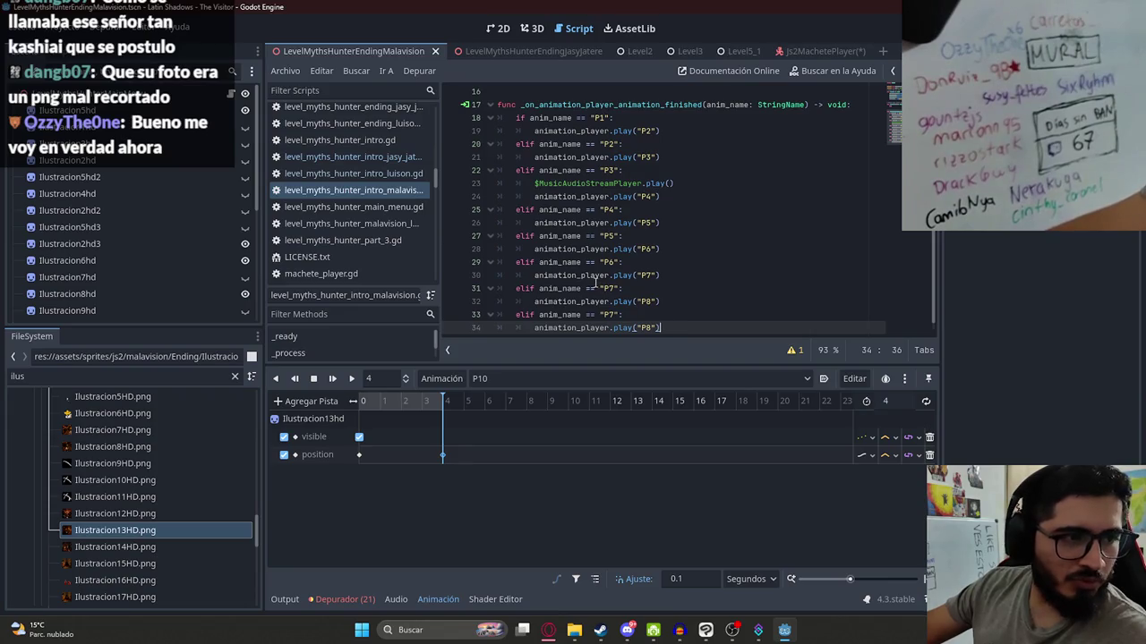
- Edit the pasted branch so P8 finishing plays P9
left_click(616, 315)
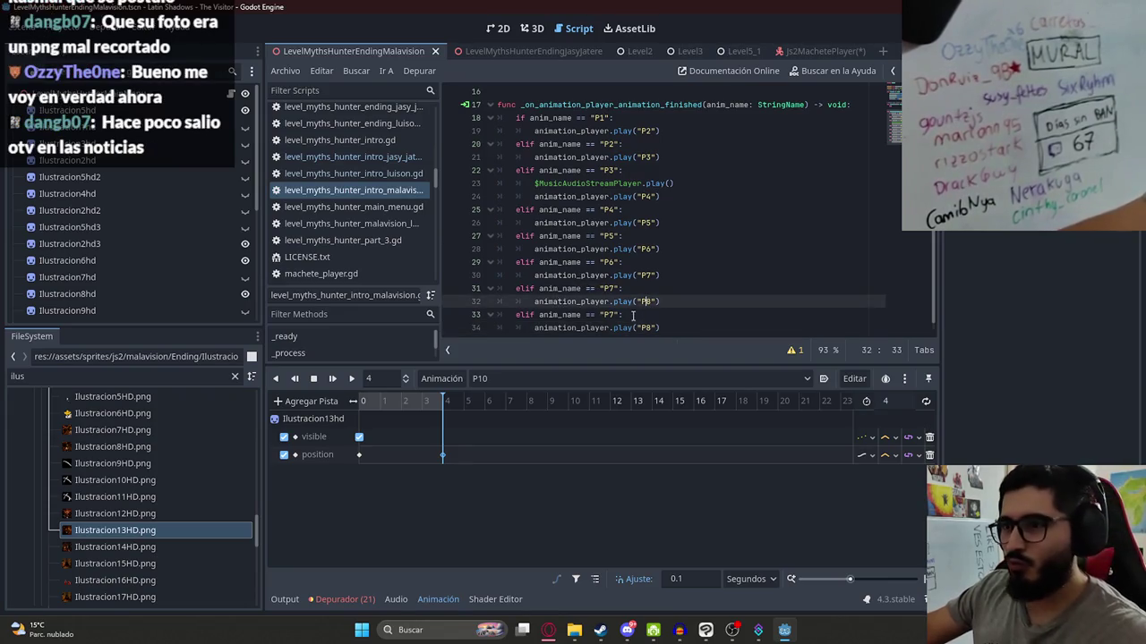
key("BackSpace")
type("7")
key("BackSpace")
type("8")
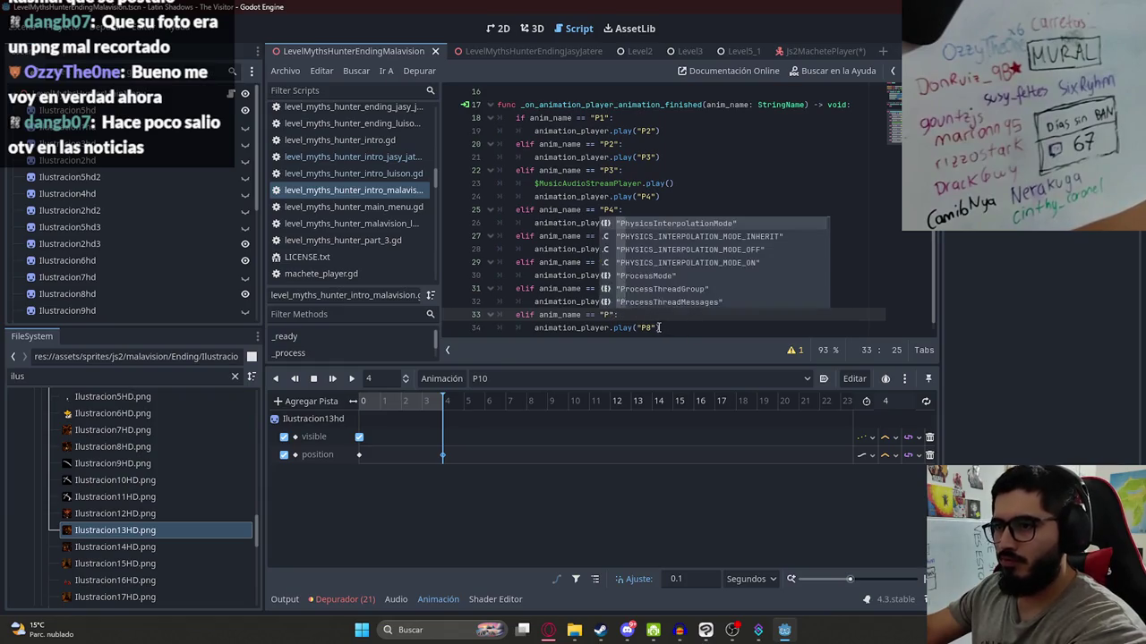
key("End")
left_click(652, 327)
key("BackSpace")
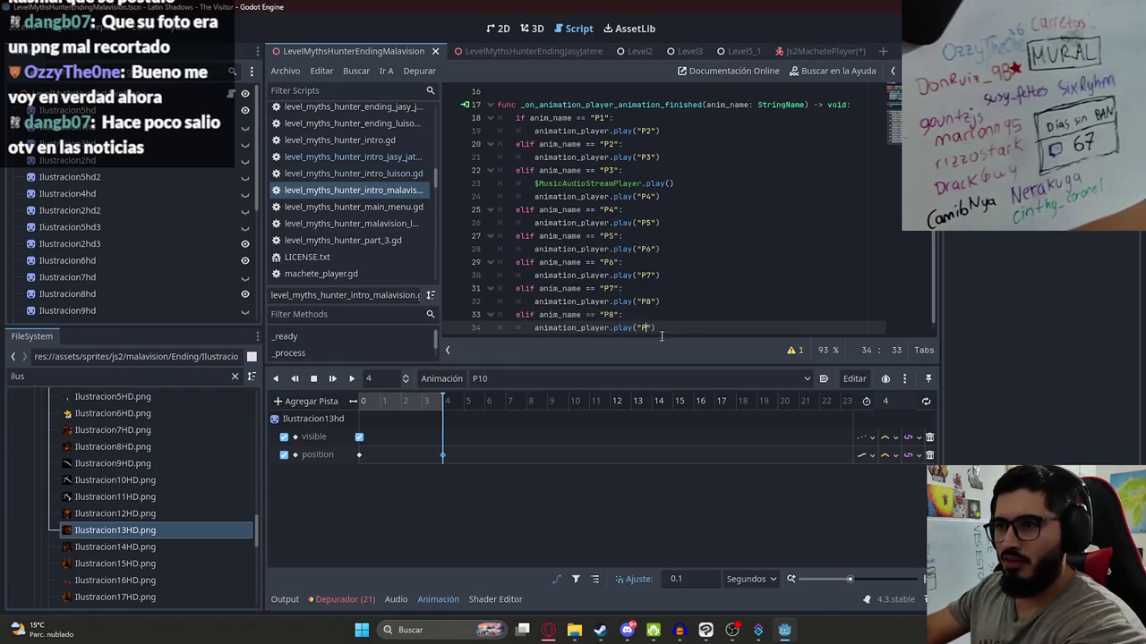
type("9")
key("End")
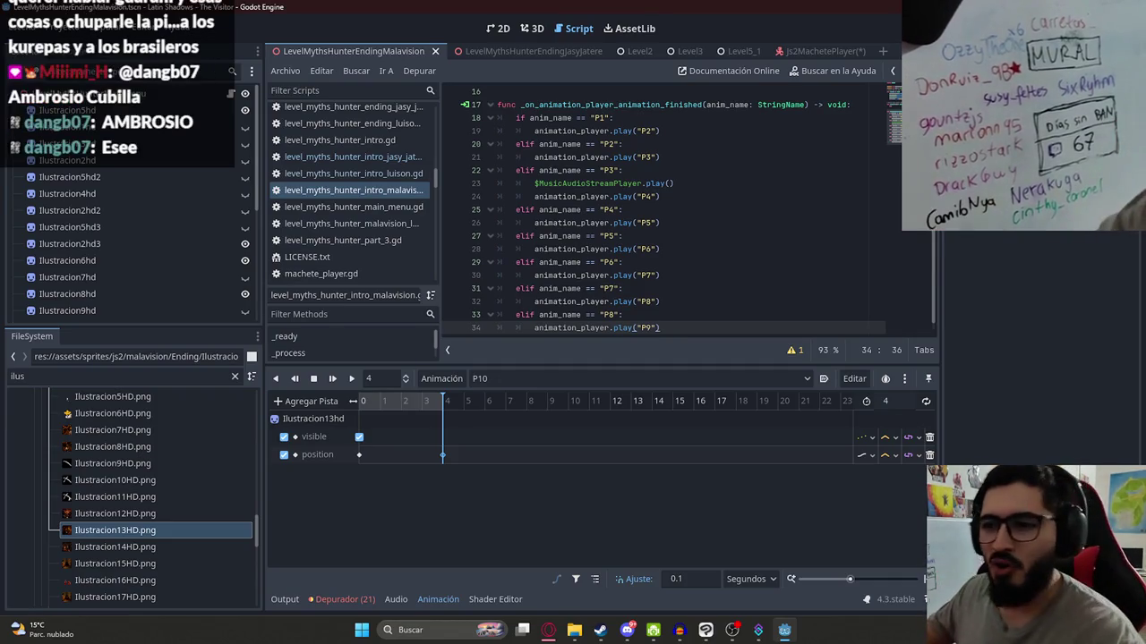
- Paste a copy of the P8 elif branch and change its condition to check P9
left_click_drag(664, 328, 517, 315)
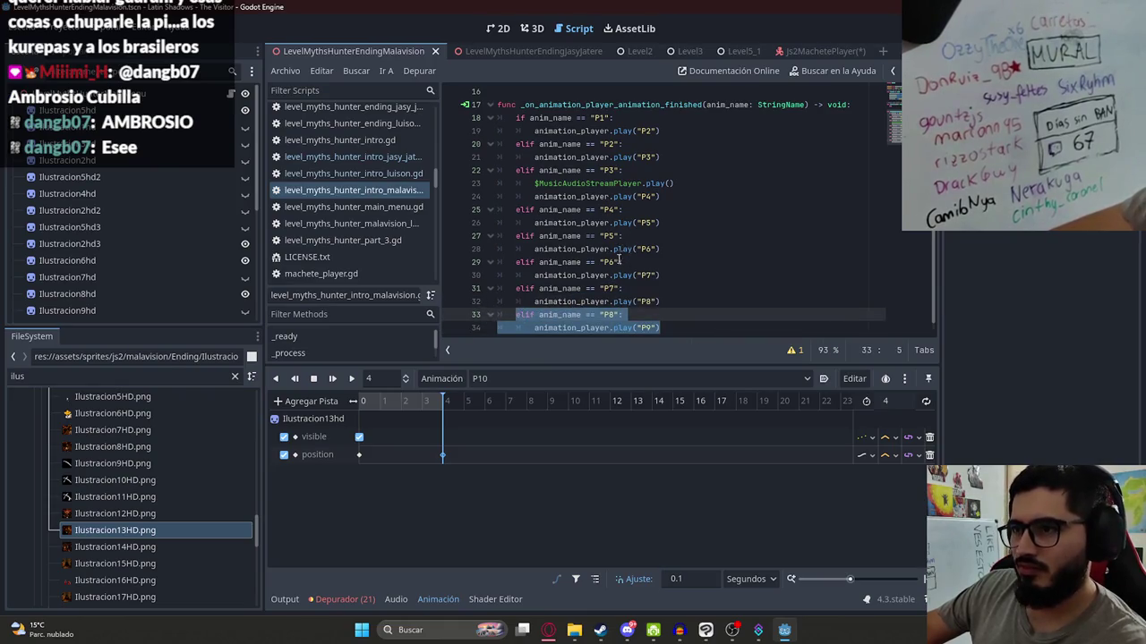
scroll(663, 295, "down", 1)
left_click(678, 315)
key("Return")
key("ctrl+v")
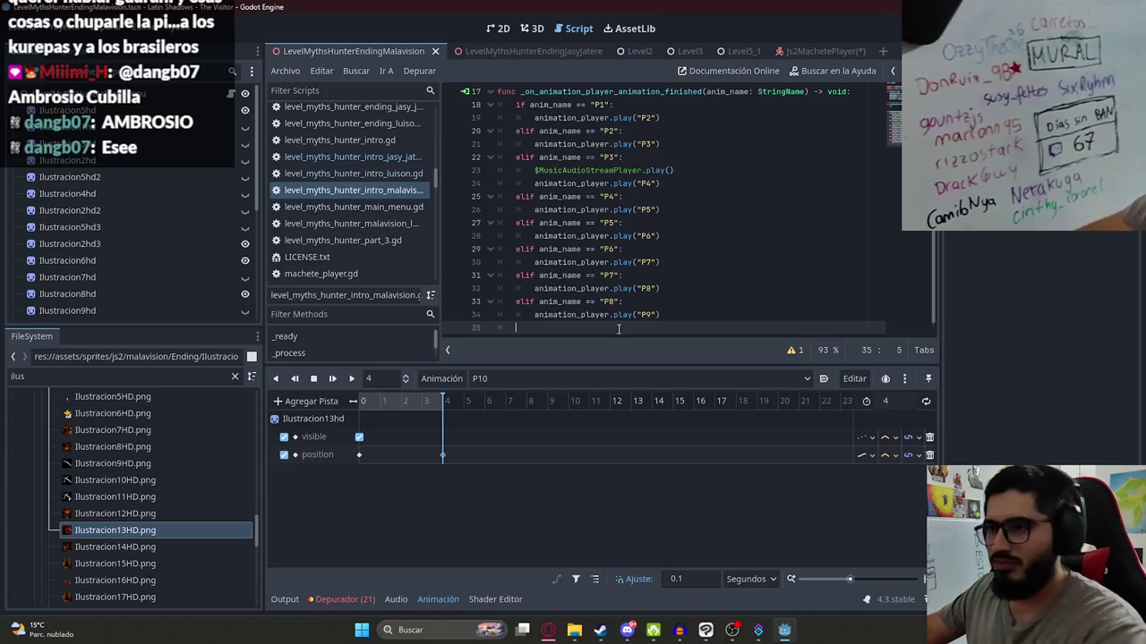
scroll(662, 315, "down", 1)
left_click(614, 315)
key("BackSpace")
type("9")
- Point the new branch's play call at P10, then move over to the browser
left_click(646, 327)
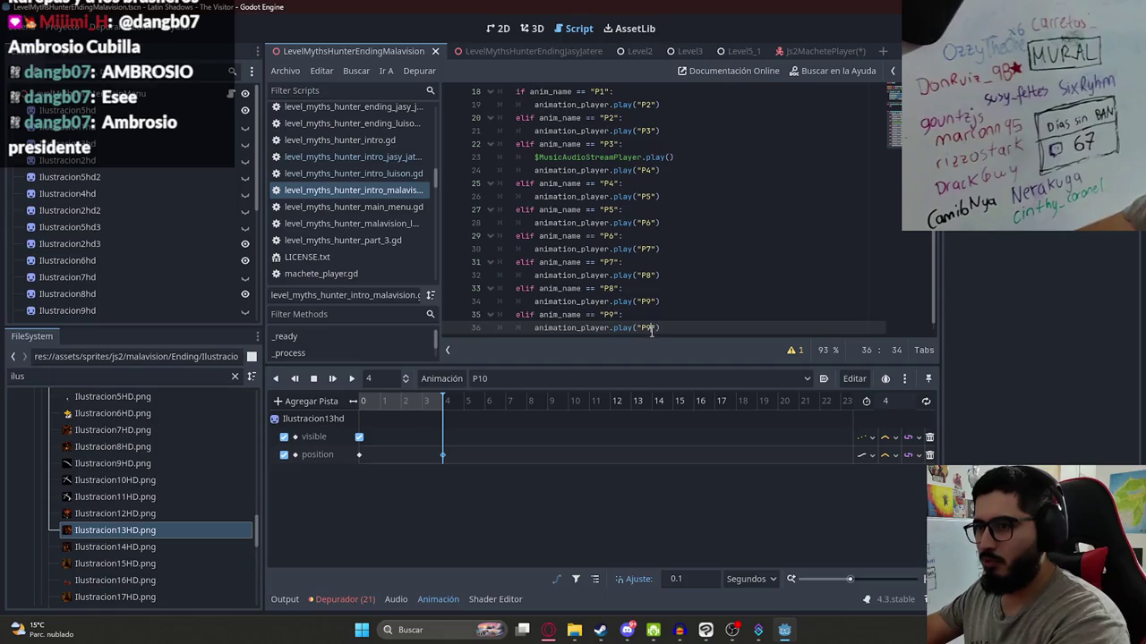
left_click(662, 302)
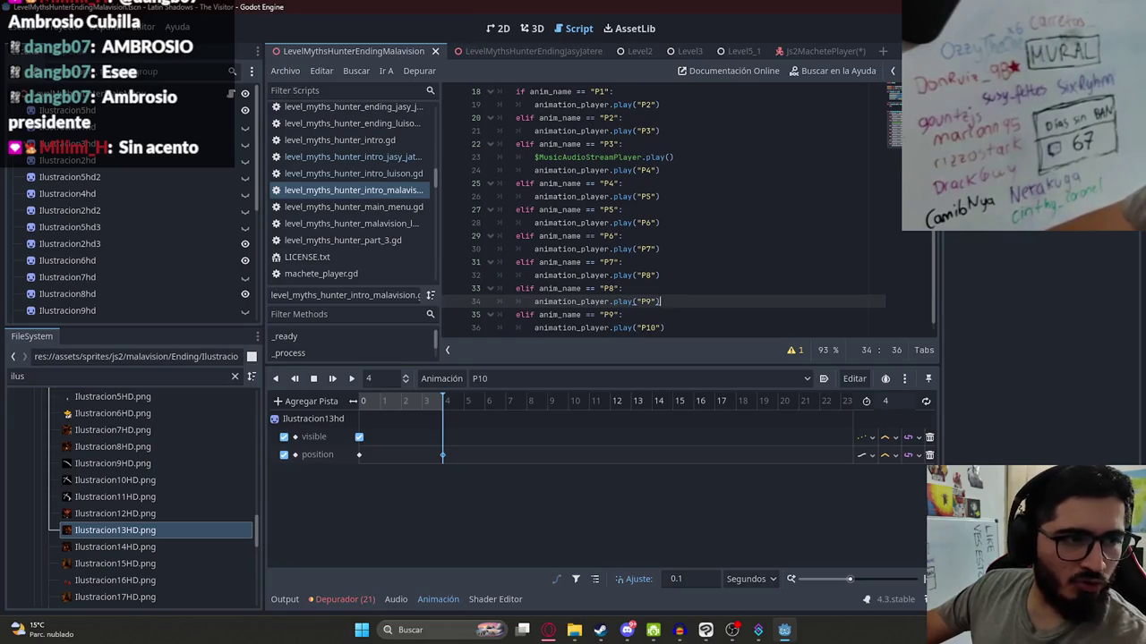
key("alt+Tab")
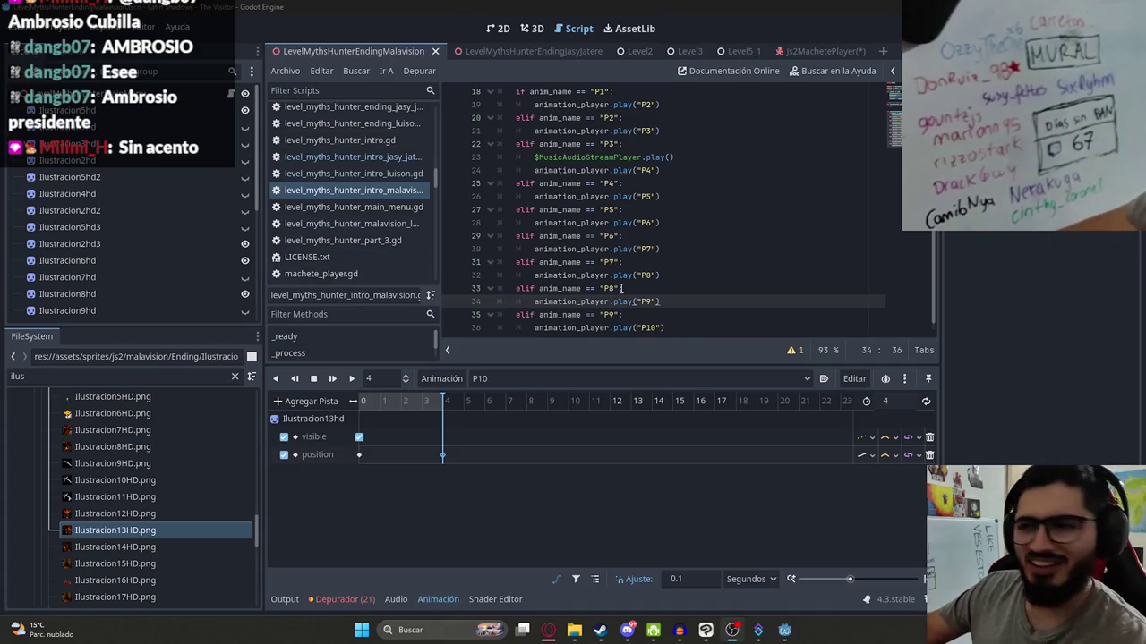
left_click(621, 288)
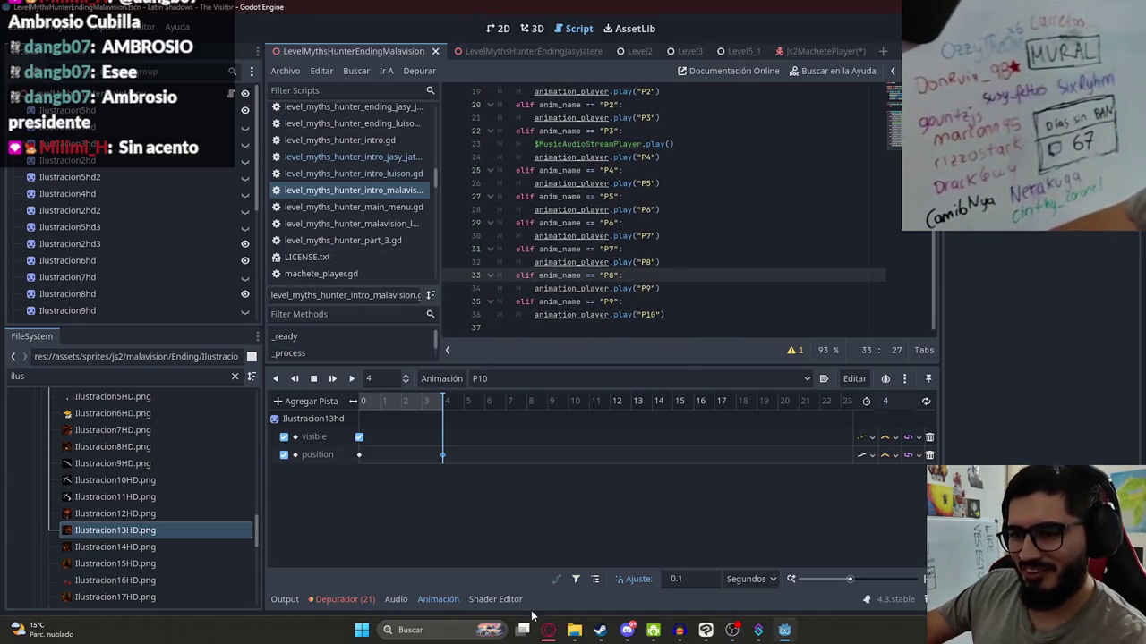
left_click(547, 630)
- Search Google for the Paraguayan candidate's name and show only image results
left_click(107, 13)
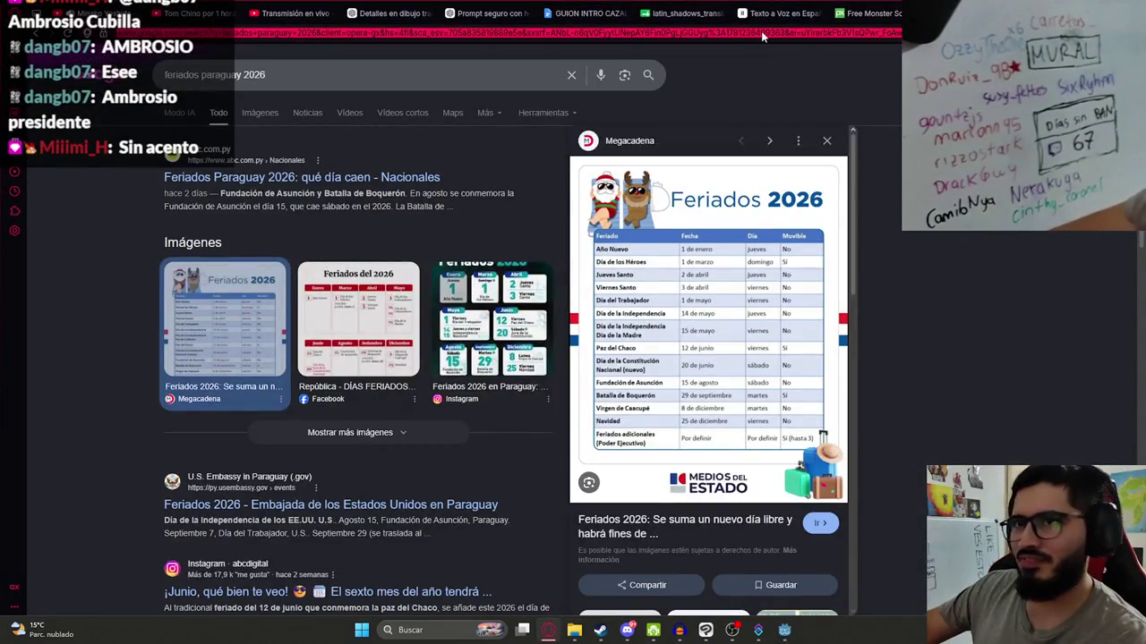
left_click(762, 37)
type("ambrosio cu")
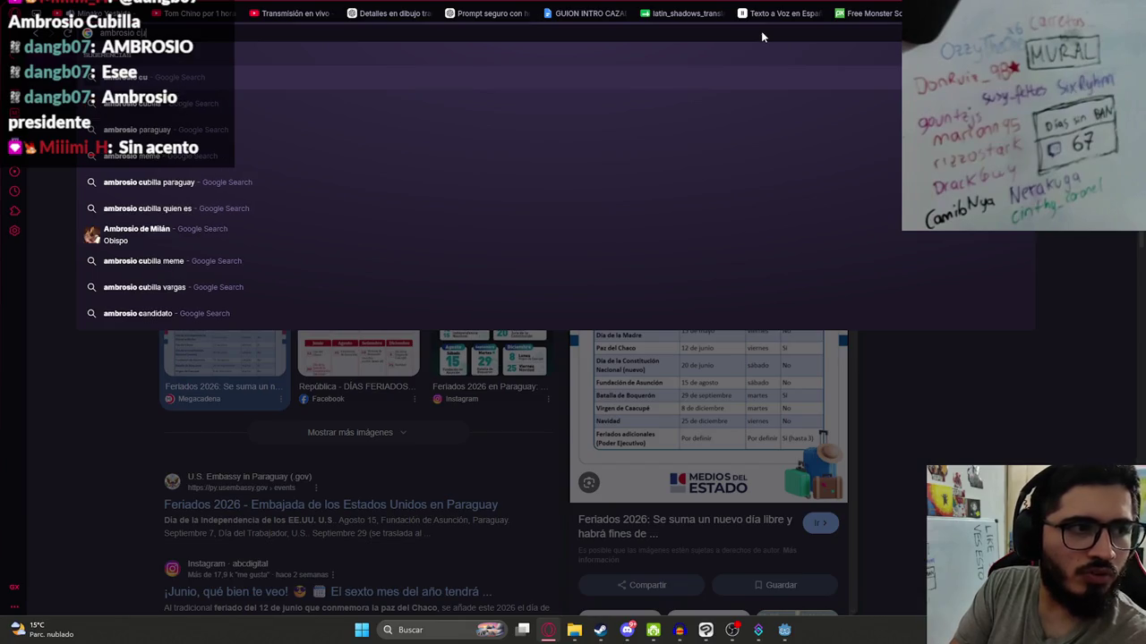
key("Return")
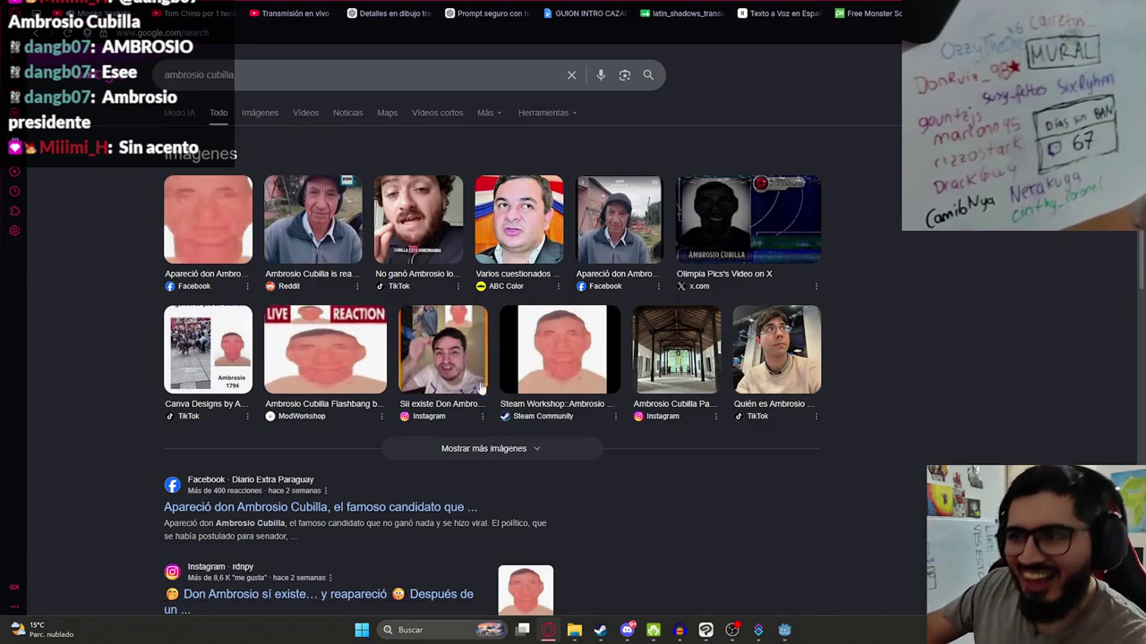
left_click(550, 363)
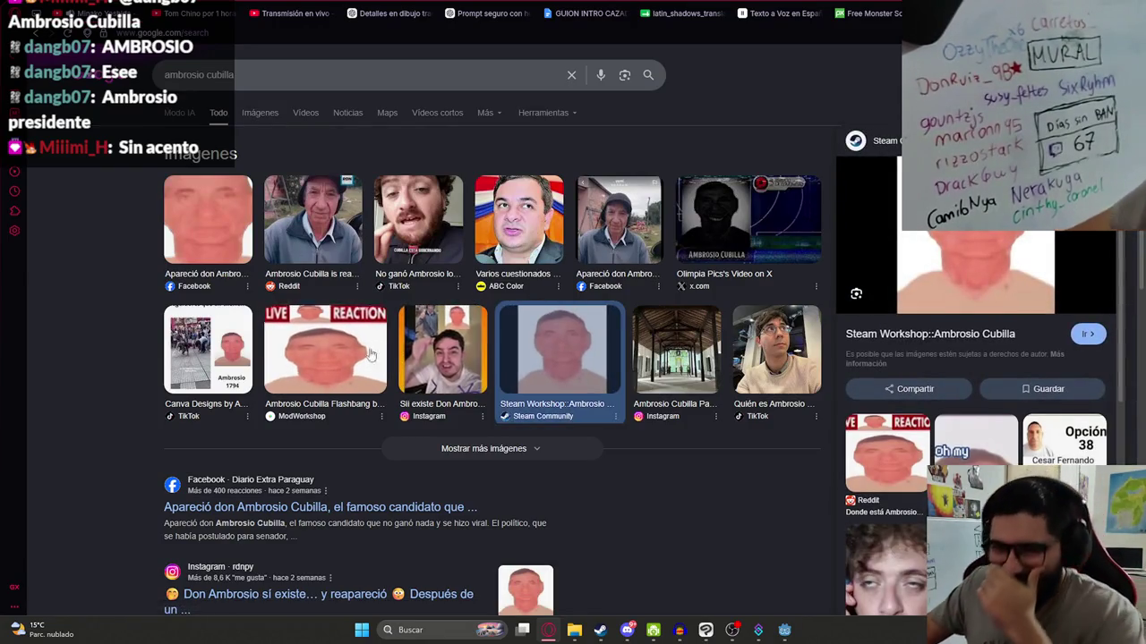
left_click(265, 115)
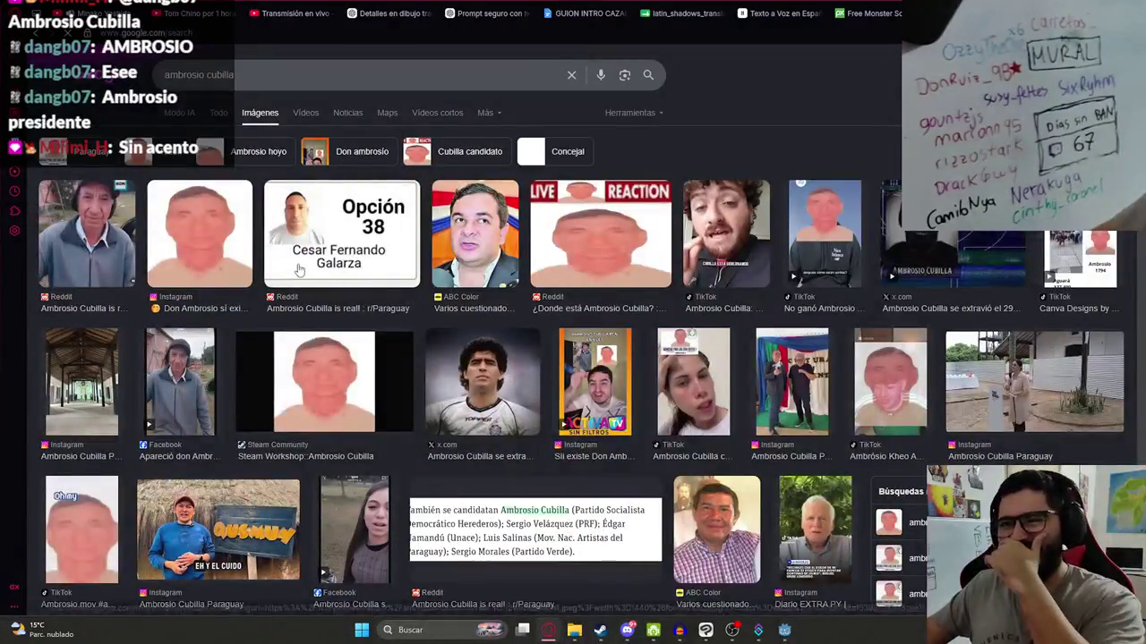
- Preview the Instagram and TikTok image results
left_click(202, 237)
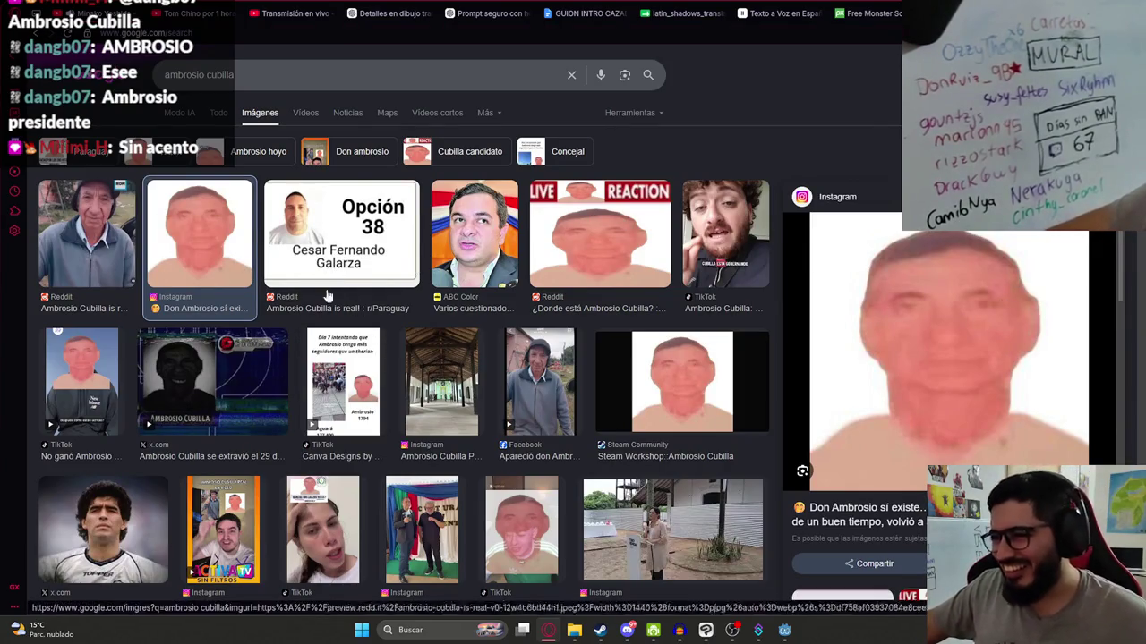
scroll(555, 371, "down", 2)
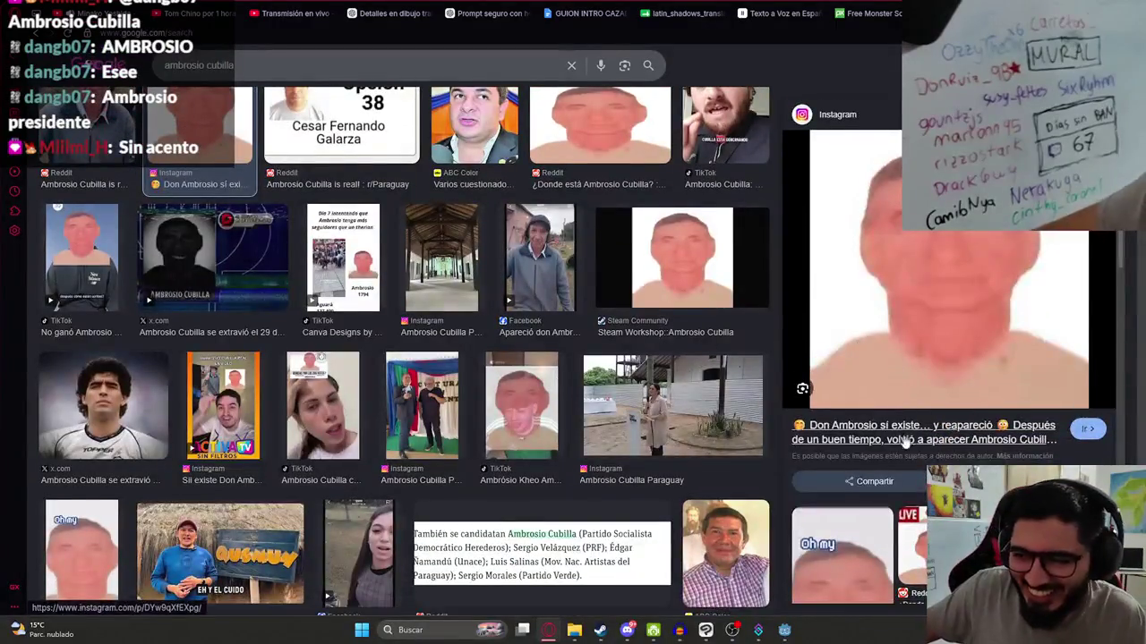
scroll(781, 410, "down", 3)
left_click(819, 329)
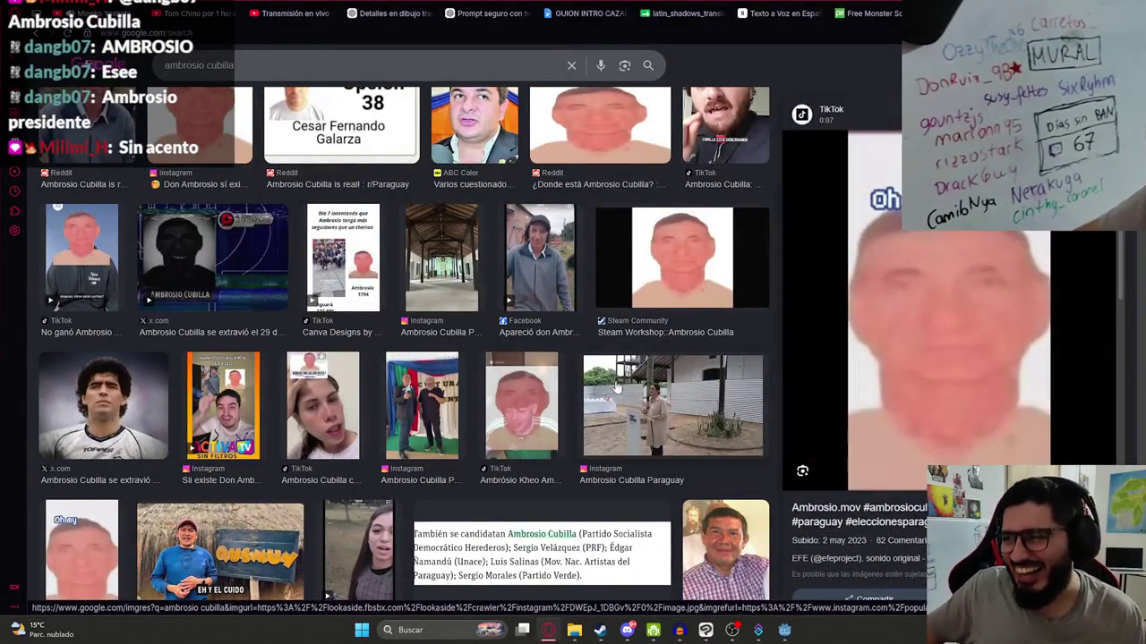
scroll(1011, 412, "down", 1)
scroll(999, 387, "down", 5)
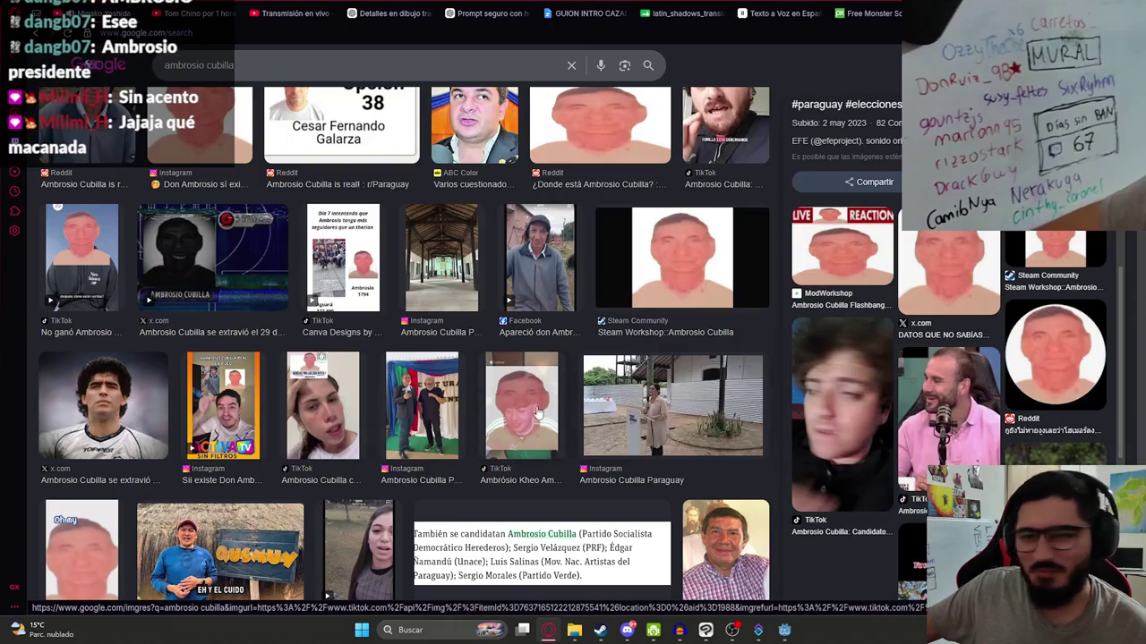
scroll(563, 411, "up", 2)
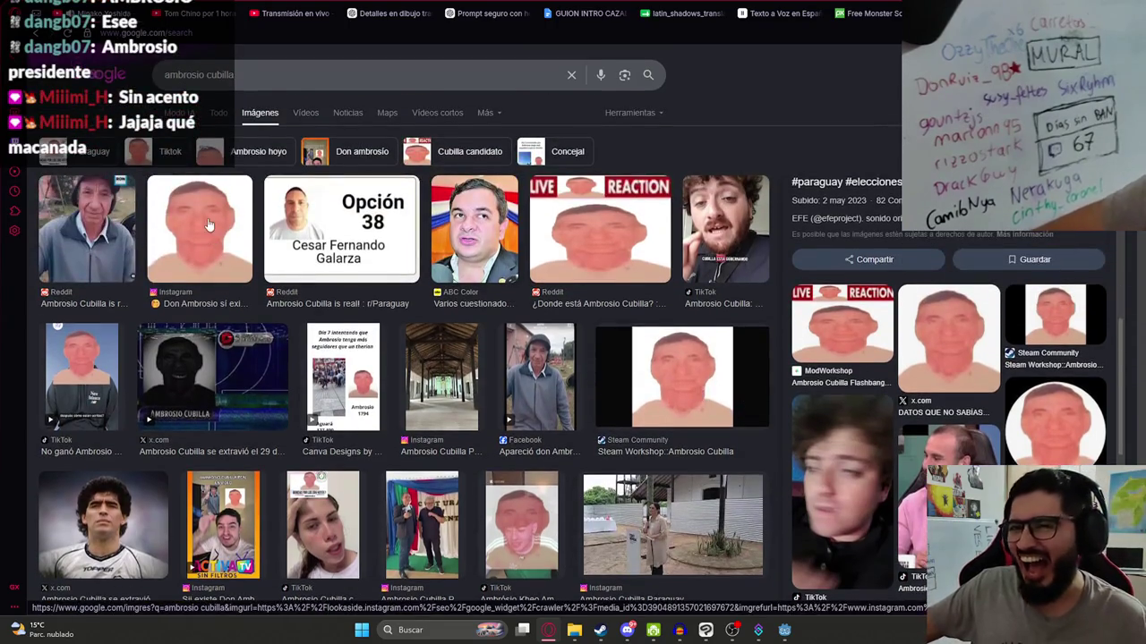
- Preview the Reddit and Instagram results, then open the TikTok video page
left_click(210, 224)
key("Left")
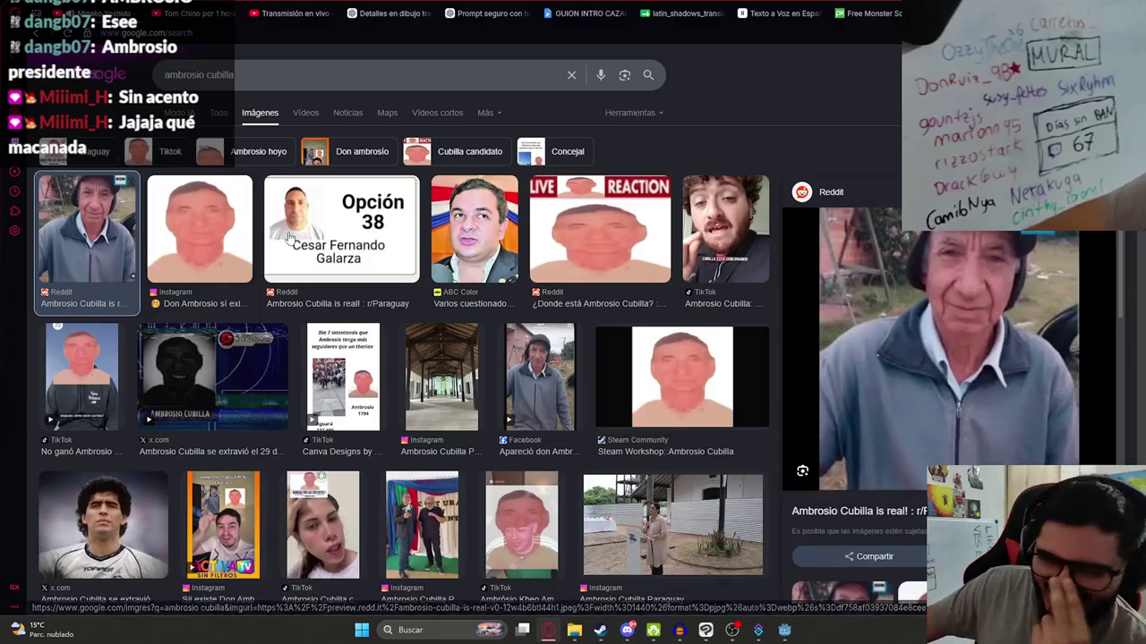
left_click_drag(224, 243, 253, 246)
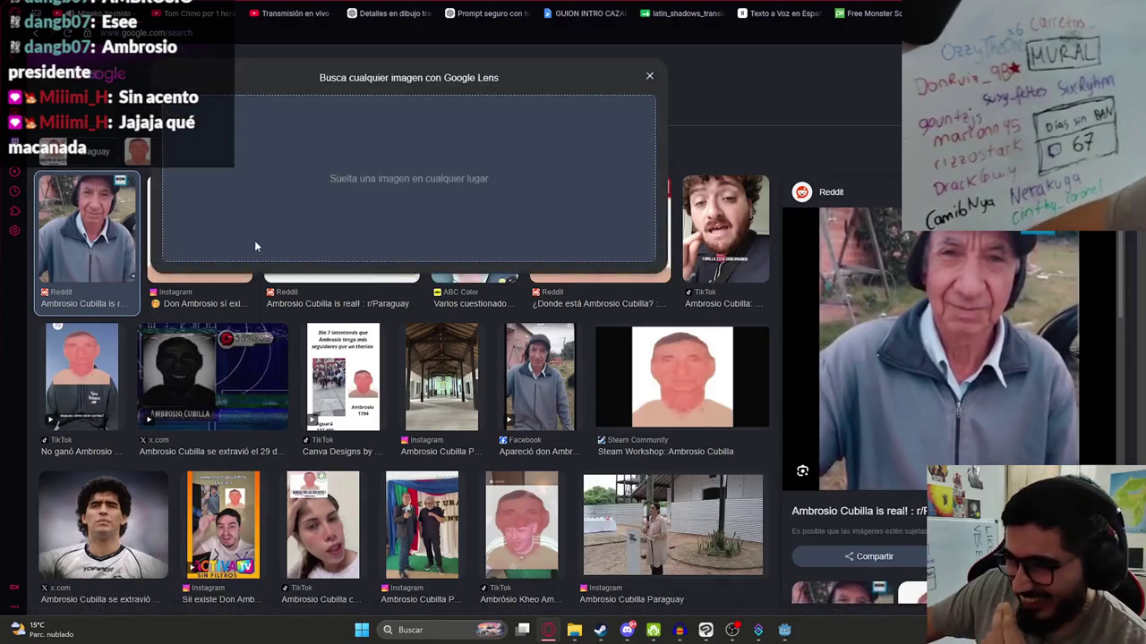
left_click(650, 77)
key("Right")
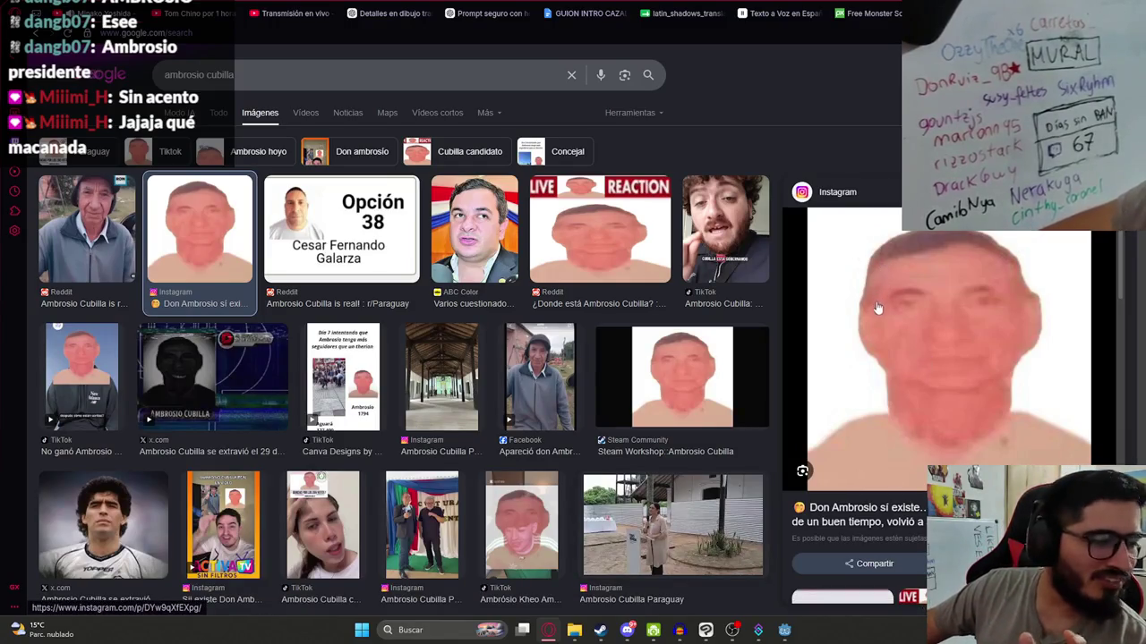
scroll(760, 327, "down", 3)
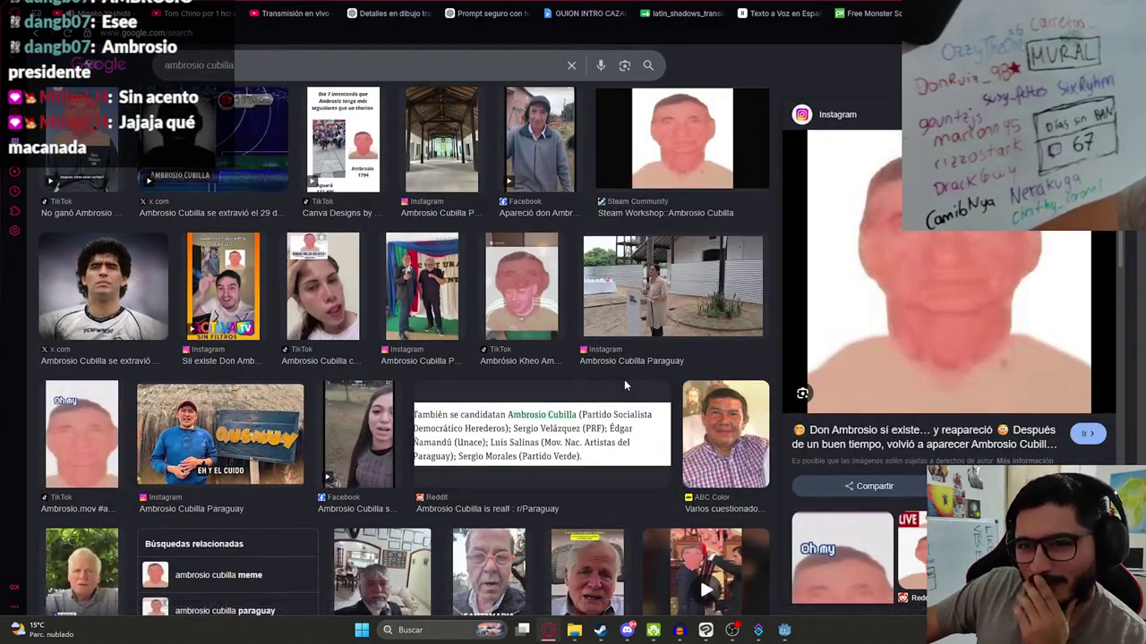
left_click(90, 448)
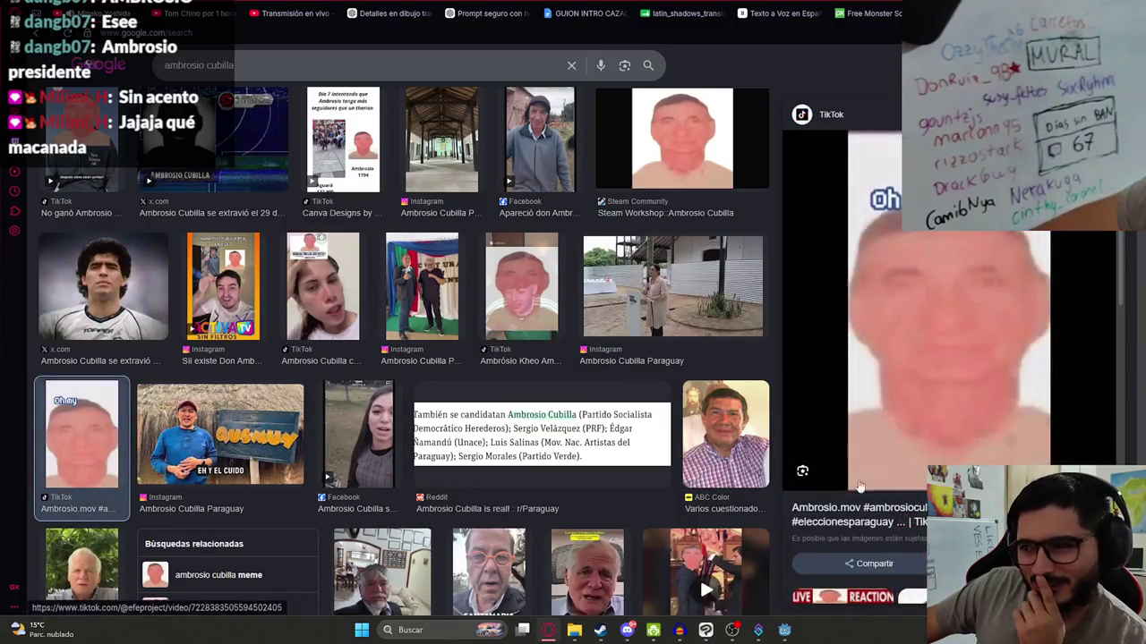
left_click(915, 486)
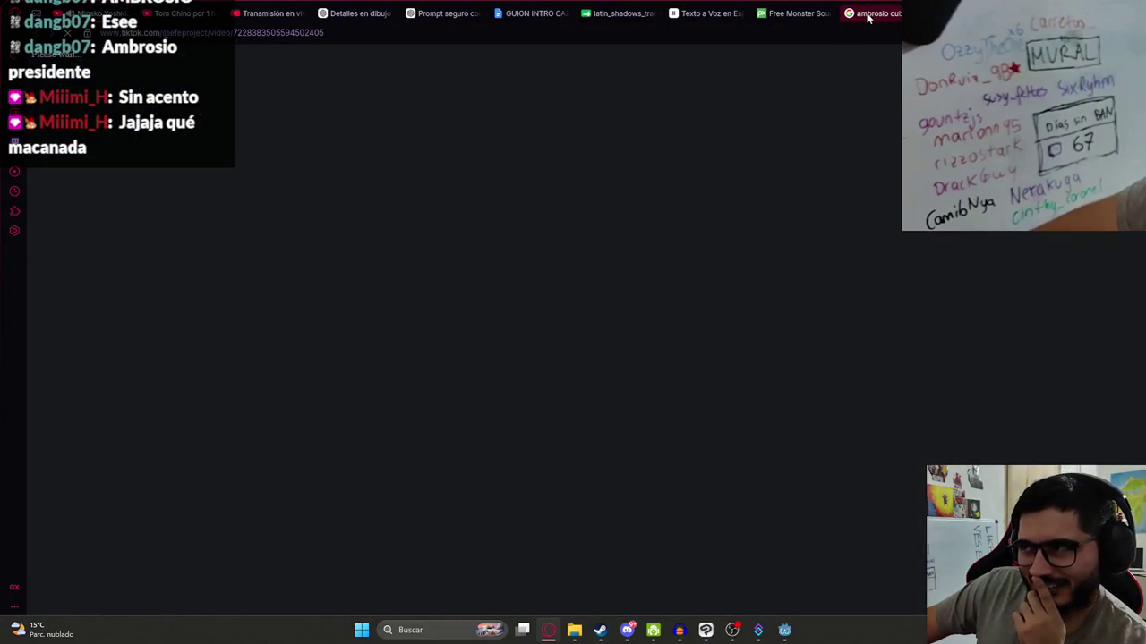
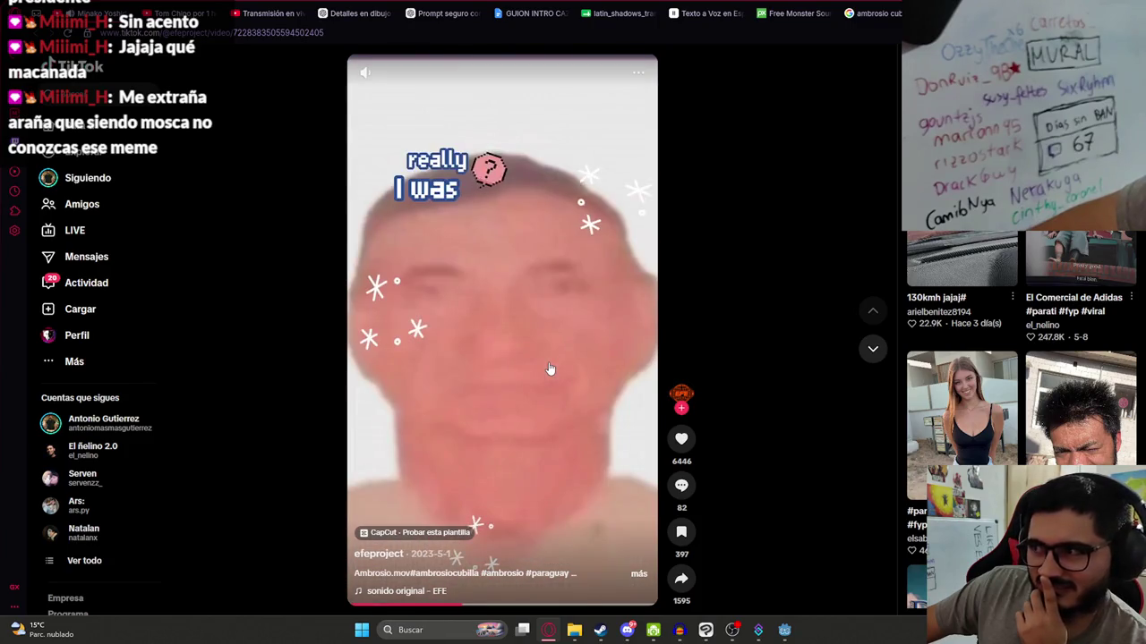
- Pause the TikTok video, browse the recommendations, and close the TikTok tab
left_click(551, 370)
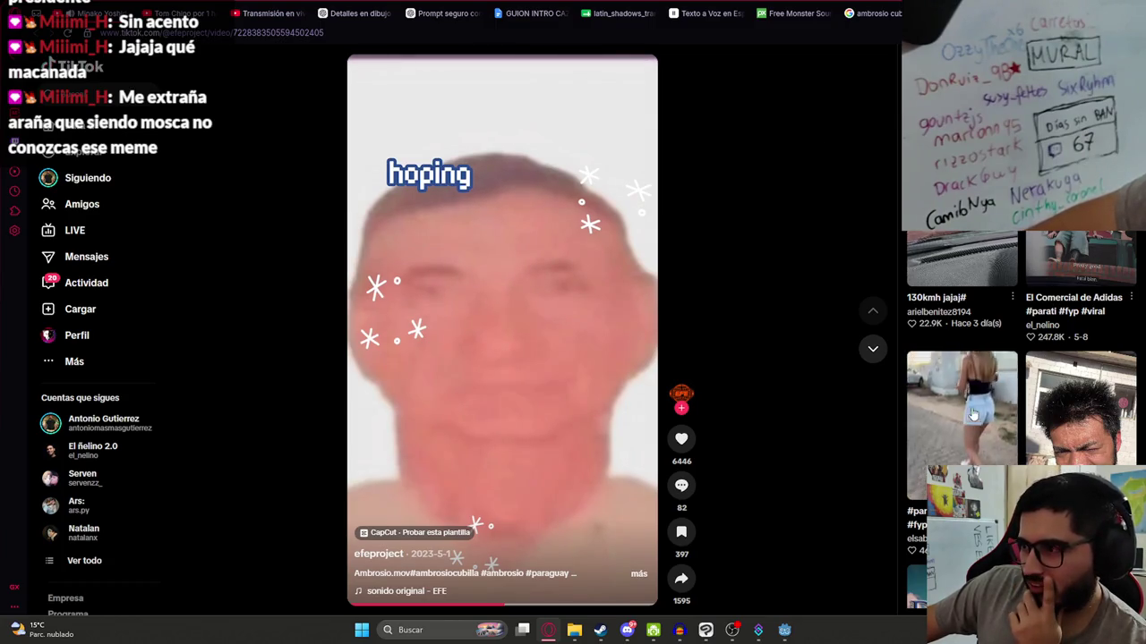
scroll(1108, 372, "down", 5)
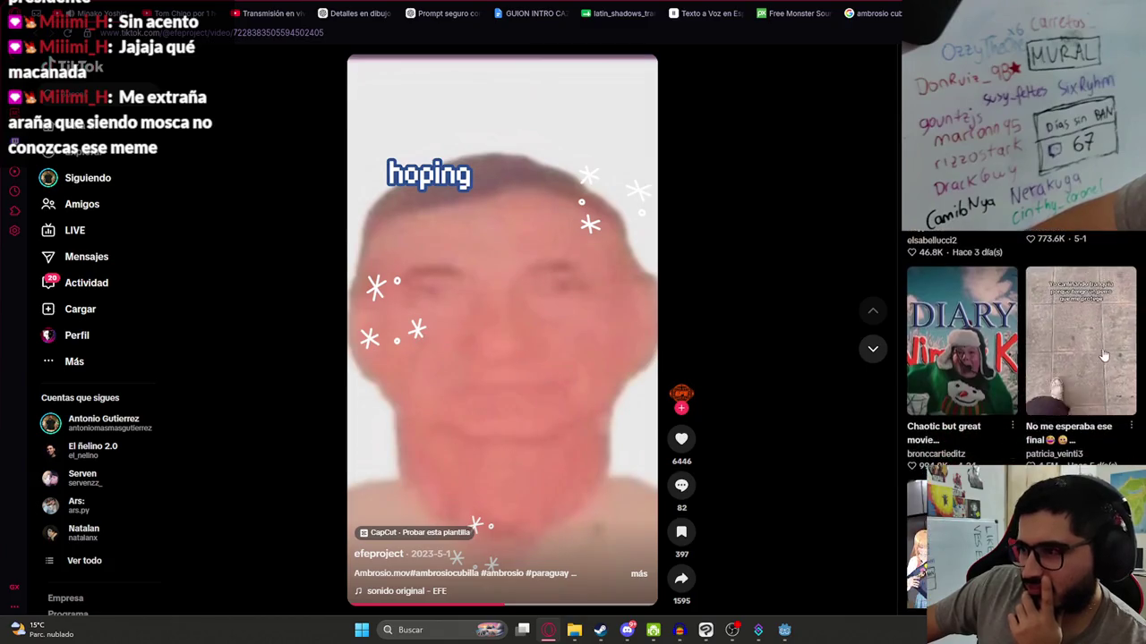
scroll(1100, 358, "down", 4)
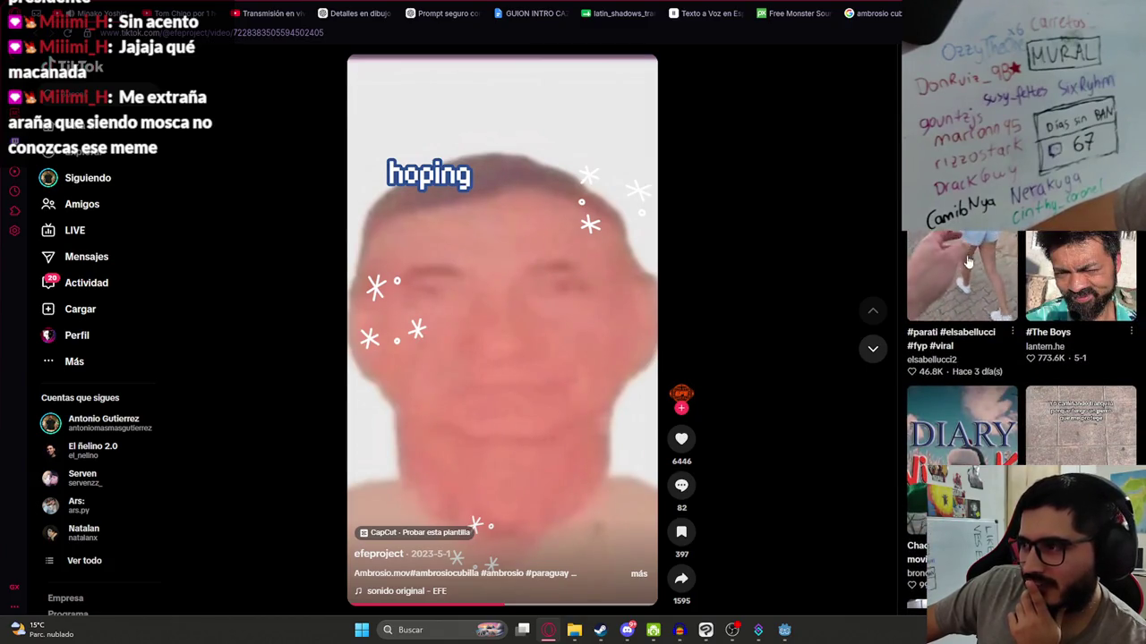
scroll(1027, 352, "down", 5)
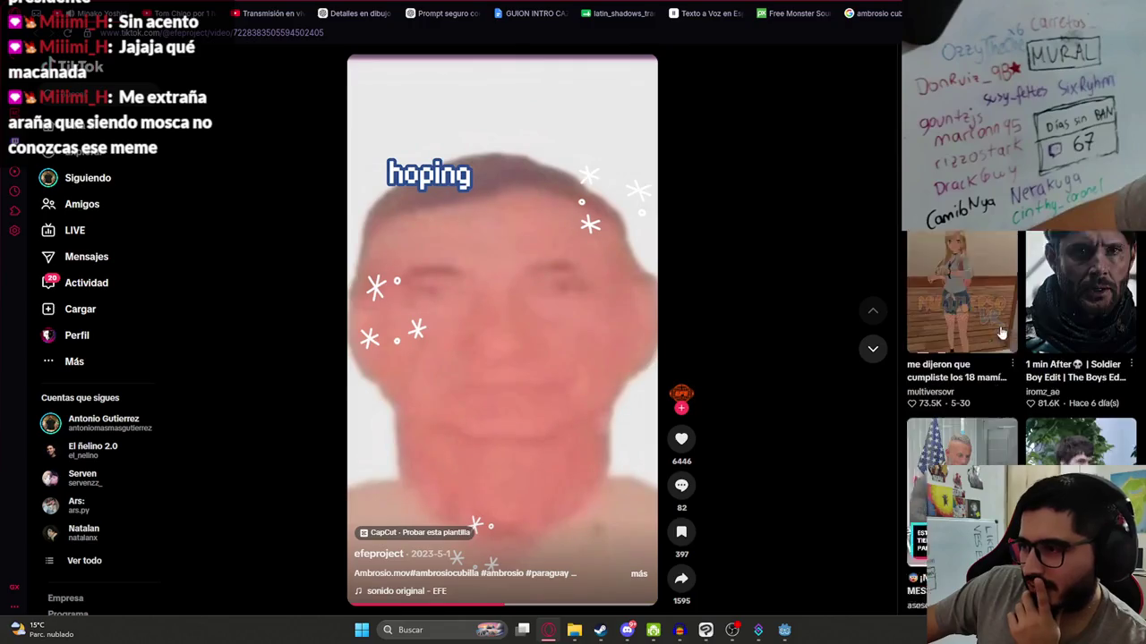
scroll(1007, 329, "down", 5)
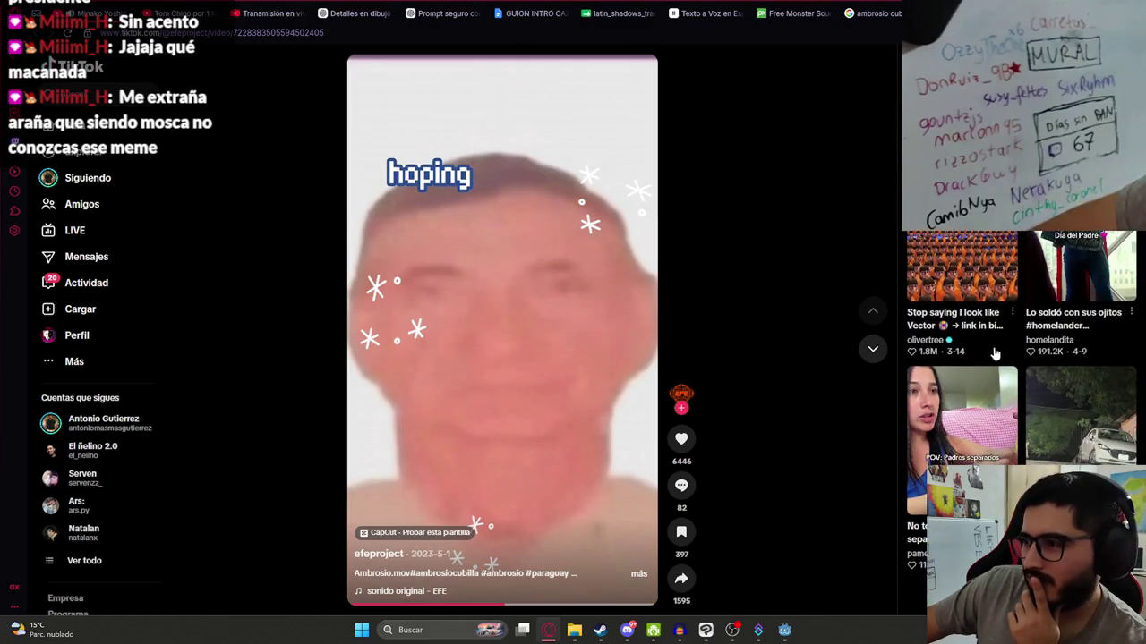
scroll(1032, 407, "down", 5)
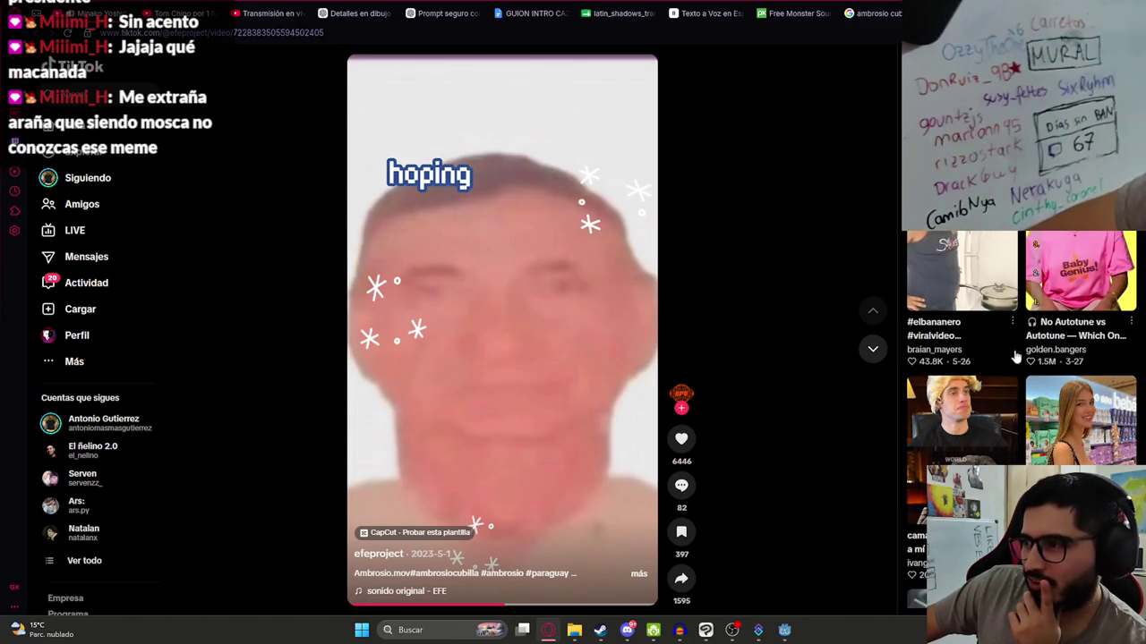
scroll(1012, 352, "down", 8)
scroll(987, 376, "down", 5)
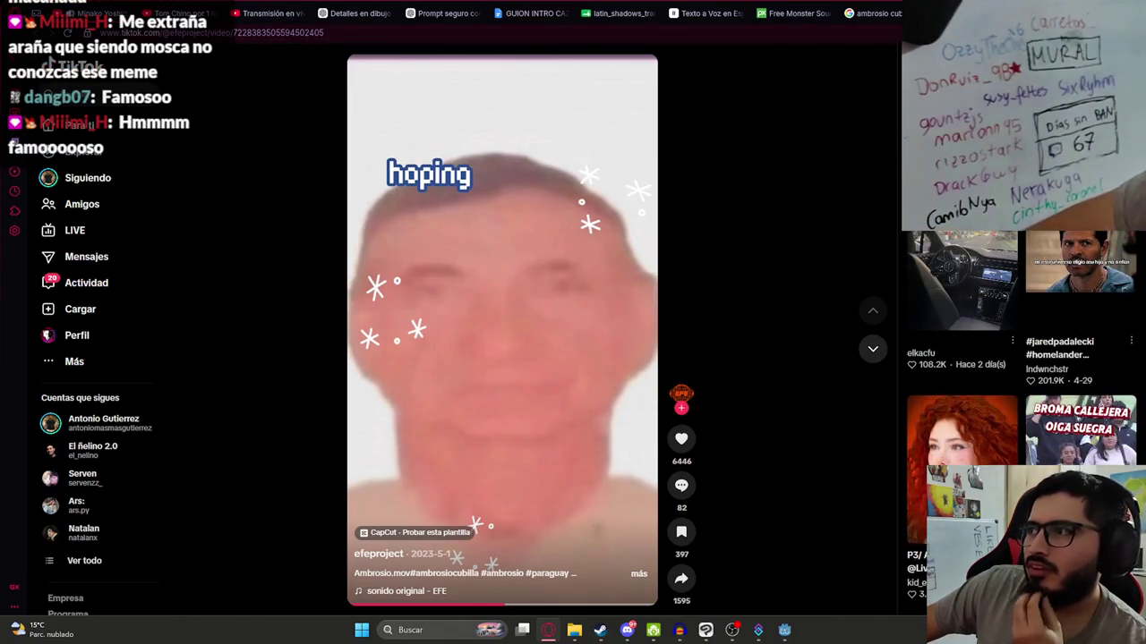
key("ctrl+w")
key("ctrl+w")
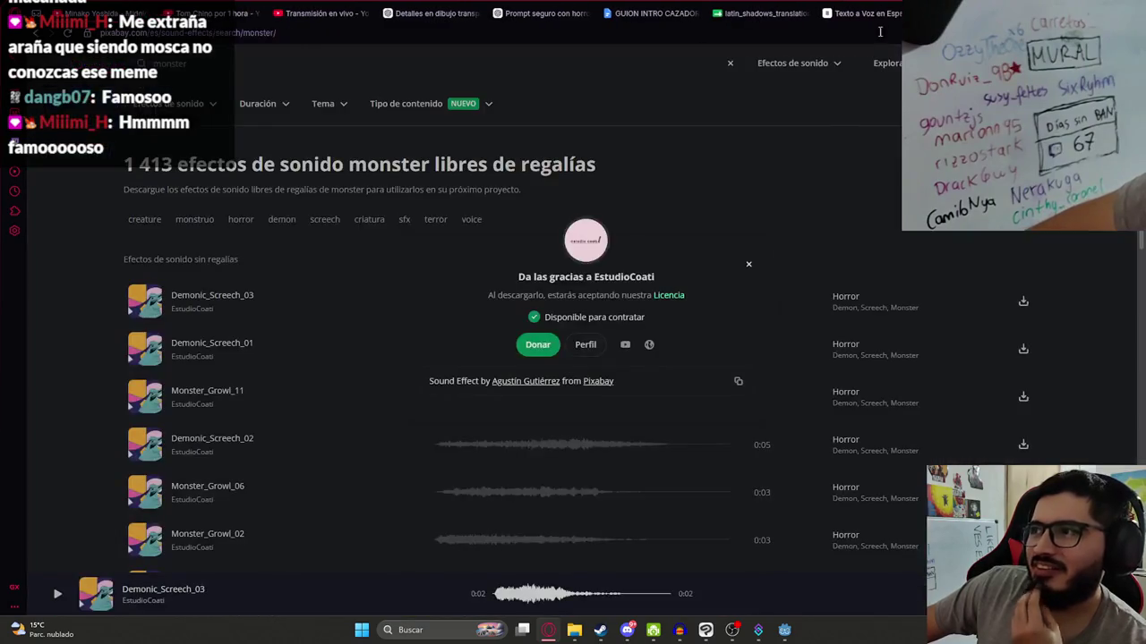
- In Godot's 2D view, add a new animation named P11 that is 10 seconds long
left_click(782, 634)
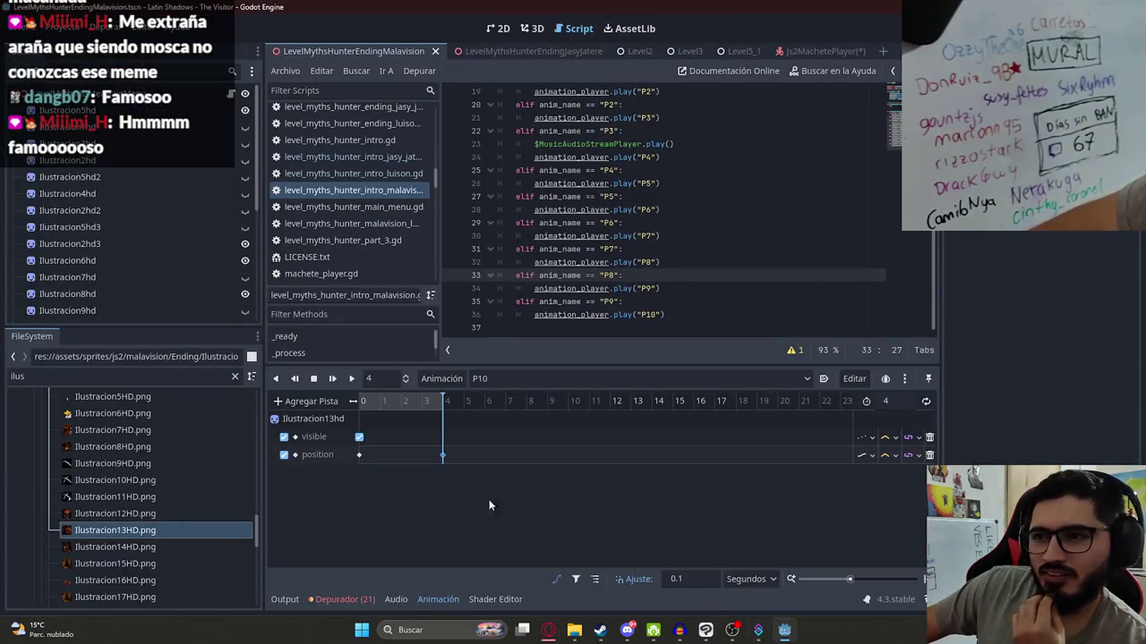
left_click(499, 27)
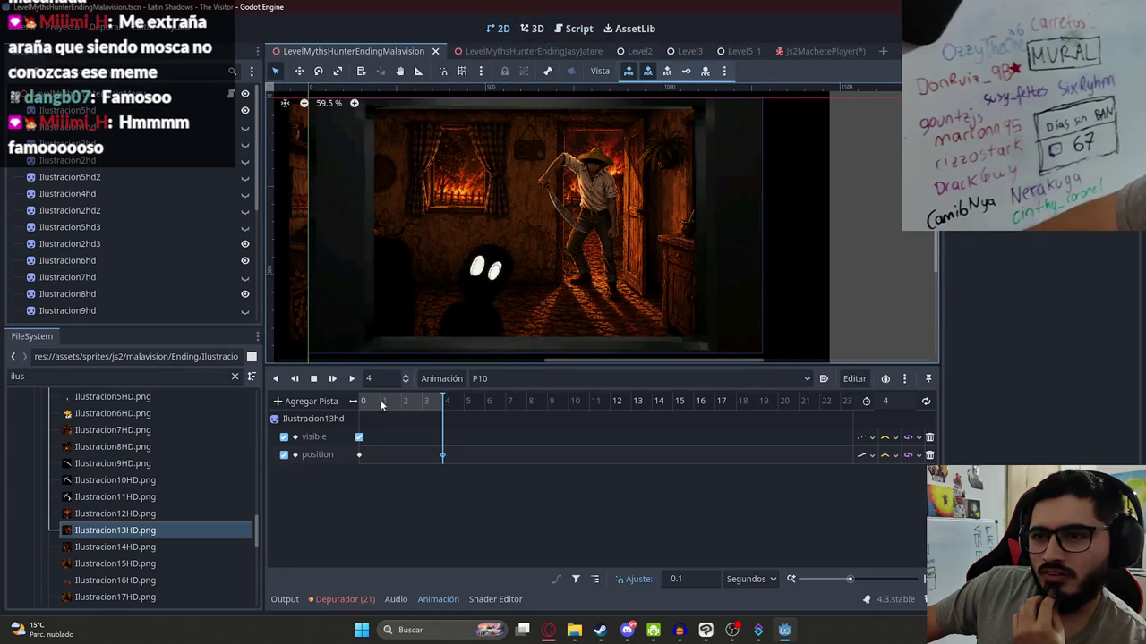
left_click(441, 379)
left_click(447, 395)
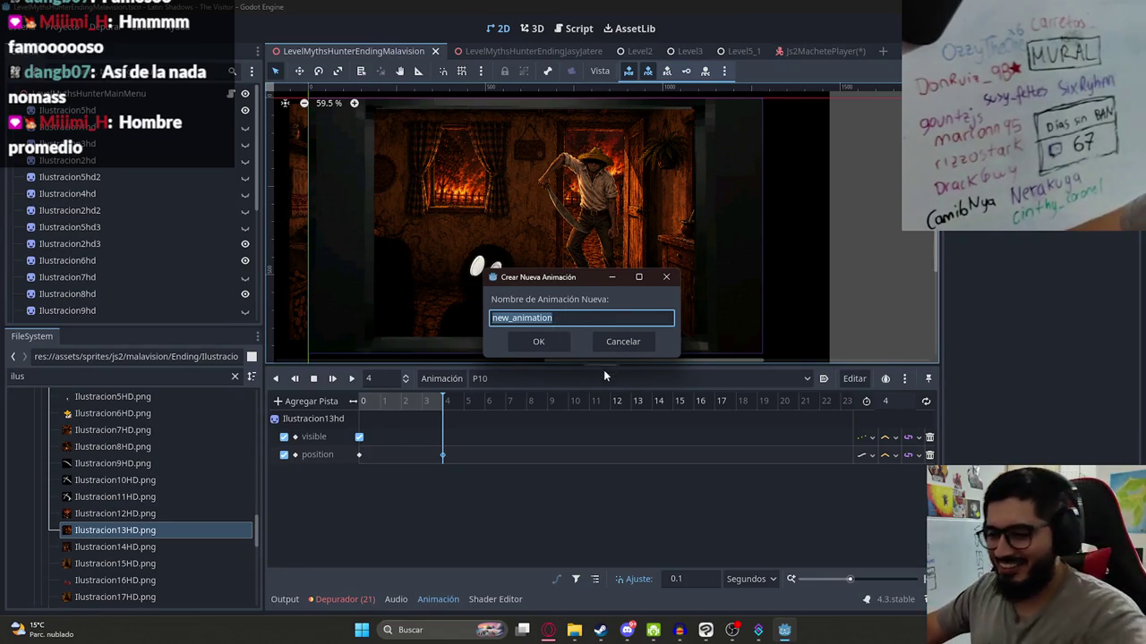
key("BackSpace")
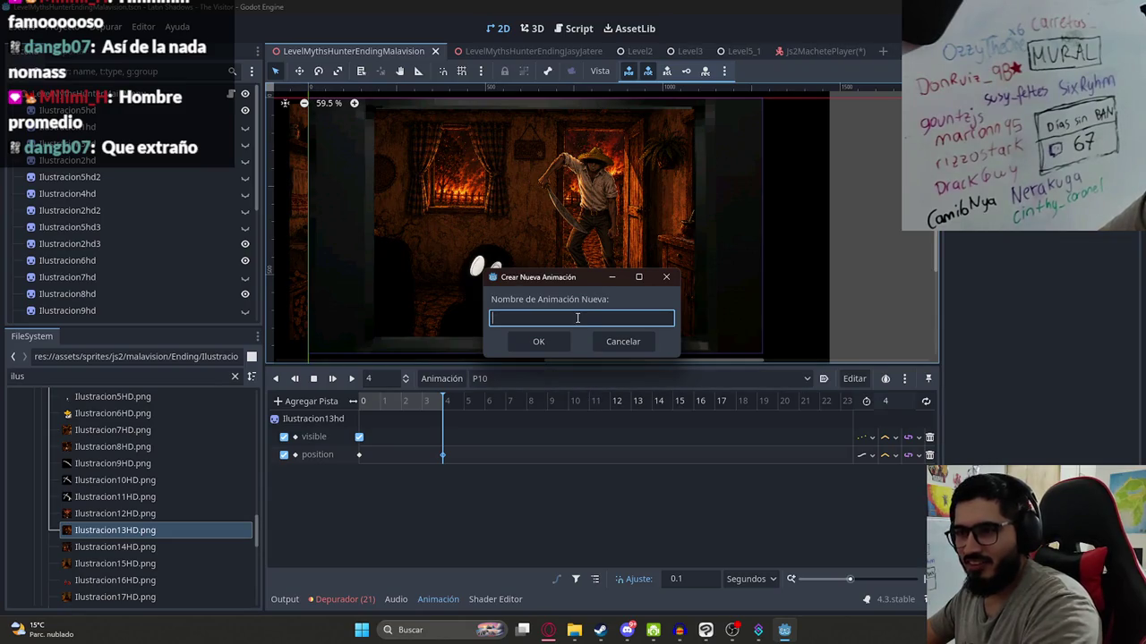
type("P11")
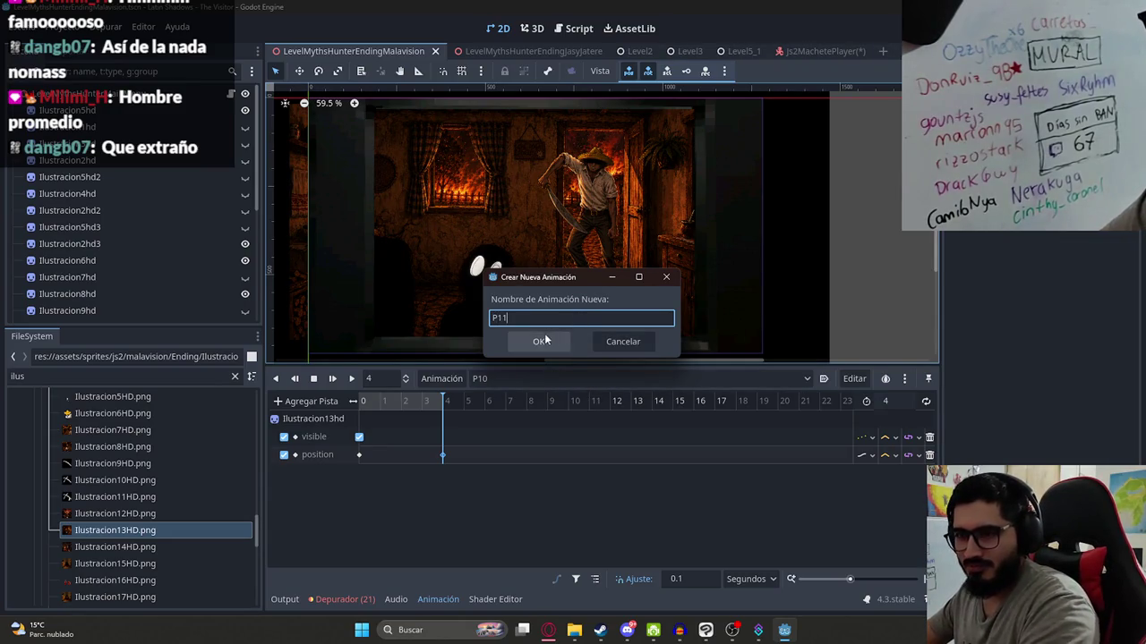
left_click(546, 336)
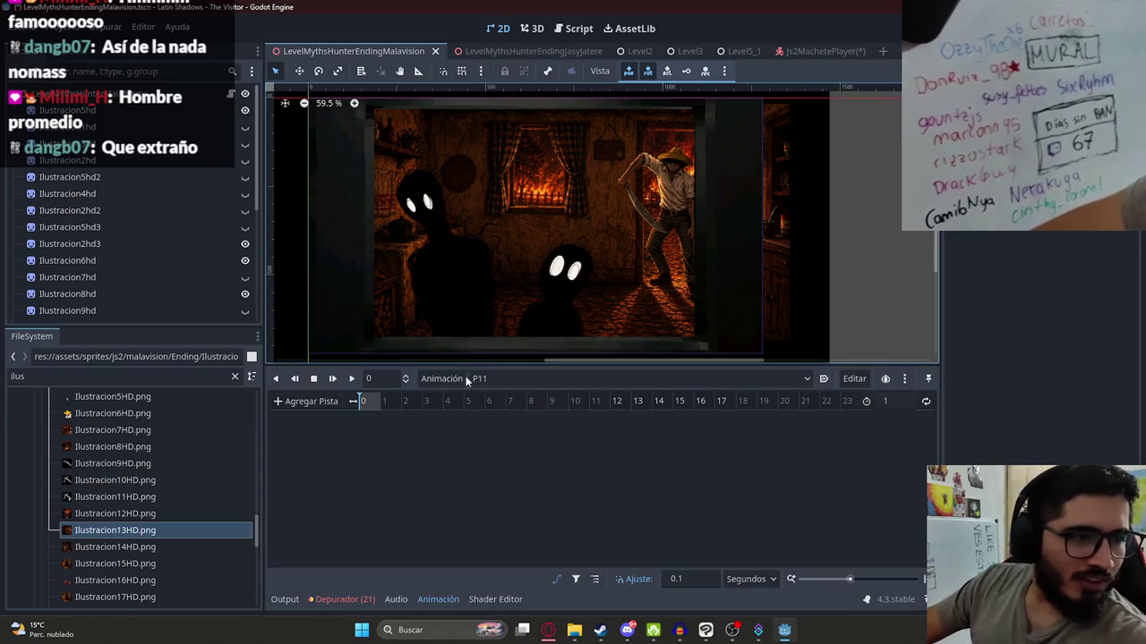
left_click(904, 402)
type("0")
key("Return")
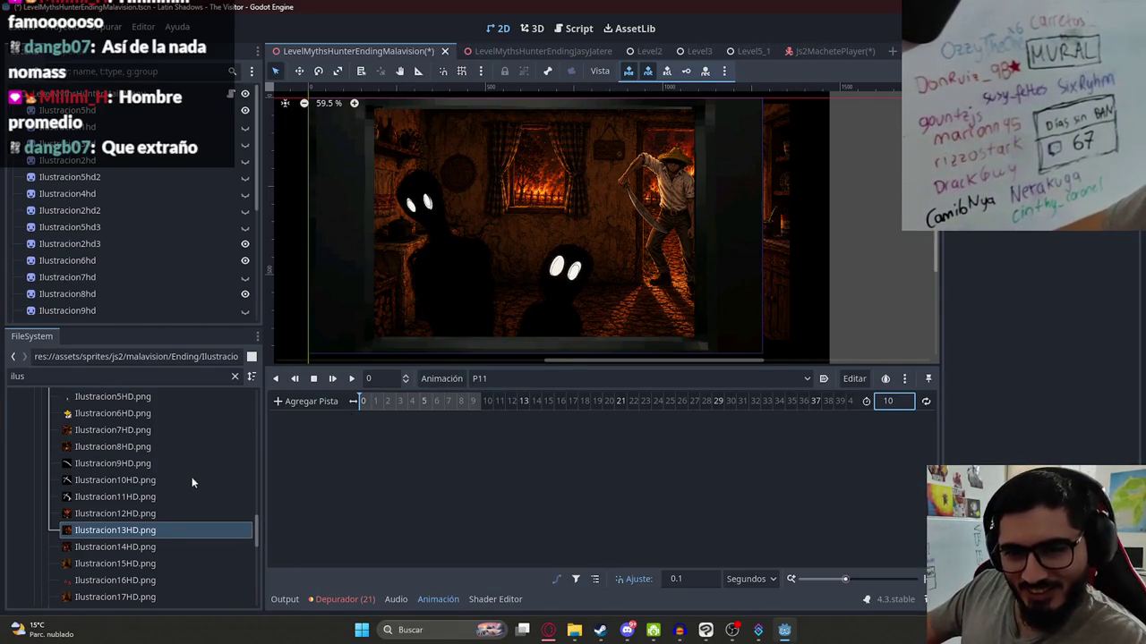
- Drop Ilustracion14HD.png into the viewport as a sprite and move its node above Label
scroll(166, 499, "down", 2)
mouse_move(137, 493)
left_mouse_down()
mouse_move(588, 205)
mouse_move(573, 205)
left_mouse_up()
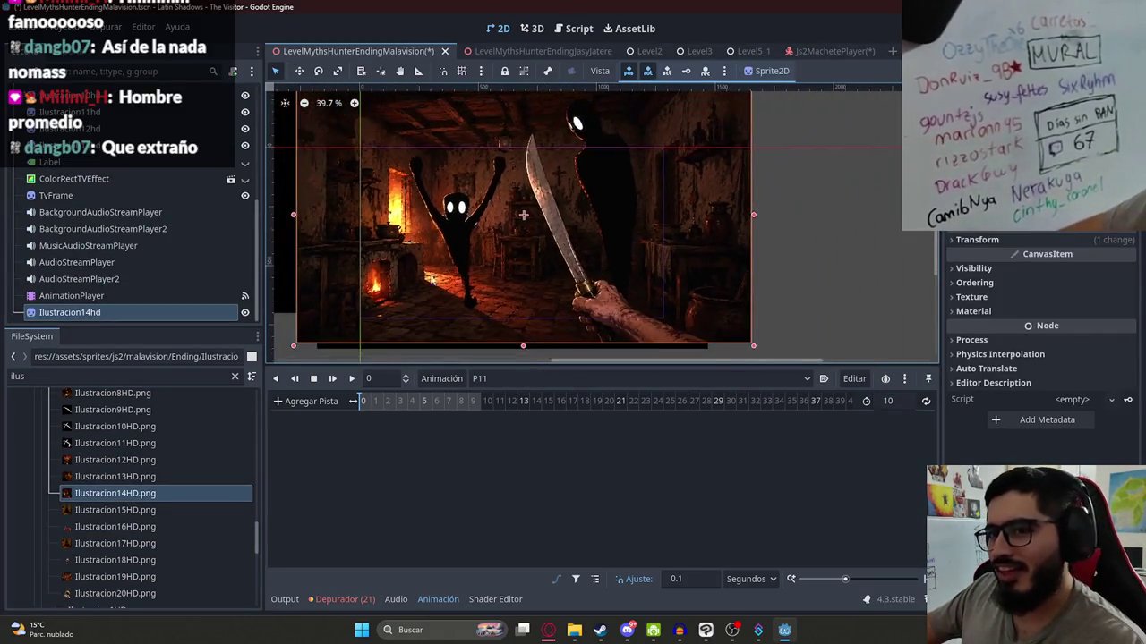
mouse_move(141, 304)
left_mouse_down()
mouse_move(102, 263)
mouse_move(126, 159)
left_mouse_up()
- Scale and nudge the Ilustracion14hd sprite until it fills the frame
scroll(465, 240, "down", 1)
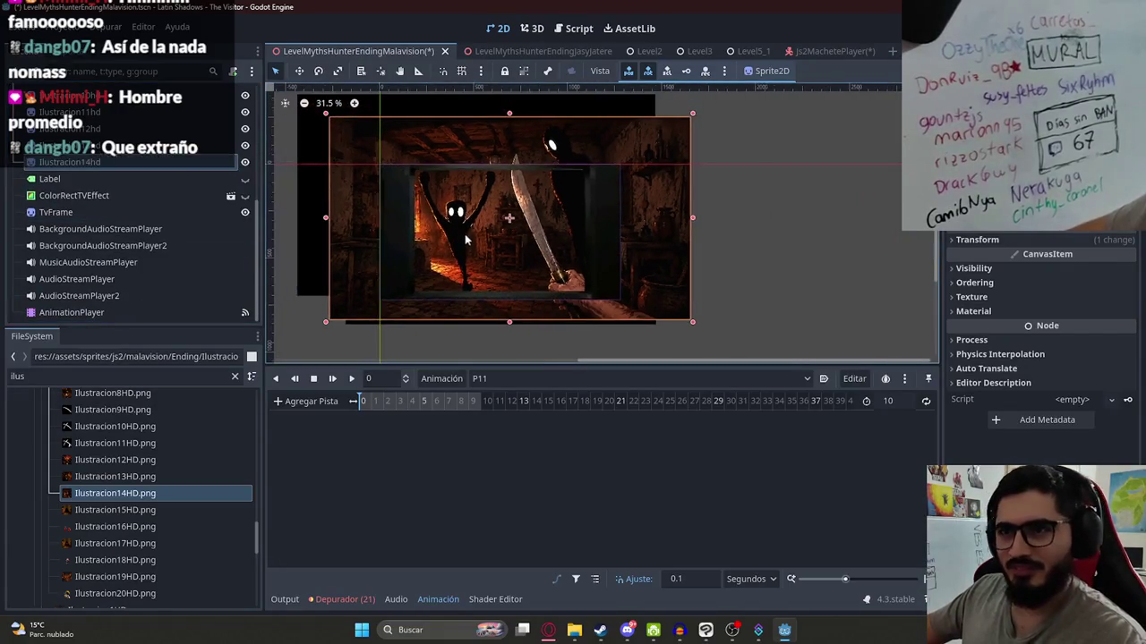
mouse_move(504, 325)
left_mouse_down()
mouse_move(490, 280)
mouse_move(510, 260)
left_mouse_up()
scroll(510, 261, "up", 2)
left_click_drag(507, 314, 499, 306)
left_click_drag(517, 260, 502, 255)
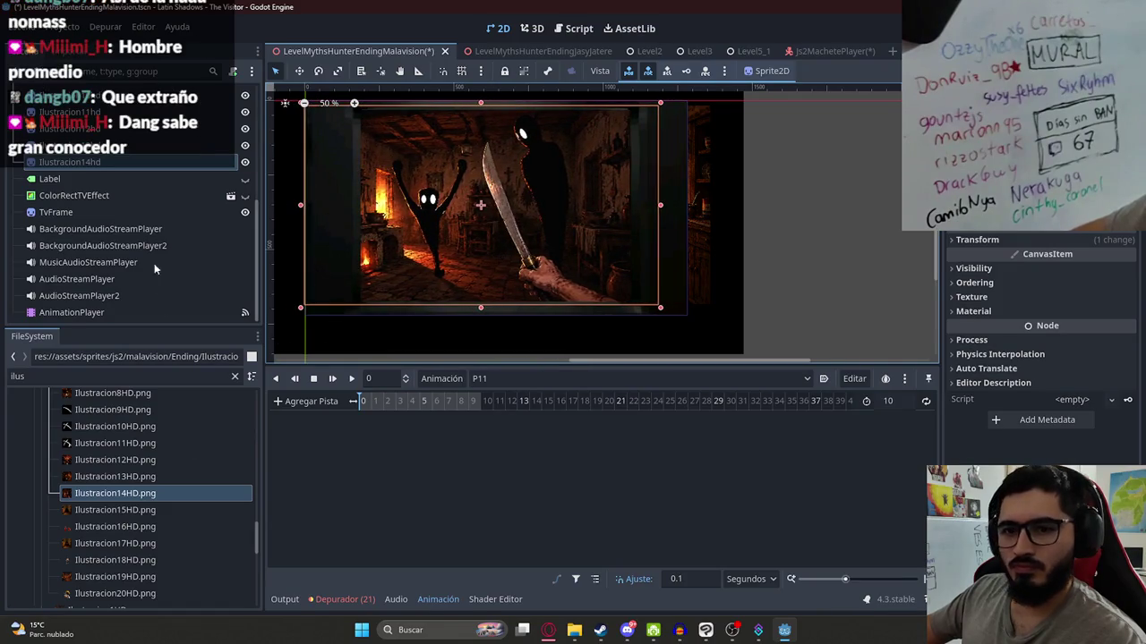
left_click(83, 312)
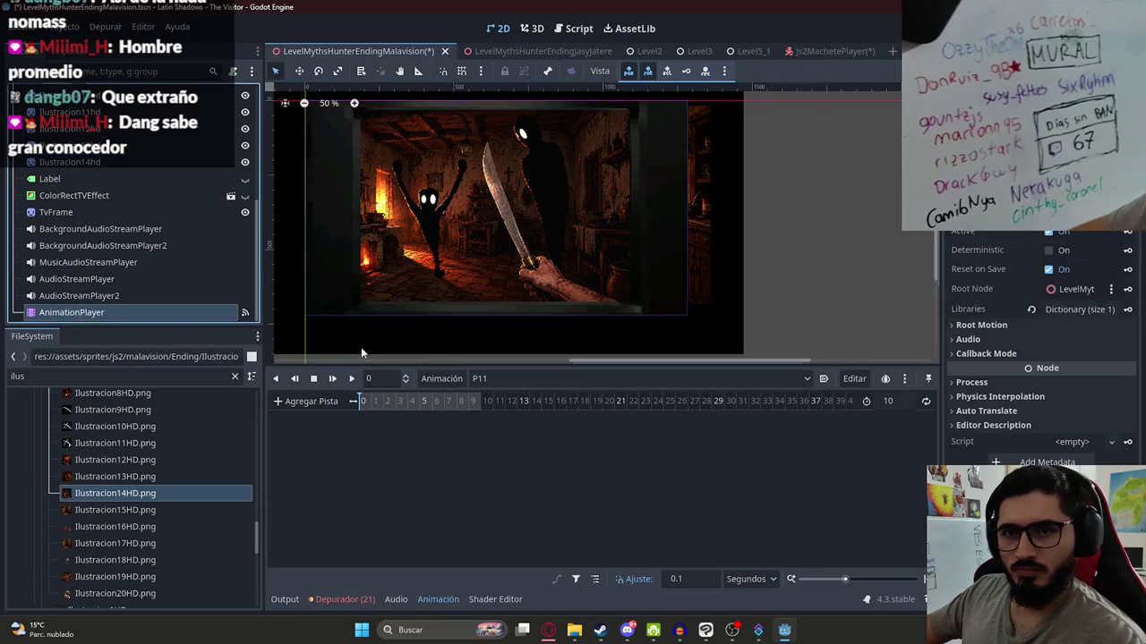
- Select Ilustracion14hd and key its Visible property as on in P11
left_click(134, 162)
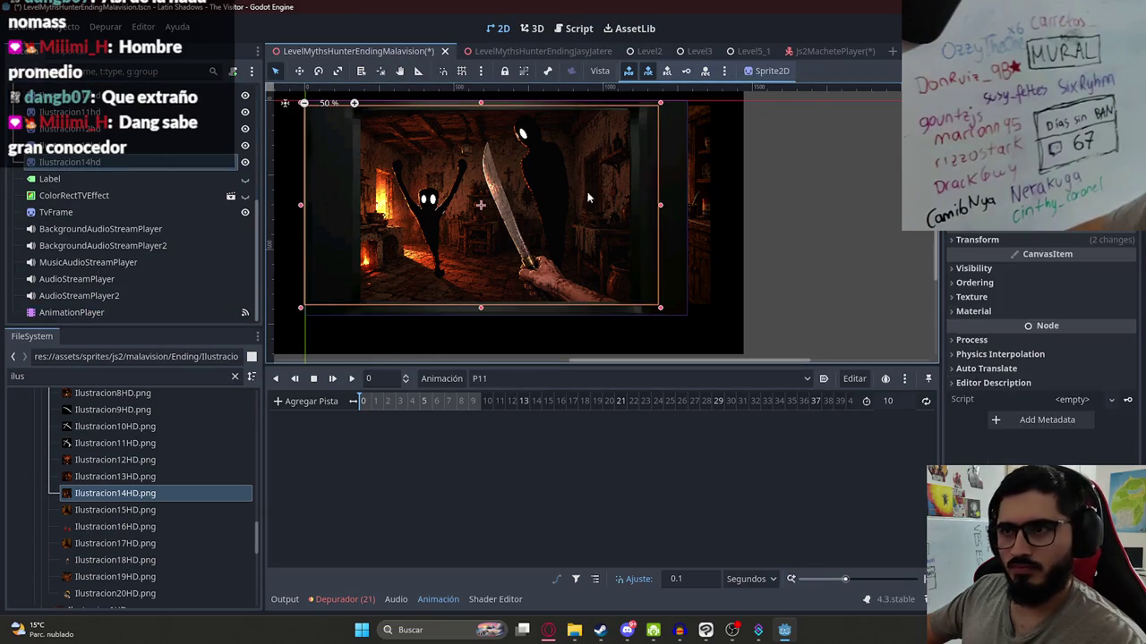
left_click(1038, 280)
left_click(1049, 284)
left_click(1123, 285)
key("Return")
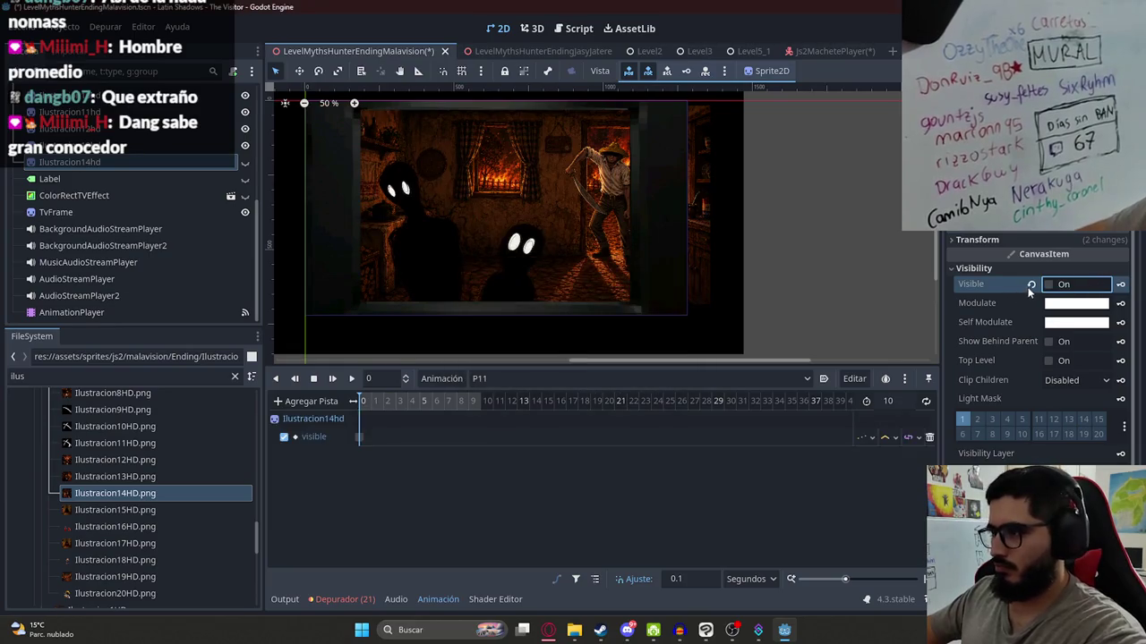
left_click(1047, 284)
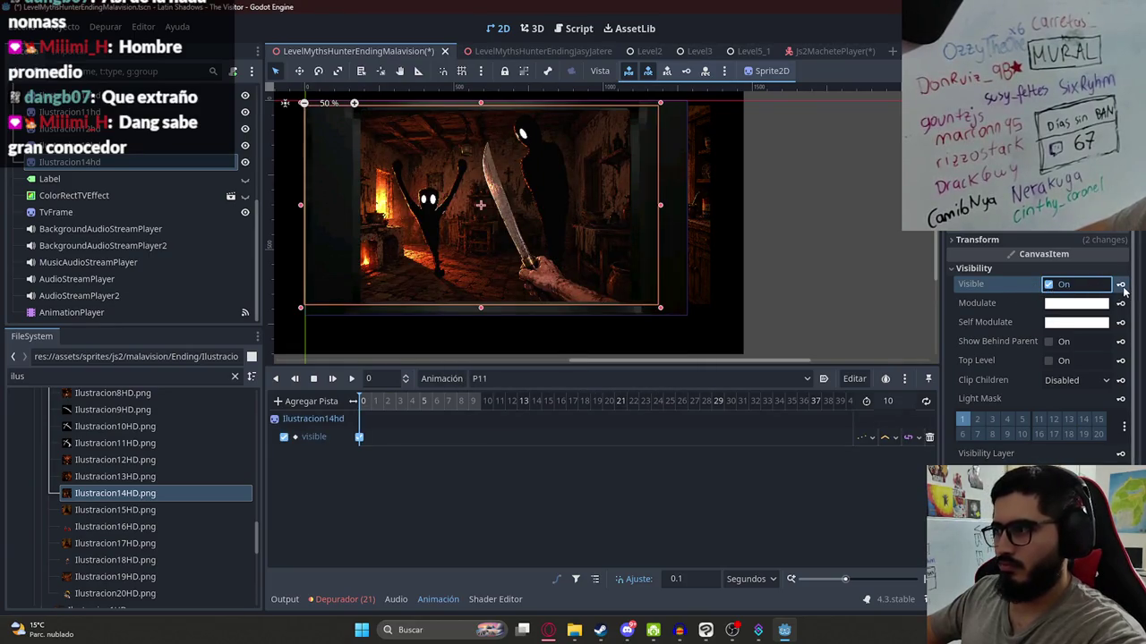
- Key Modulate black at frame 0 and white about one second later
left_click(1101, 306)
left_click_drag(1074, 410, 967, 410)
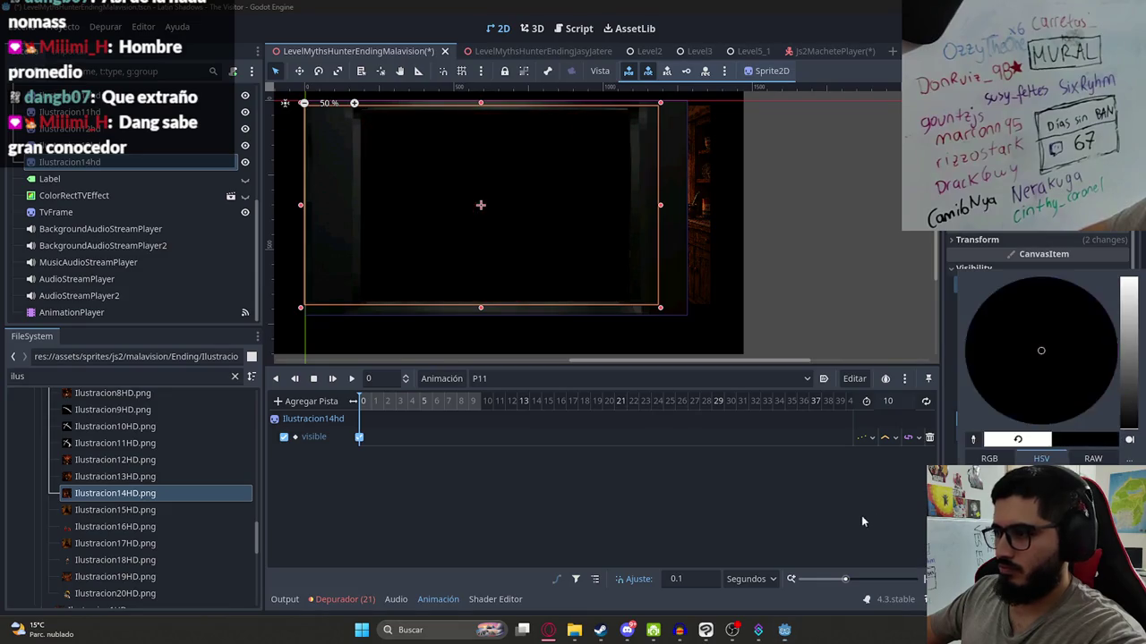
left_click(862, 519)
left_click(1120, 303)
key("Return")
left_click(376, 401)
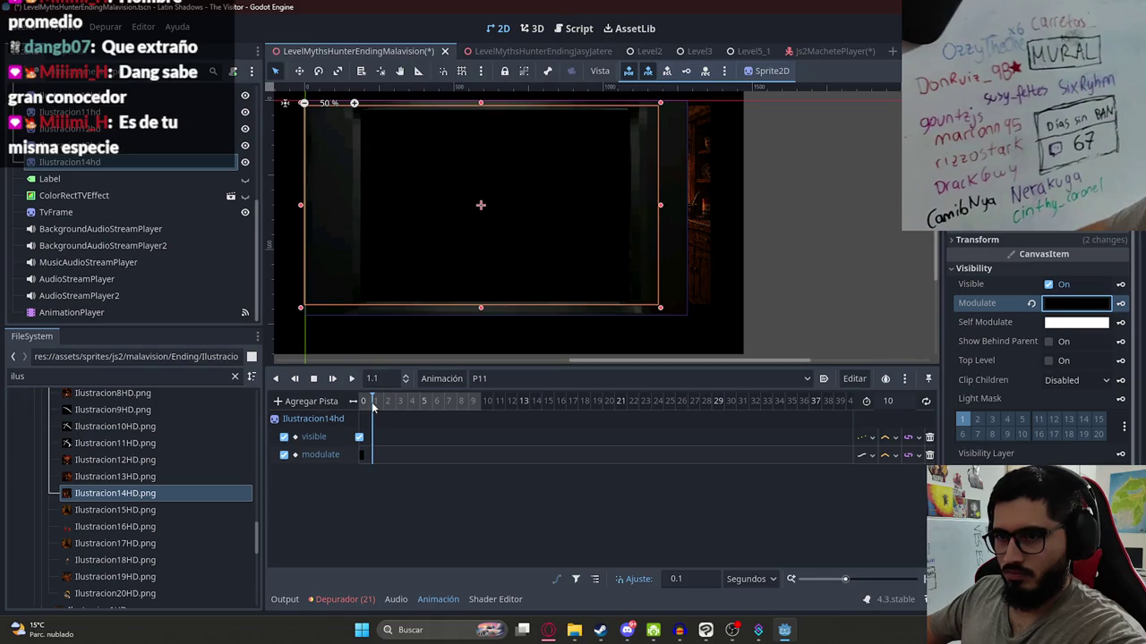
left_click(1032, 304)
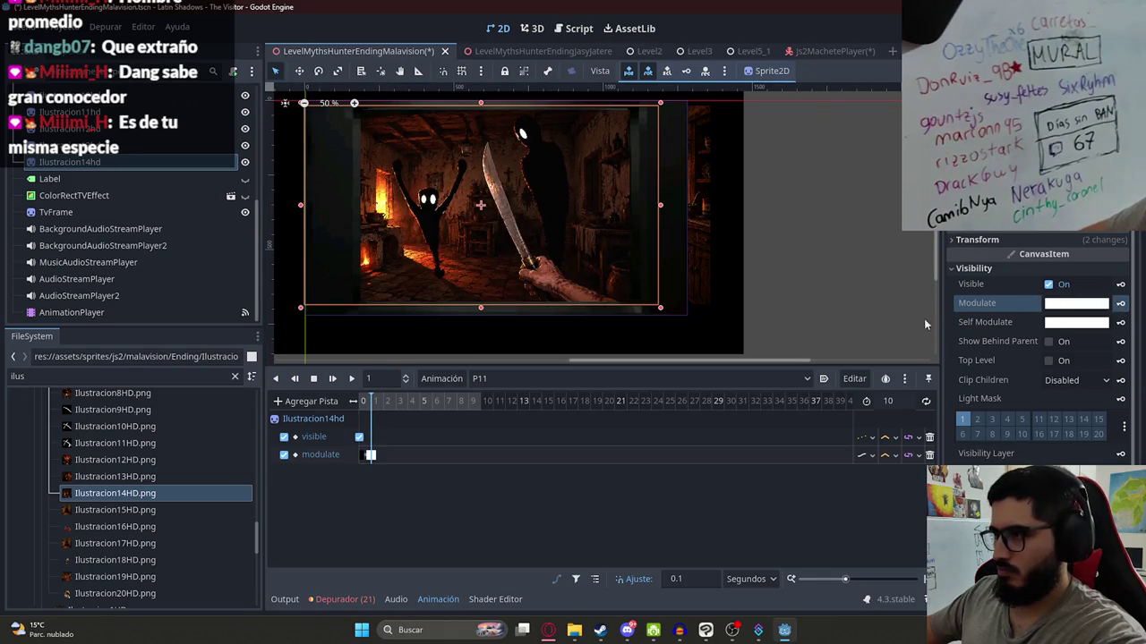
left_click(361, 401)
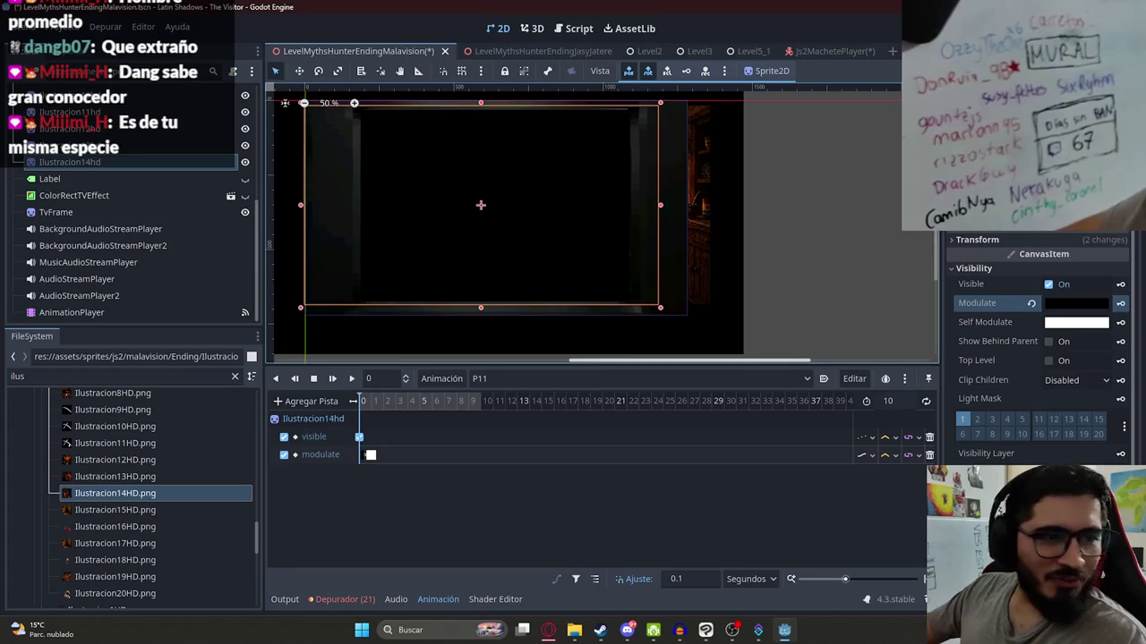
- Key the sprite's starting Position and Scale at frame 0
left_click(978, 239)
left_click(1121, 257)
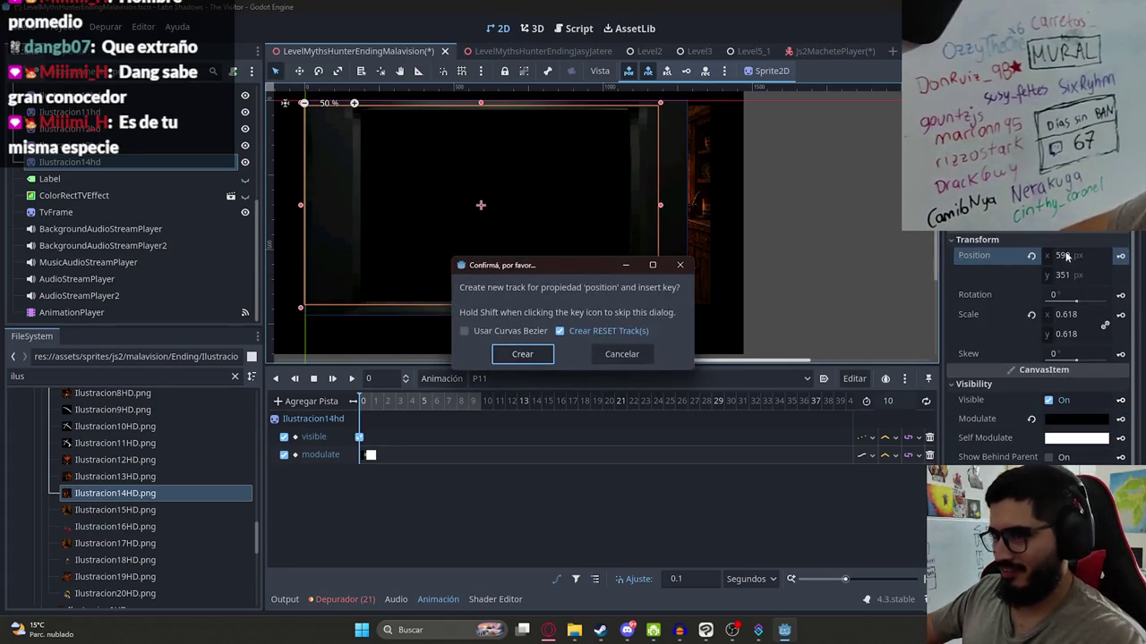
key("Return")
left_click(1121, 316)
left_click(528, 370)
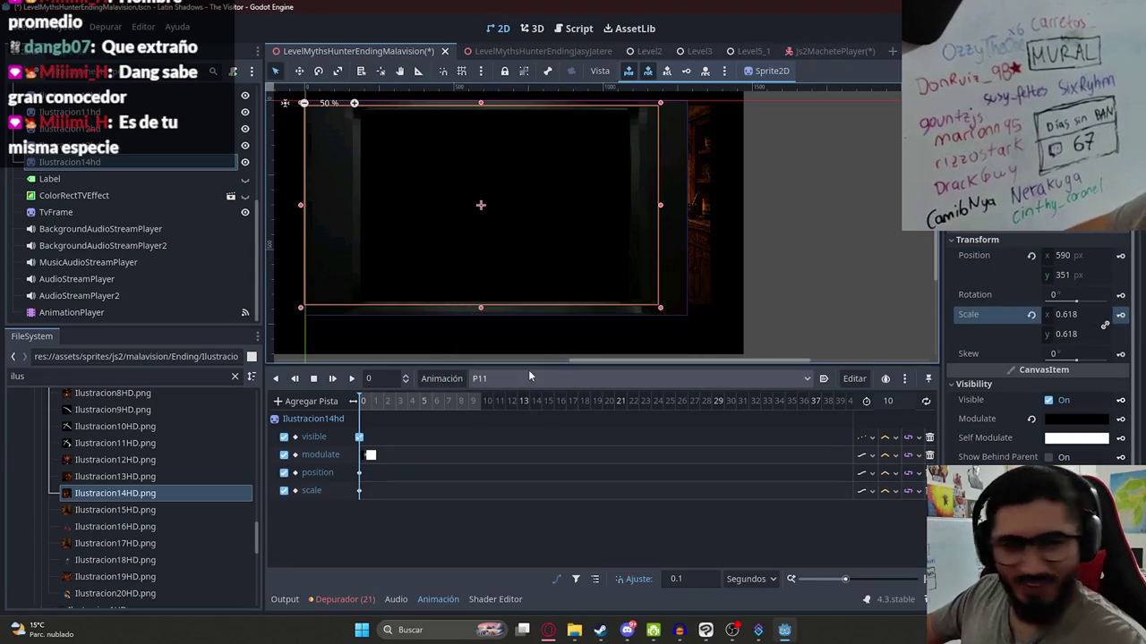
scroll(367, 430, "up", 3)
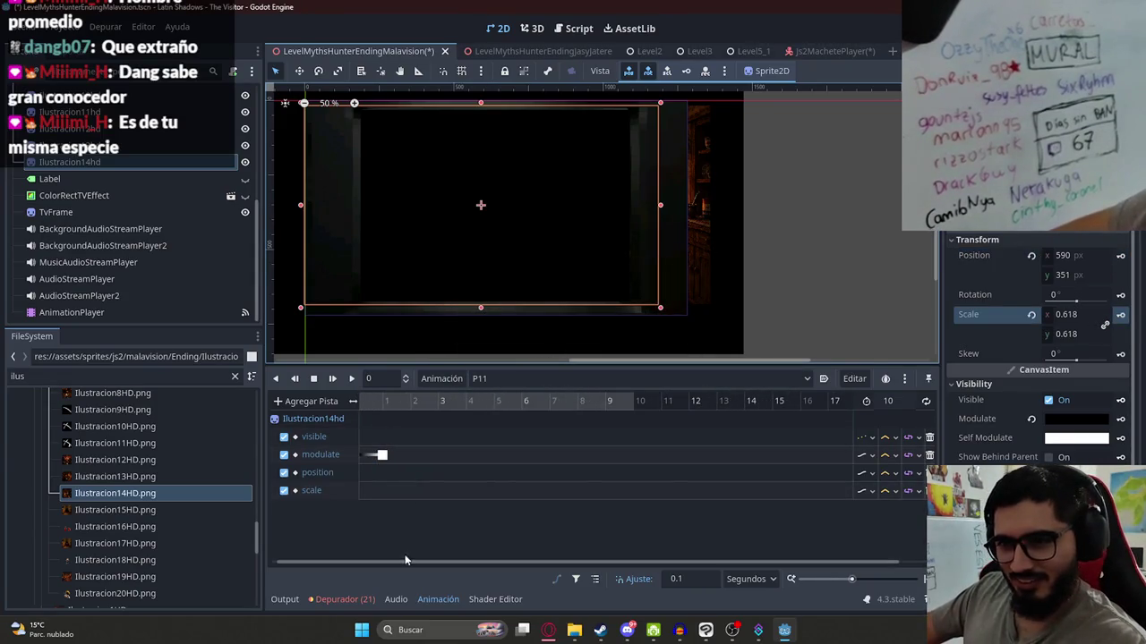
- Enlarge the sprite, shift it up-left, and key its position at 5 seconds
left_click(448, 401)
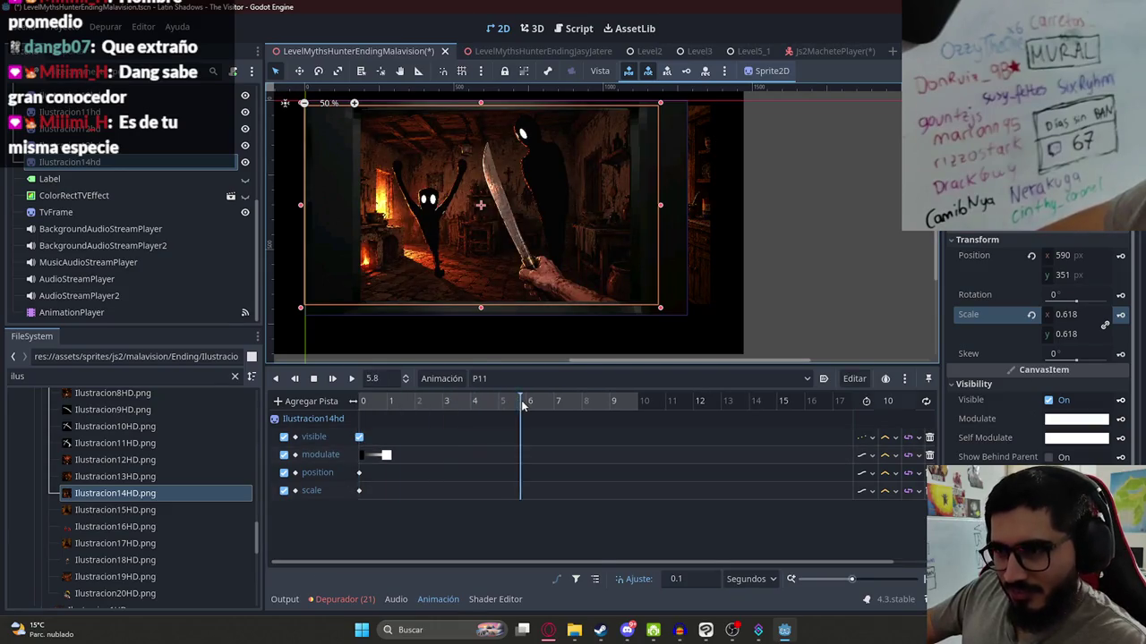
left_click_drag(486, 309, 486, 338)
mouse_move(533, 280)
left_mouse_down()
mouse_move(501, 229)
mouse_move(504, 261)
left_mouse_up()
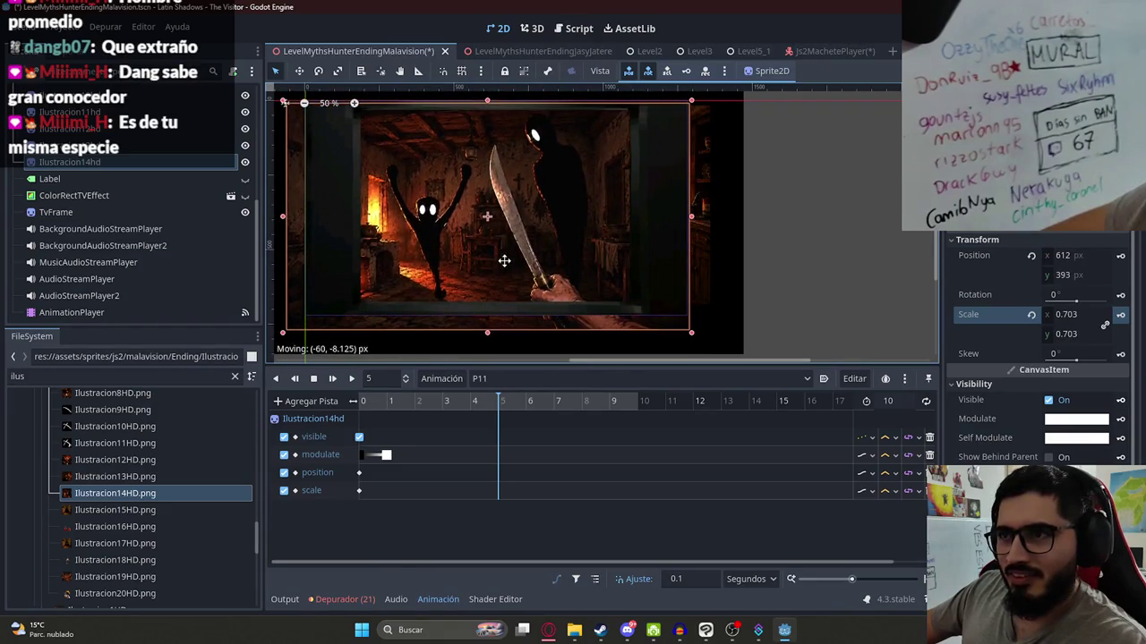
key("Up")
key("Up")
key("Up")
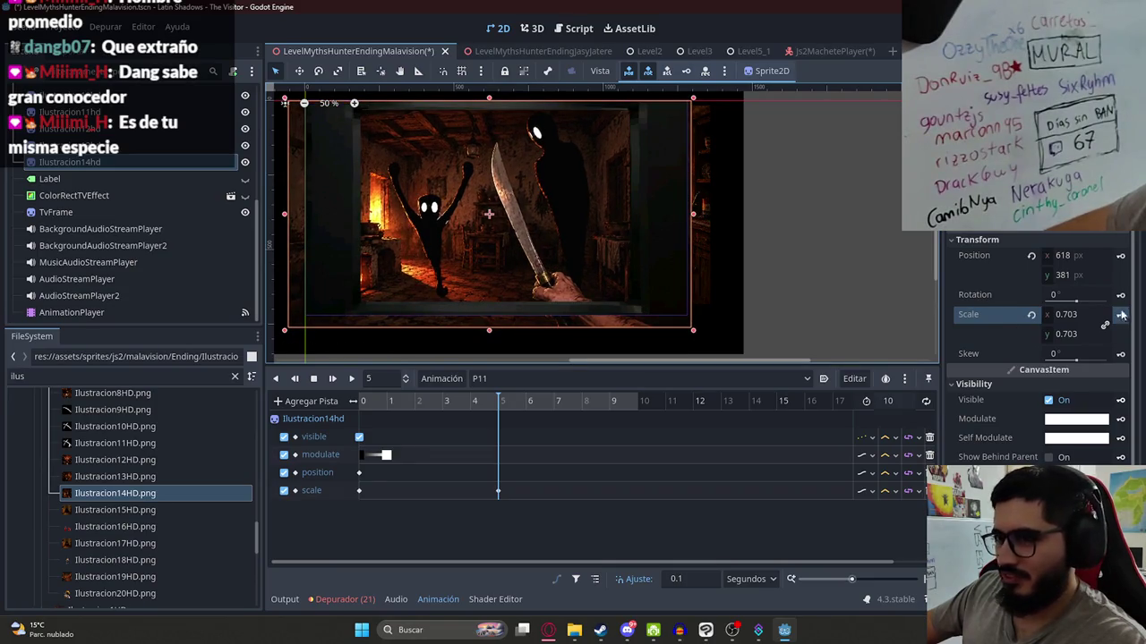
left_click(1120, 256)
- Set the animation length to 5 seconds and preview the fade-in from the start
left_click(887, 401)
type("5")
key("Return")
left_click(361, 401)
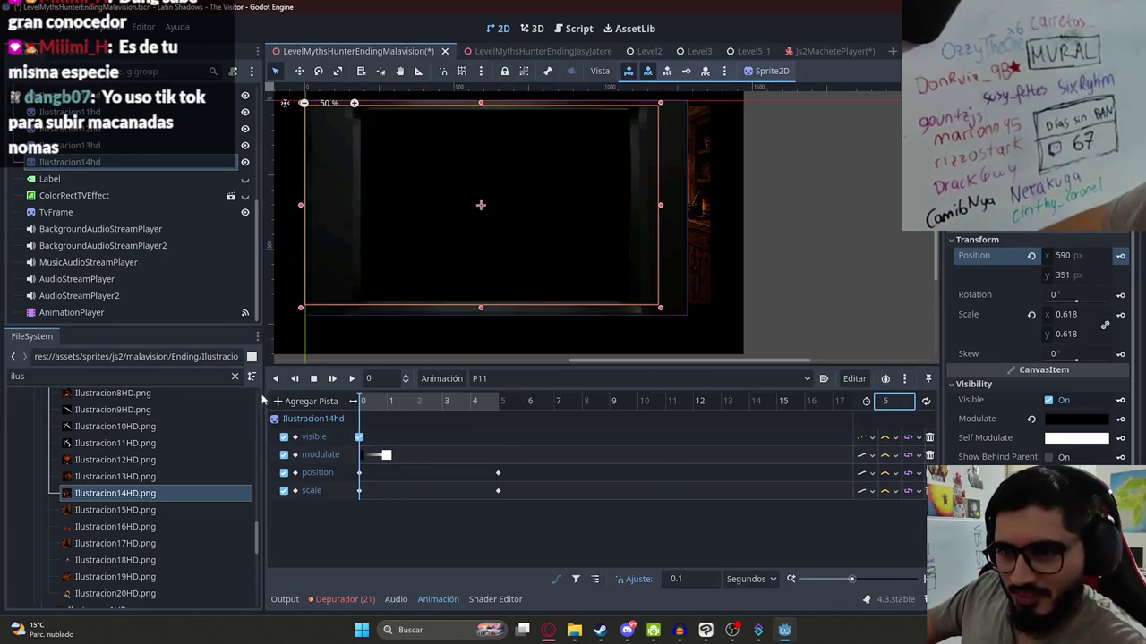
left_click(351, 379)
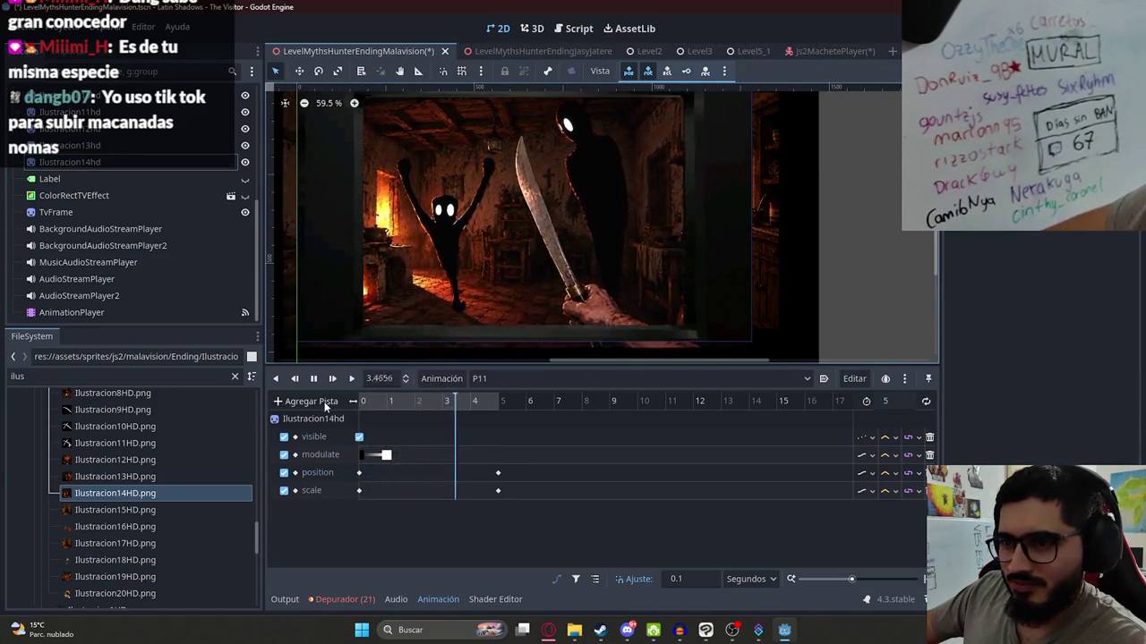
left_click(314, 380)
- Move the position and scale keyframes to 4 seconds, set length to 4, and replay
left_click(474, 403)
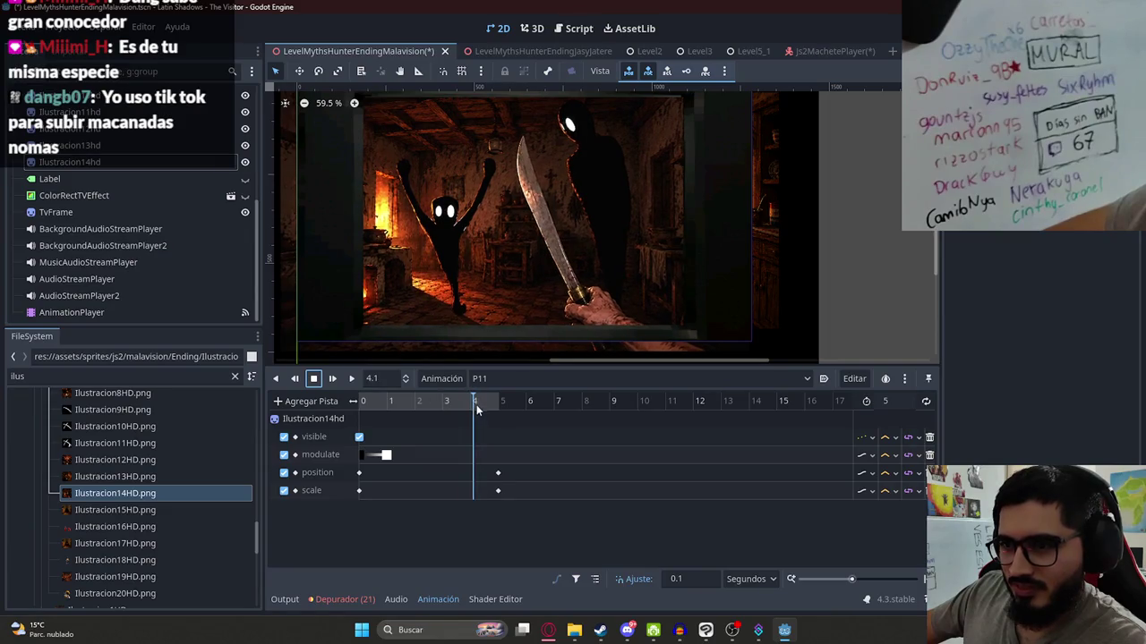
left_click_drag(483, 428, 510, 514)
left_click_drag(499, 474, 474, 478)
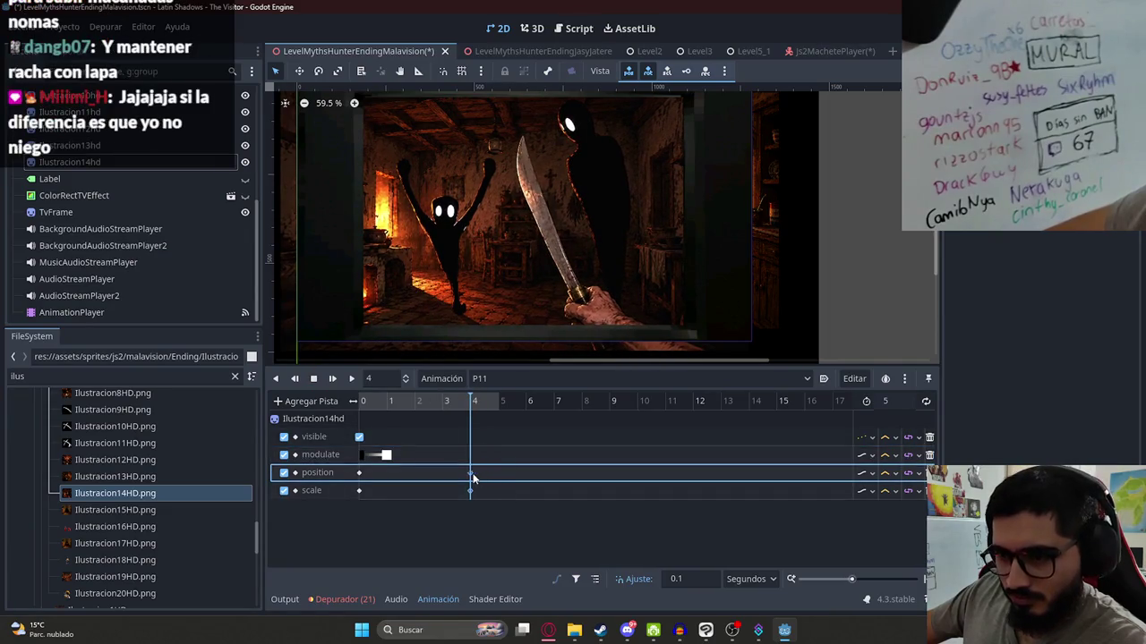
double_click(886, 401)
type("4")
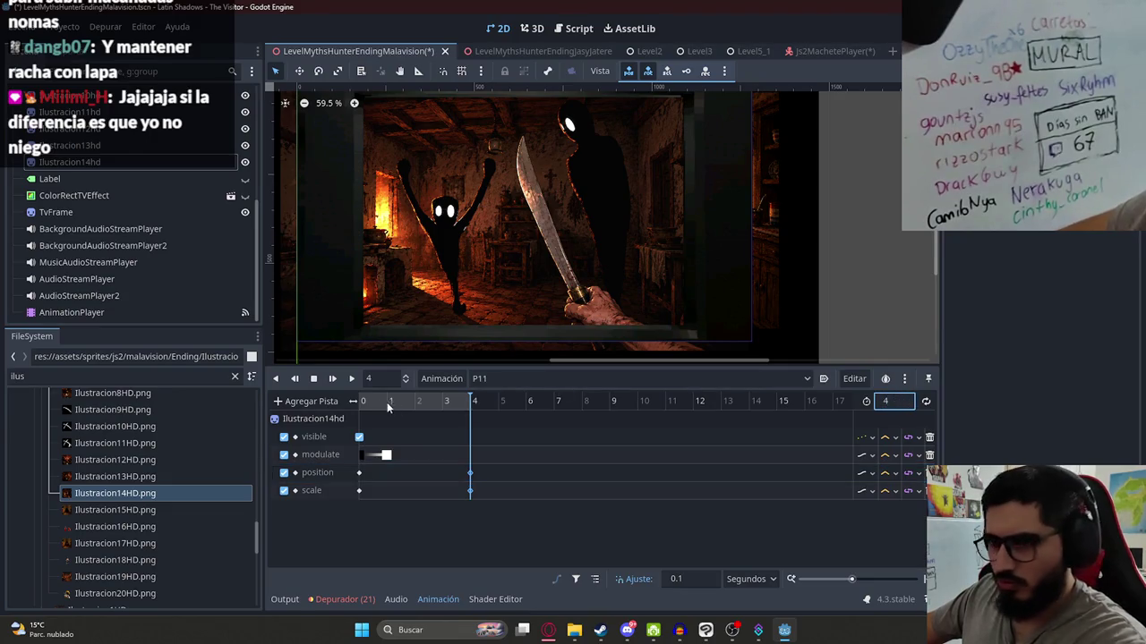
left_click(351, 379)
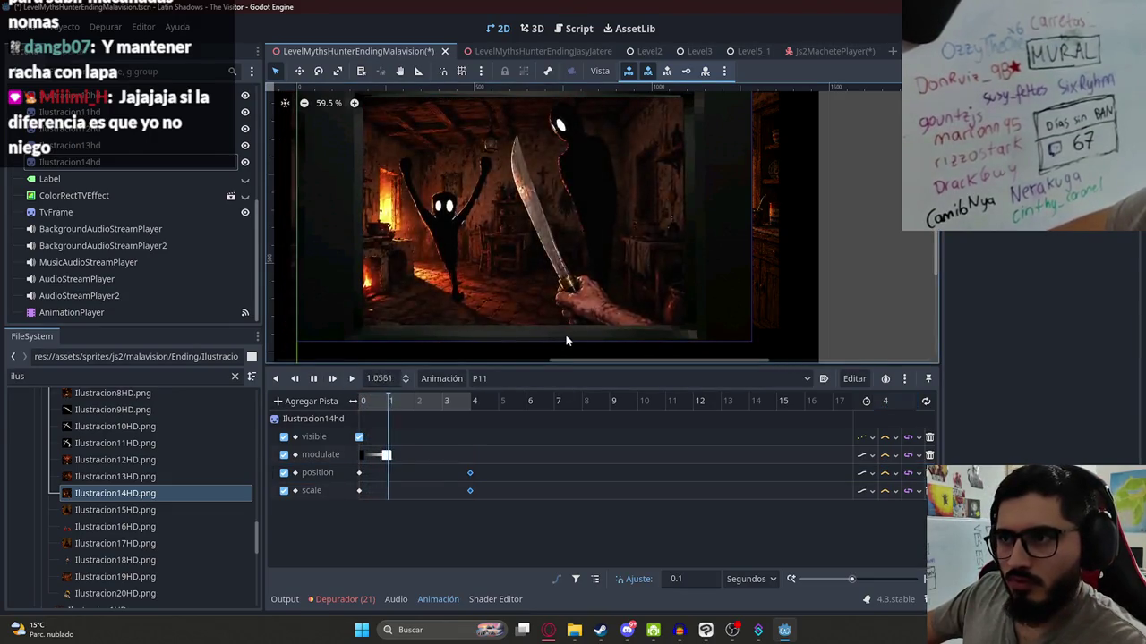
left_click(314, 379)
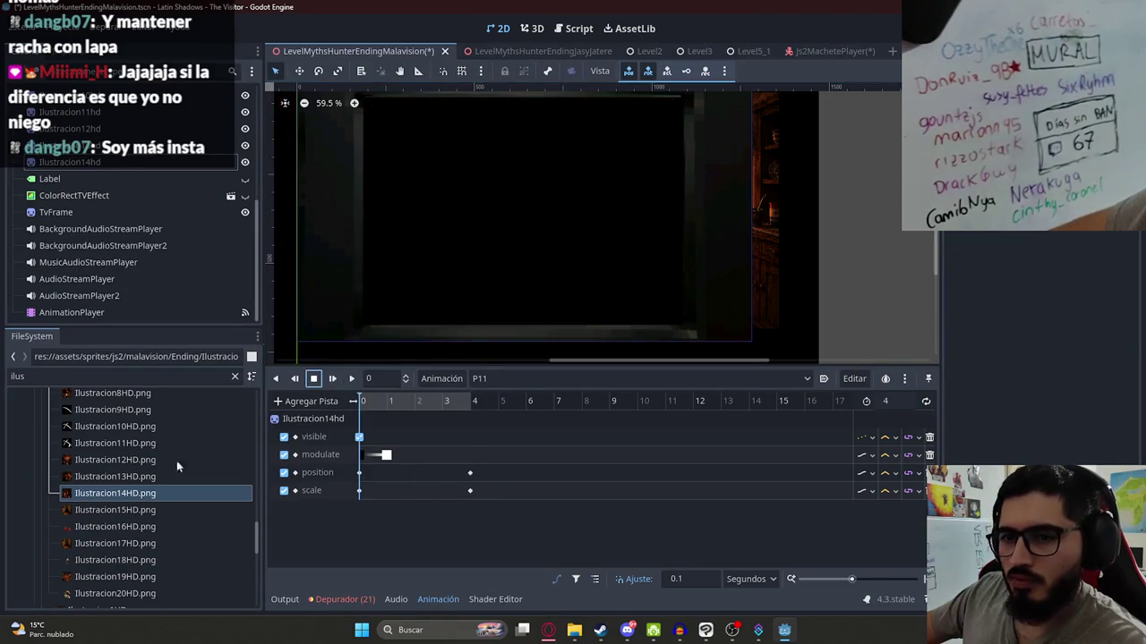
- In Clip Studio Paint, preview the hat, burning-village and running-man illustration folders
left_click(706, 630)
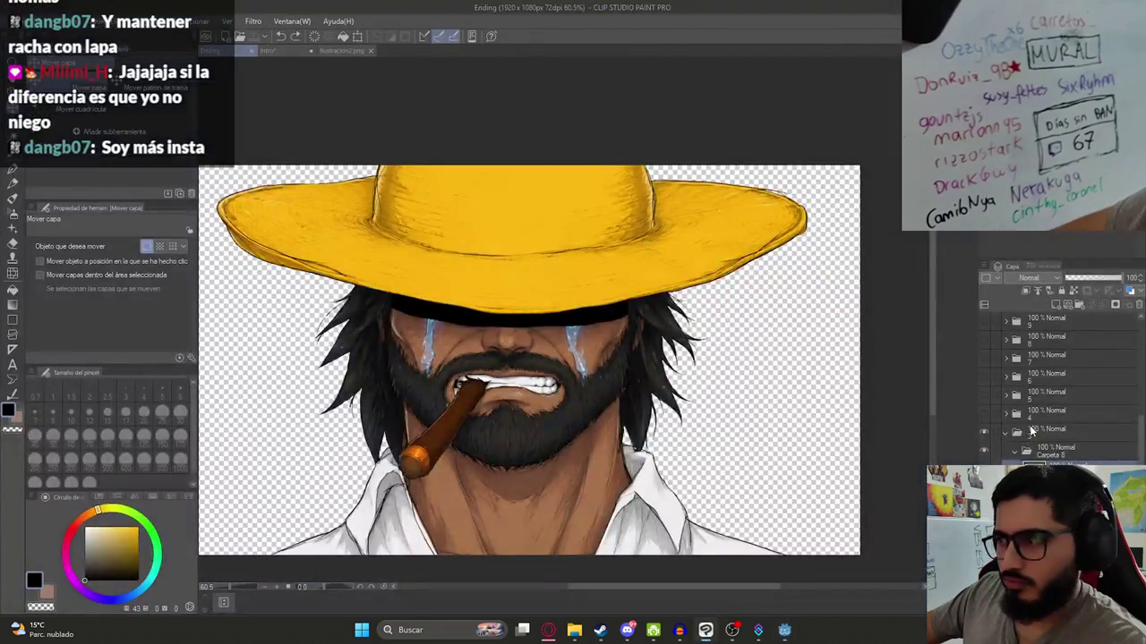
scroll(994, 446, "up", 3)
left_click(984, 453)
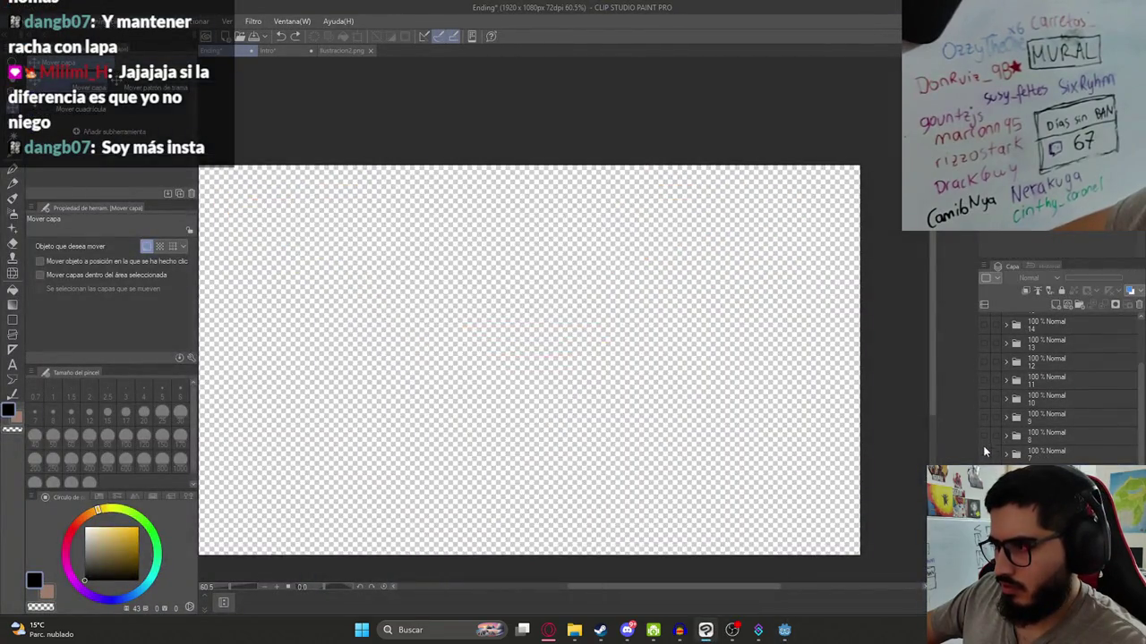
left_click(983, 436)
left_click(982, 455)
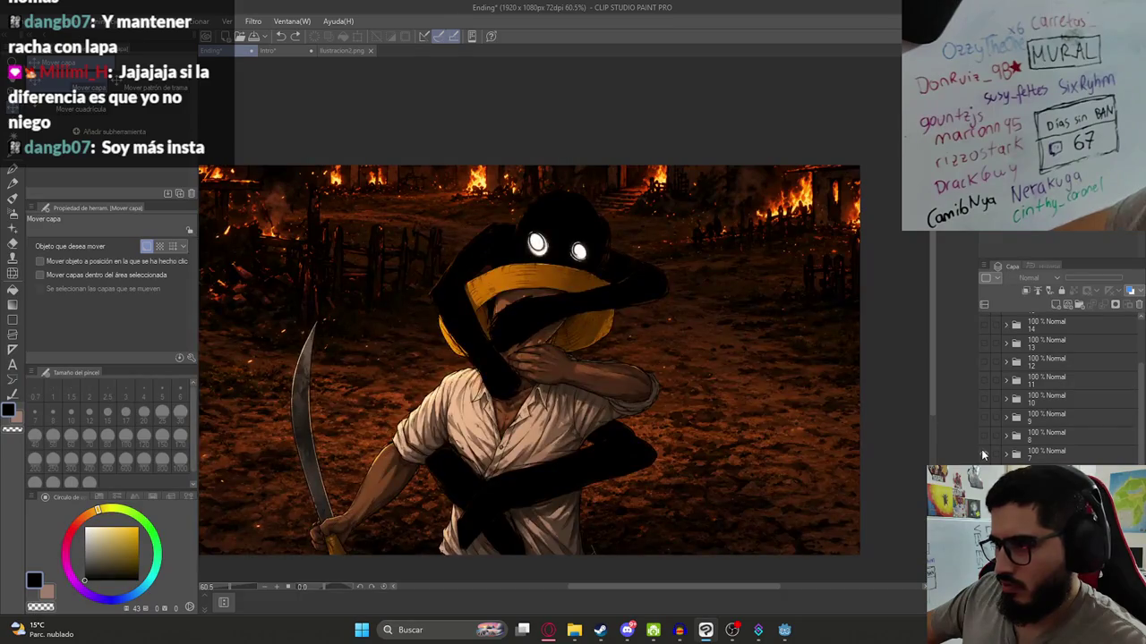
left_click(982, 455)
left_click(983, 439)
left_click(983, 439)
left_click(981, 418)
- Preview the house-interior and knife scenes, leave the white slash visible, and list Godot's animations
left_click(981, 417)
left_click(981, 399)
left_click(981, 400)
left_click(982, 378)
left_click(983, 378)
left_click(982, 364)
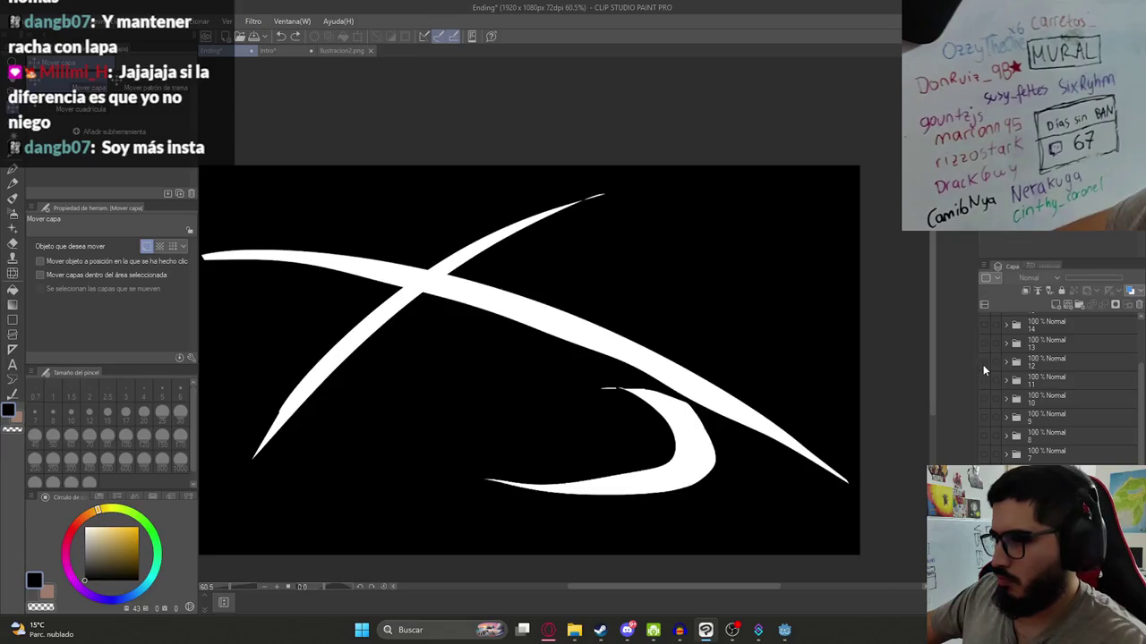
key("alt+Tab")
left_click(519, 375)
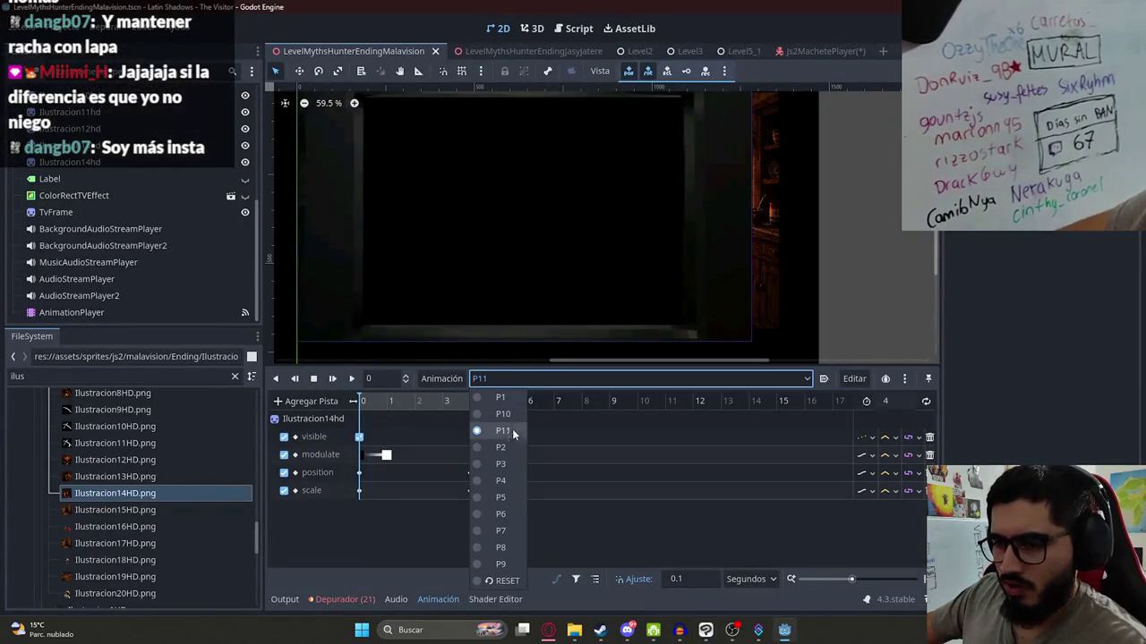
- Switch to the RESET animation and move the playhead to its end
left_click(501, 579)
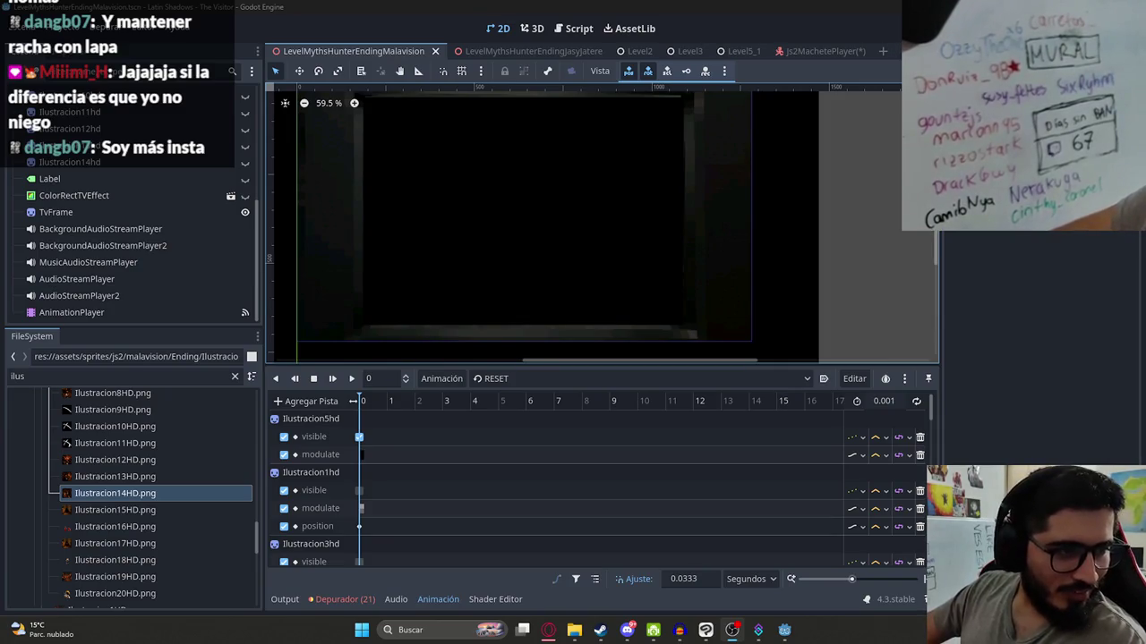
left_click(373, 402)
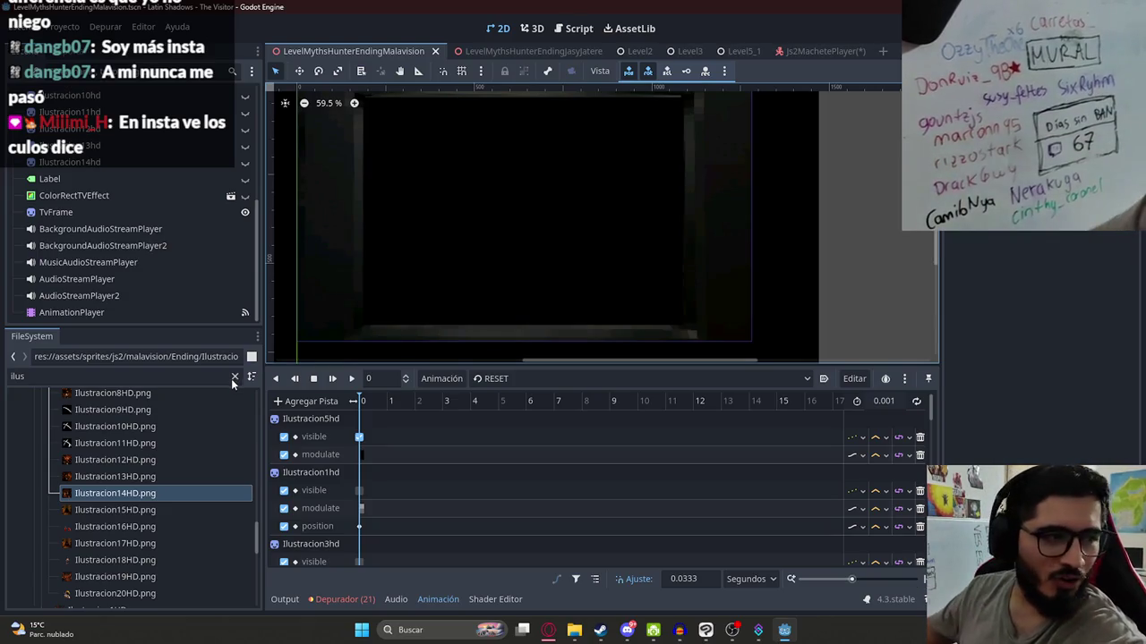
left_click(501, 378)
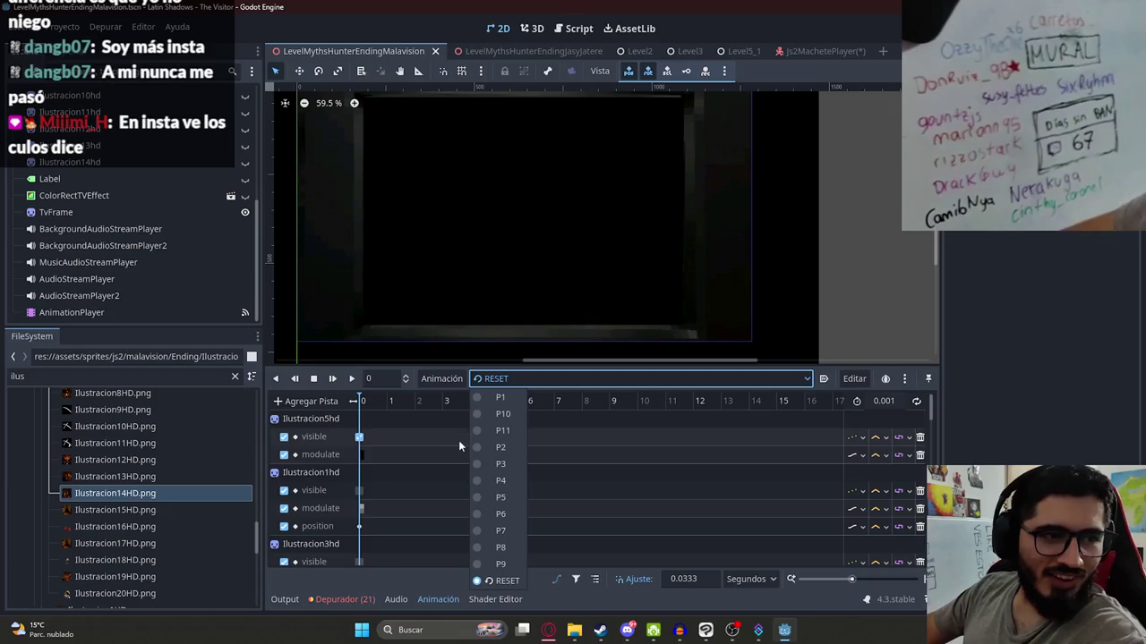
left_click(542, 382)
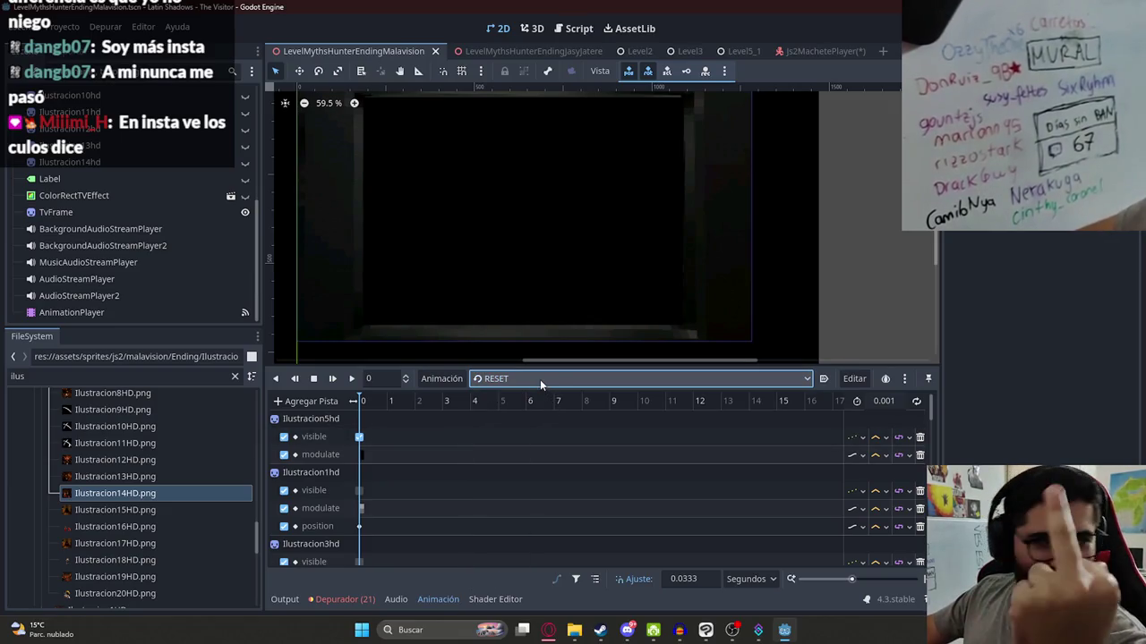
- Review P5, P7 and P8 by selecting and playing each animation
left_click(538, 382)
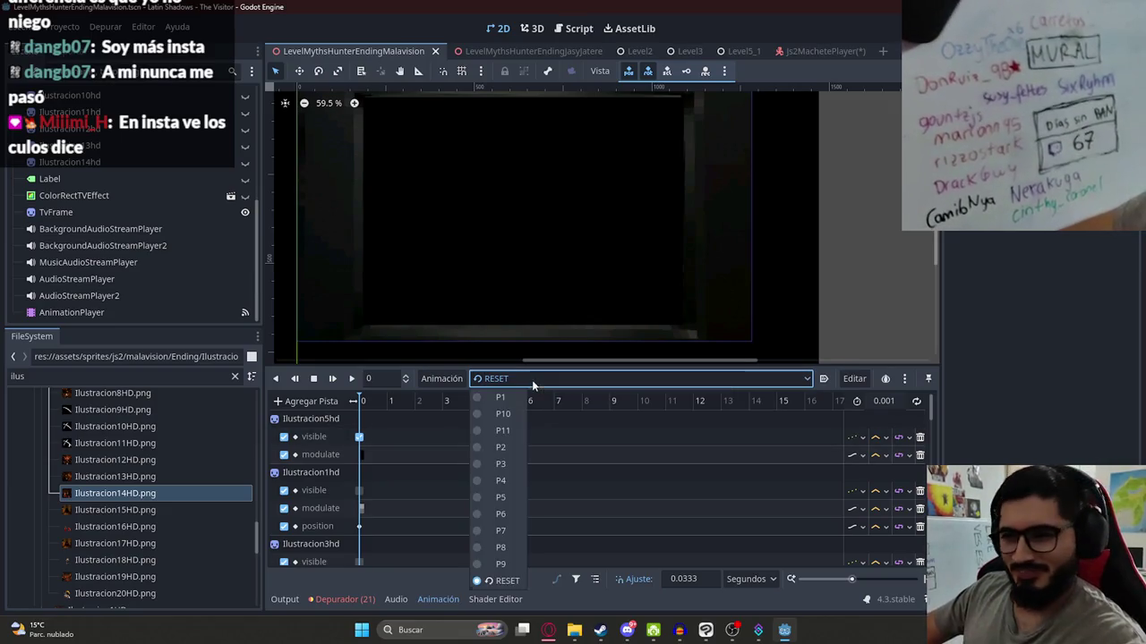
left_click(505, 480)
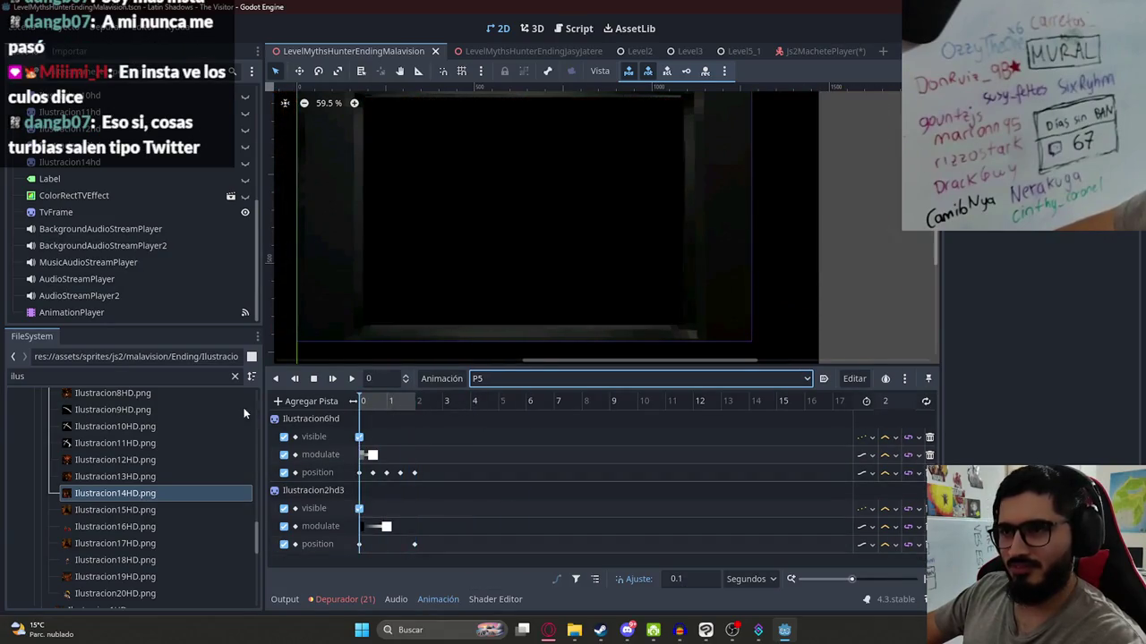
left_click(488, 379)
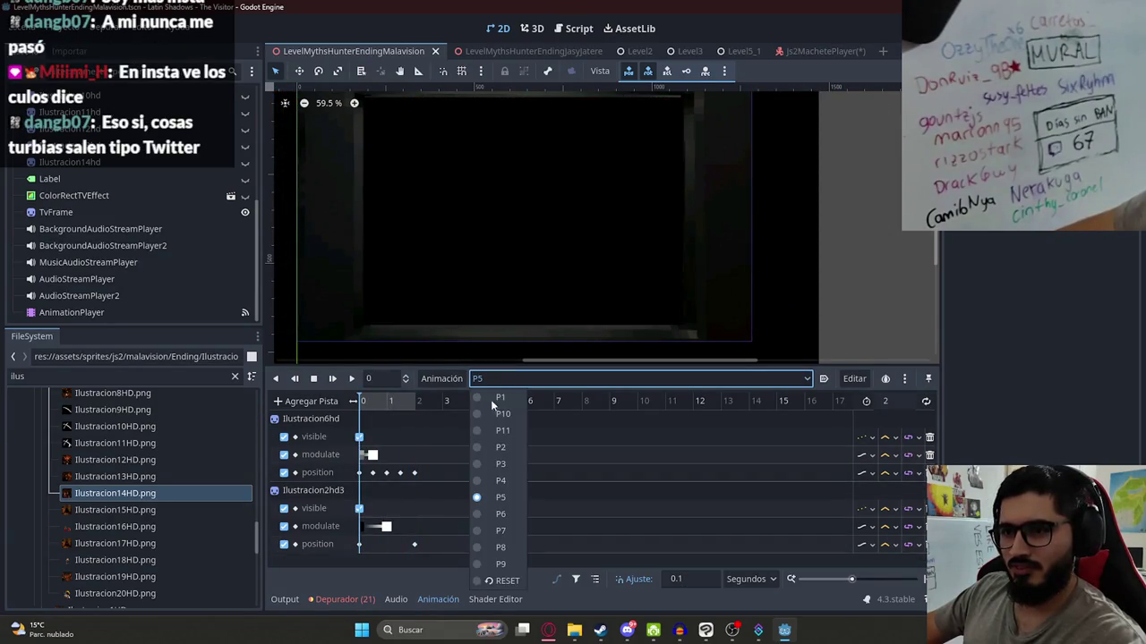
left_click(500, 530)
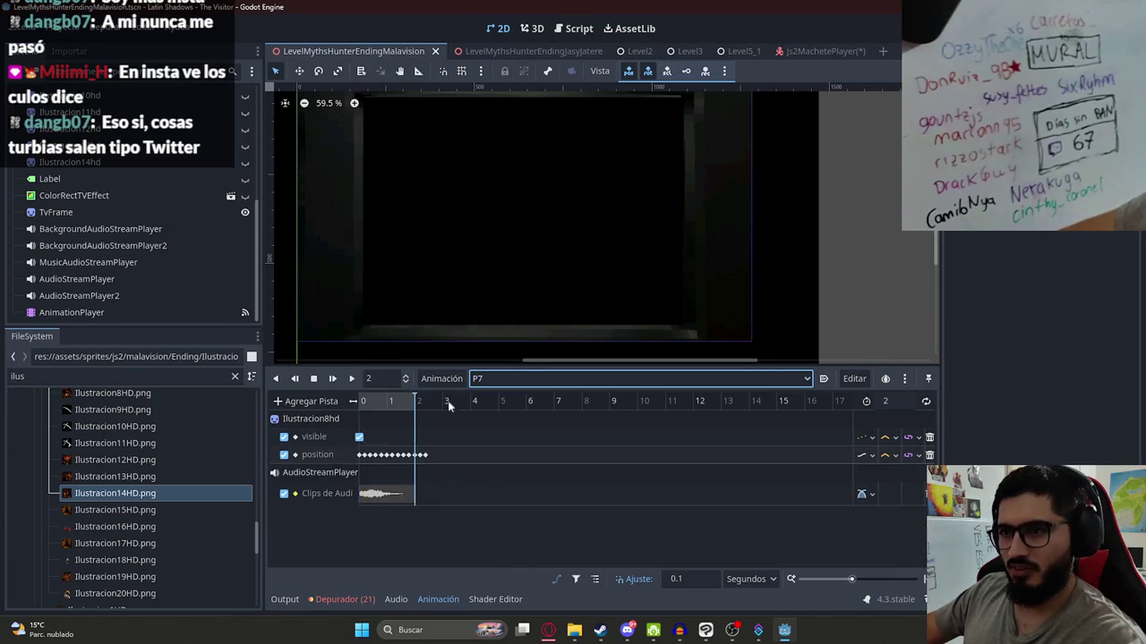
left_click(350, 379)
left_click(354, 380)
left_click(537, 382)
left_click(499, 530)
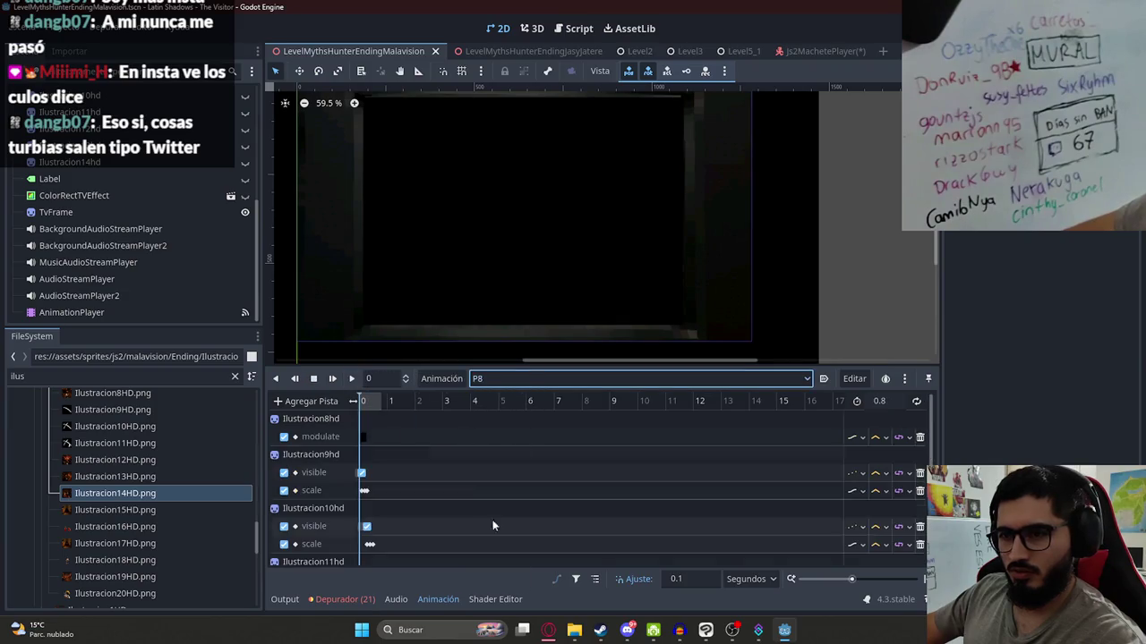
left_click(356, 380)
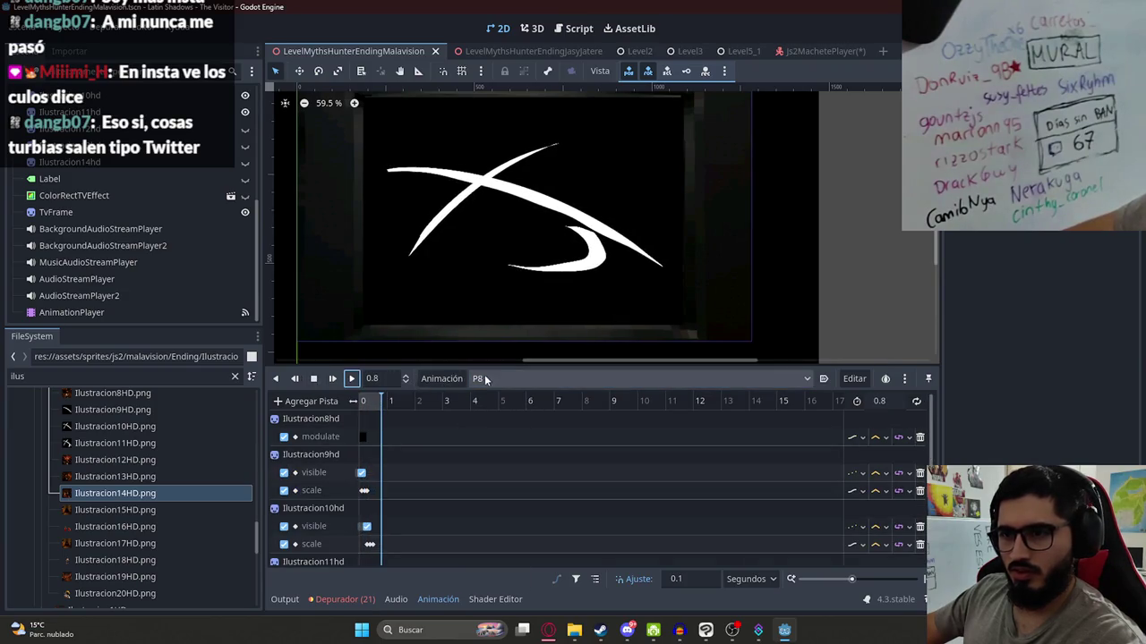
- Duplicate the P8 animation with Animación > Duplicar
left_click(441, 379)
left_click(501, 376)
left_click(475, 380)
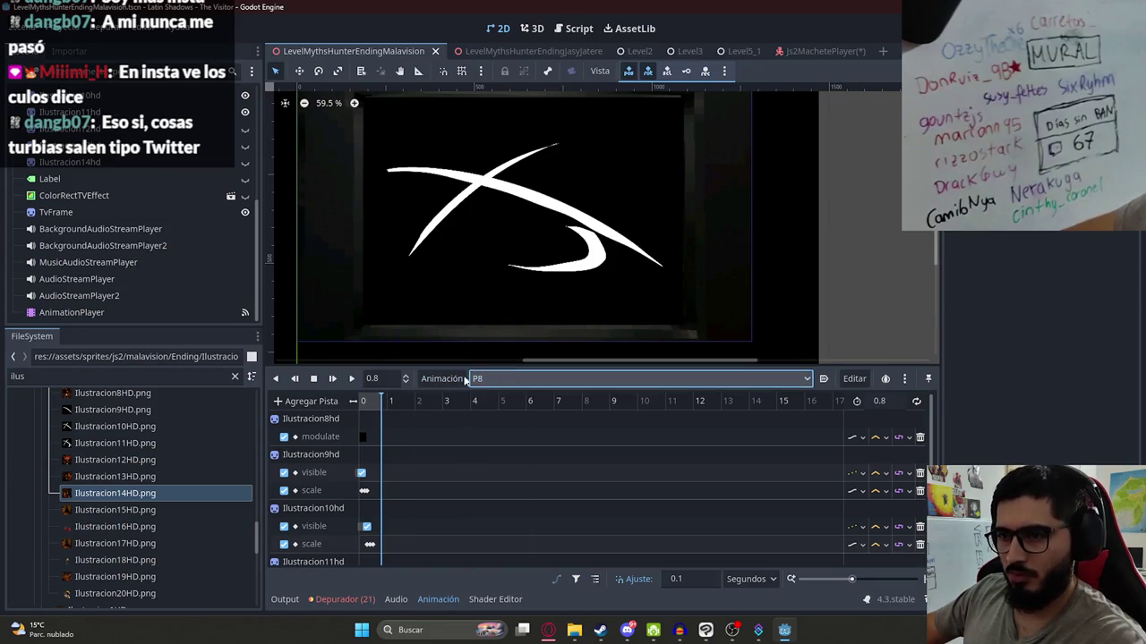
left_click(441, 379)
left_click(478, 437)
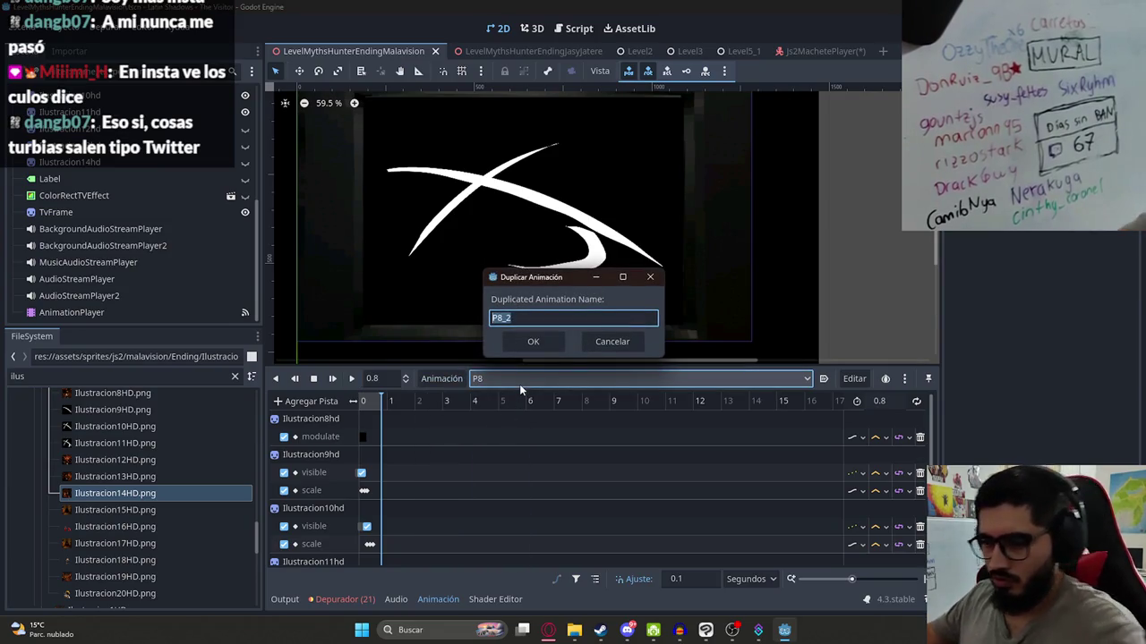
- Name the duplicate P12, play it, and compare it against P11
type("P12")
key("Return")
left_click(351, 378)
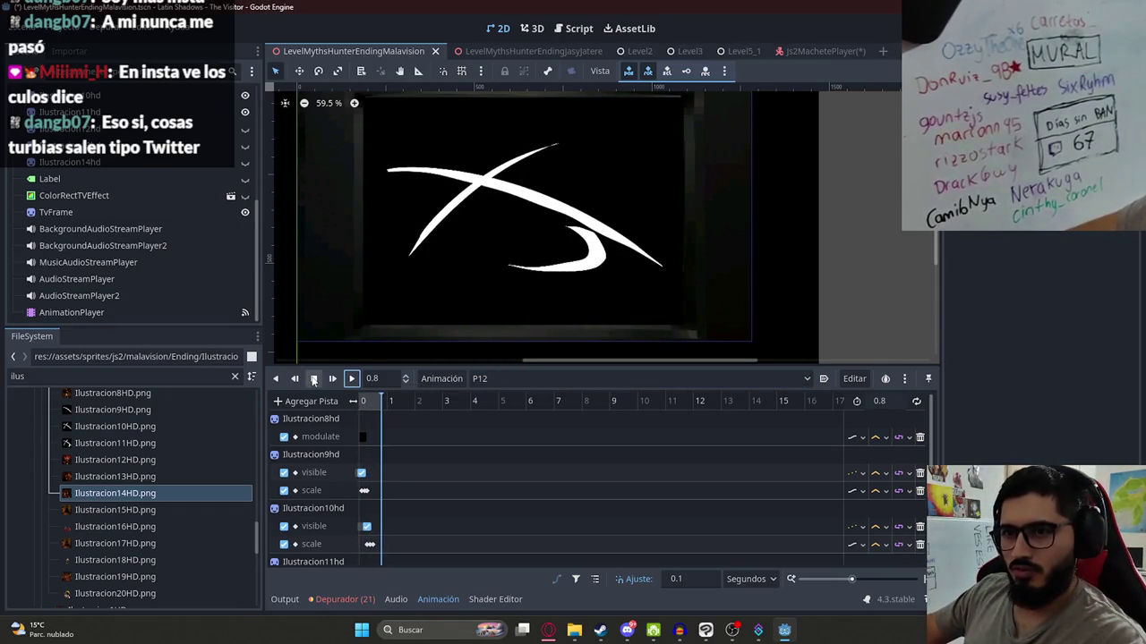
left_click(497, 379)
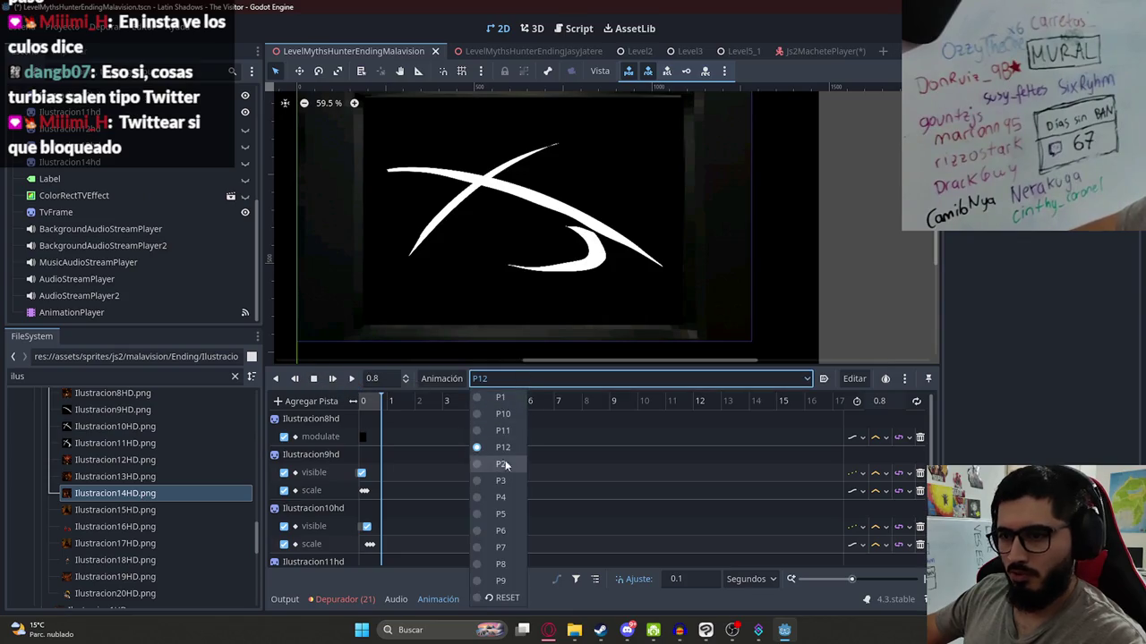
left_click(503, 430)
left_click(532, 378)
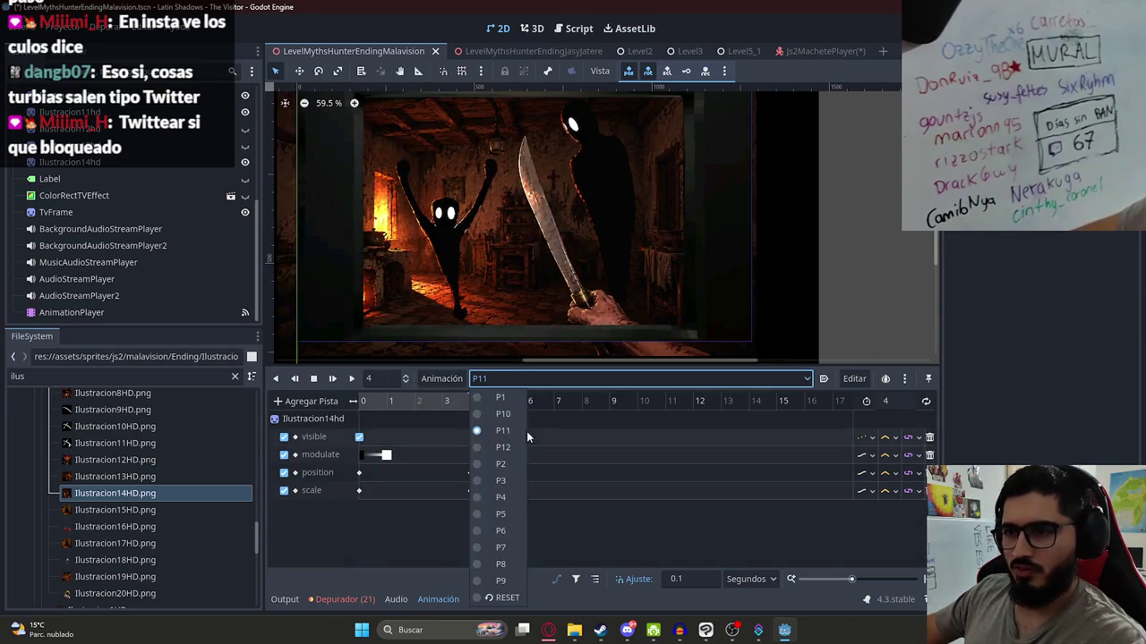
left_click(503, 447)
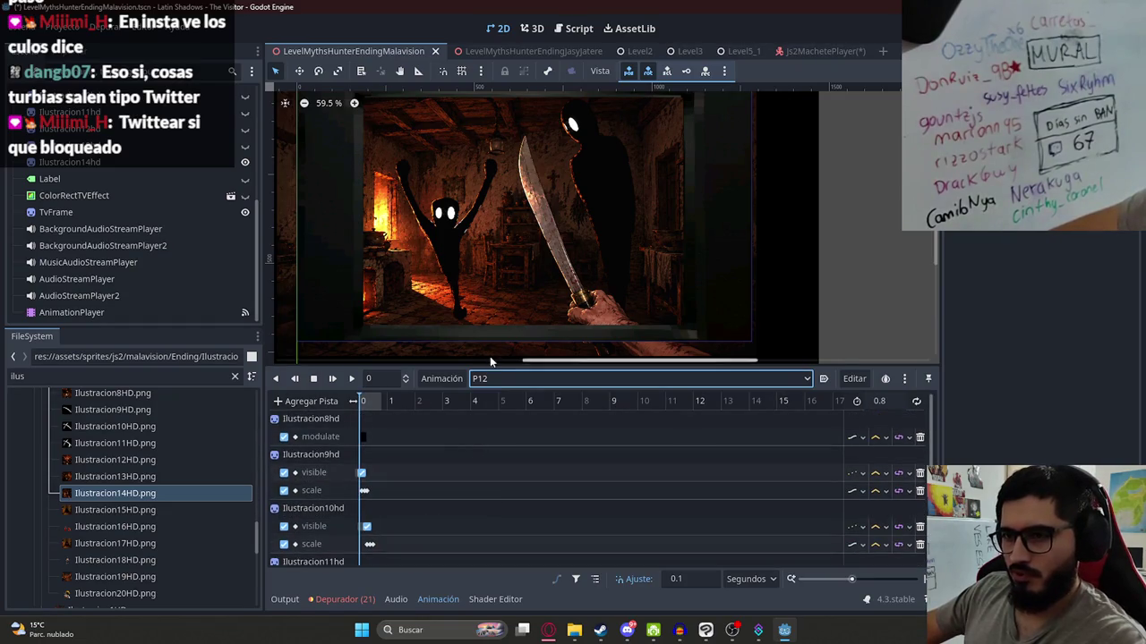
left_click(479, 379)
left_click(479, 379)
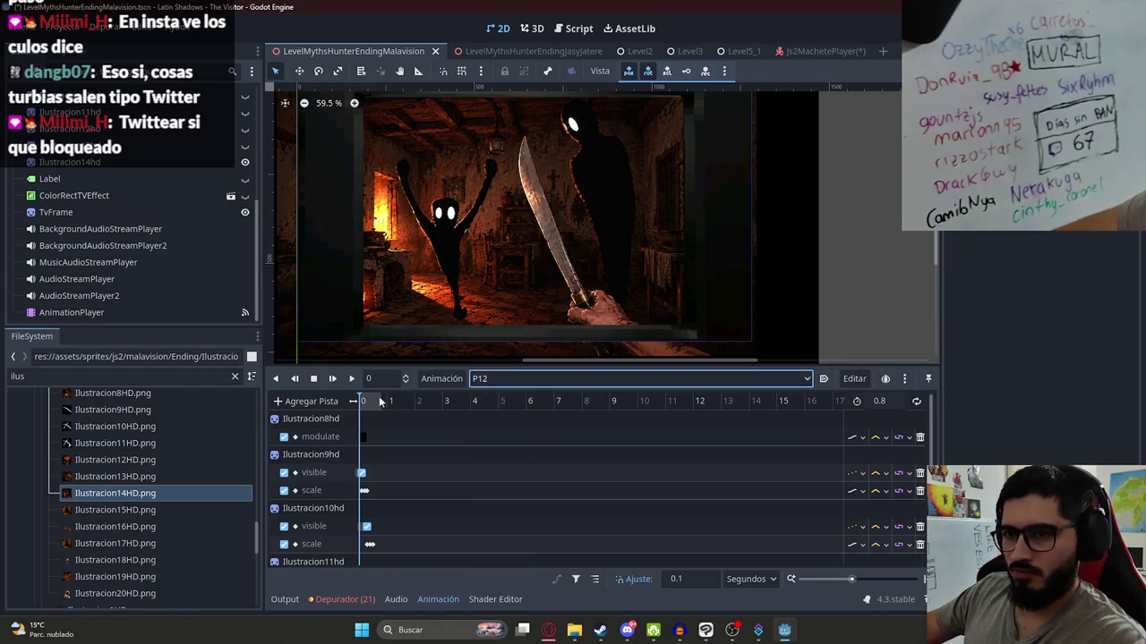
- Key Ilustracion14hd as hidden in the P12 animation
scroll(388, 430, "up", 5)
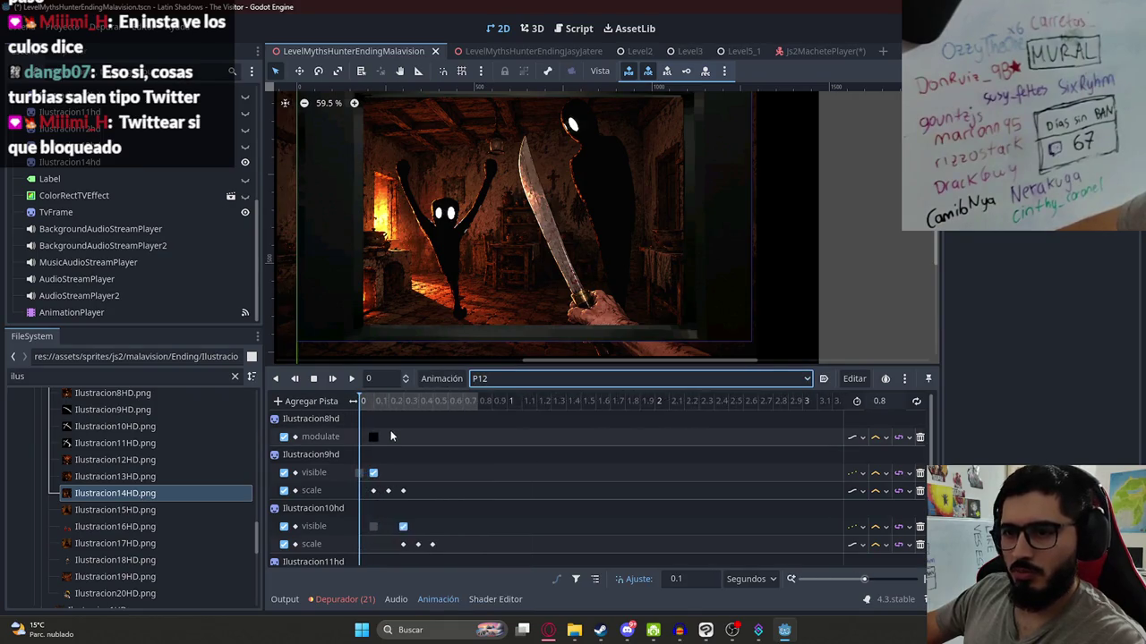
scroll(154, 240, "up", 3)
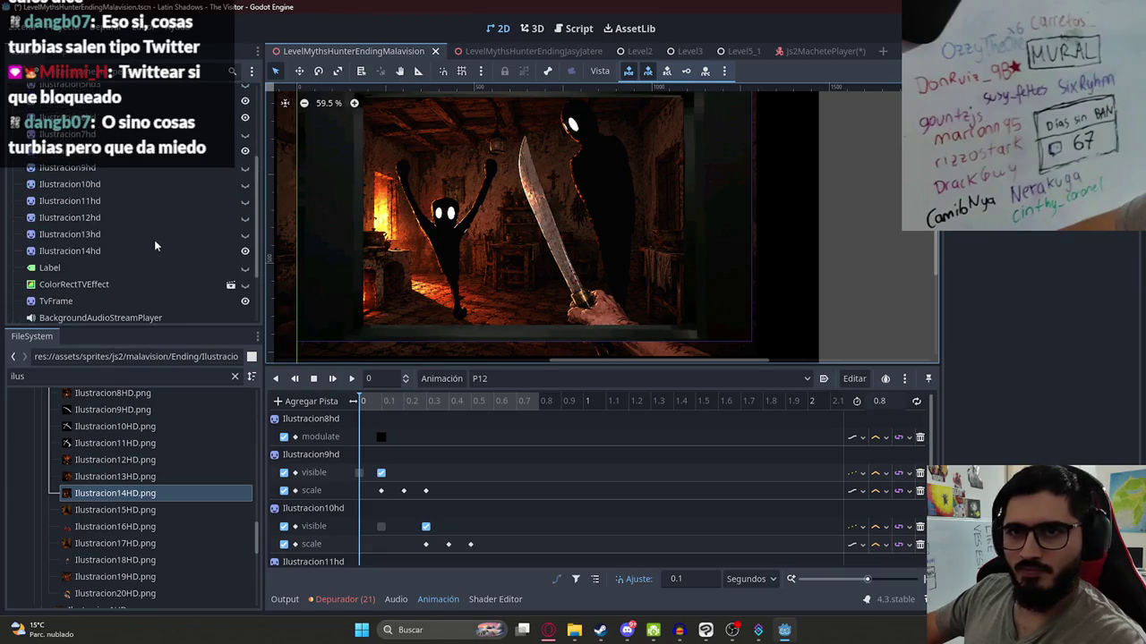
left_click(138, 252)
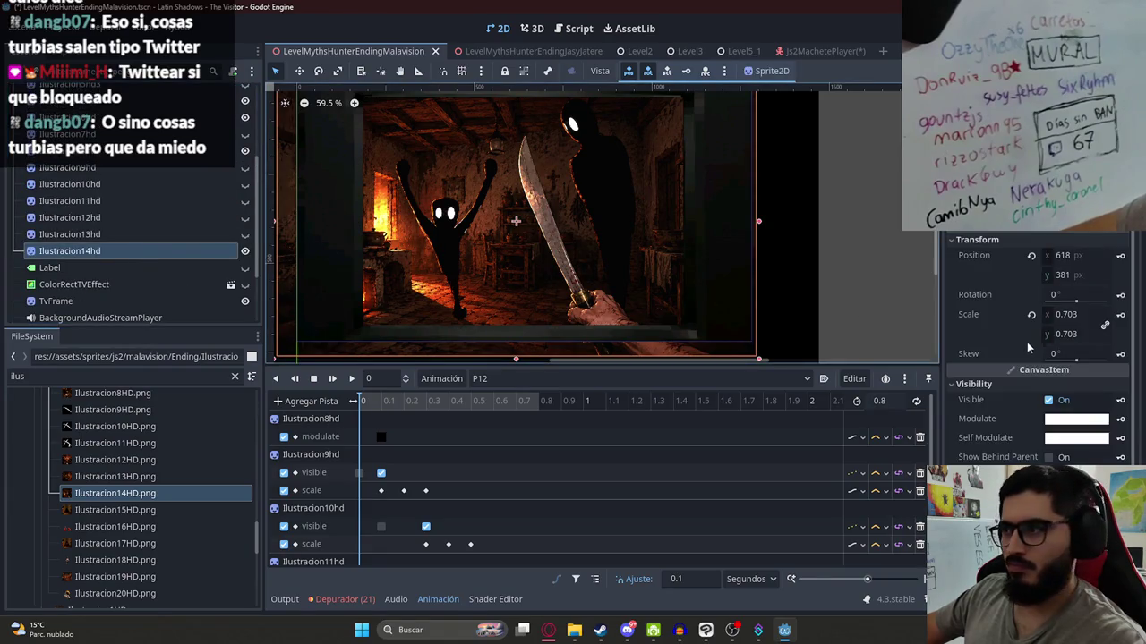
left_click(1048, 400)
left_click(1120, 400)
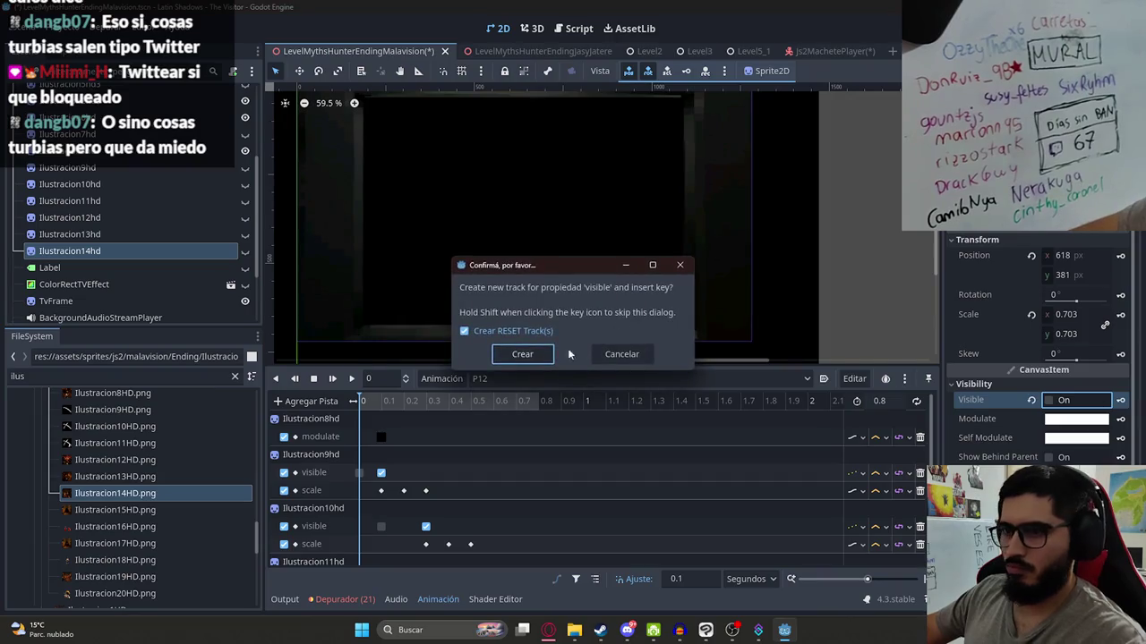
left_click(520, 352)
- Preview P12 again, then switch to the RESET animation
key("shift+d")
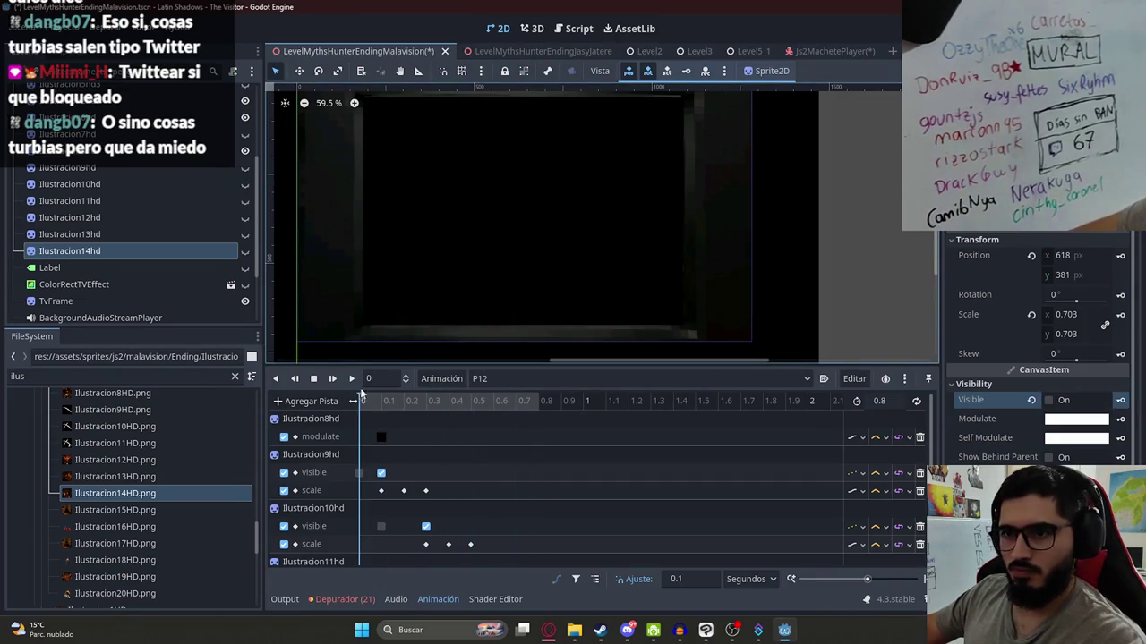
left_click(351, 379)
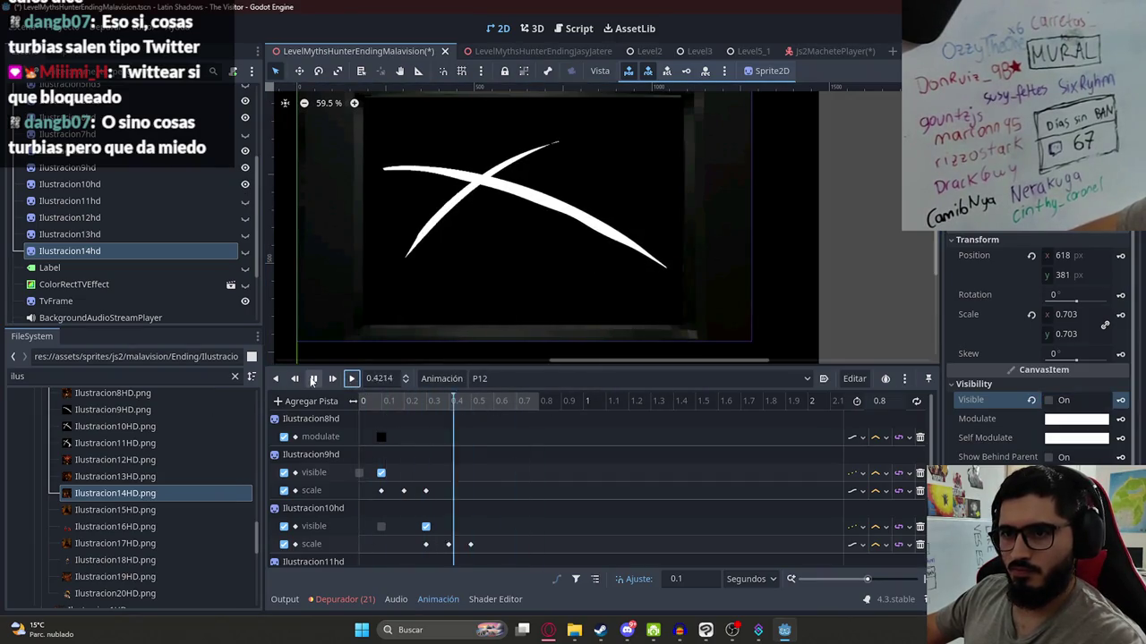
left_click(484, 381)
left_click(507, 597)
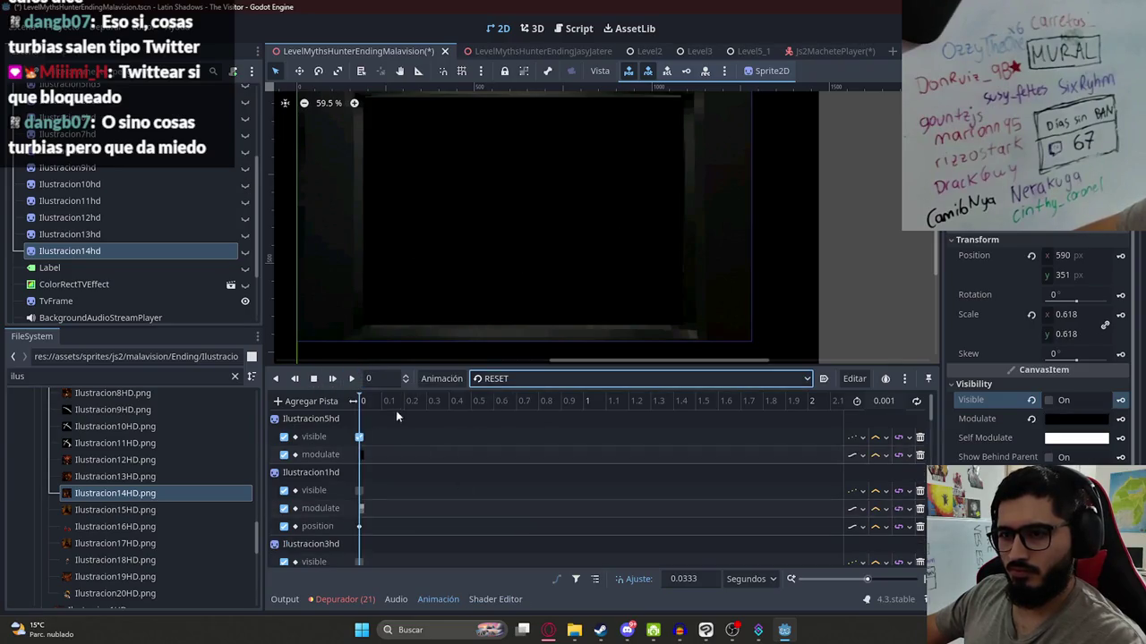
- Preview animations P1, P2 and P3 by scrubbing each timeline (to frames 6, 9 and 8)
left_click(501, 380)
left_click(503, 397)
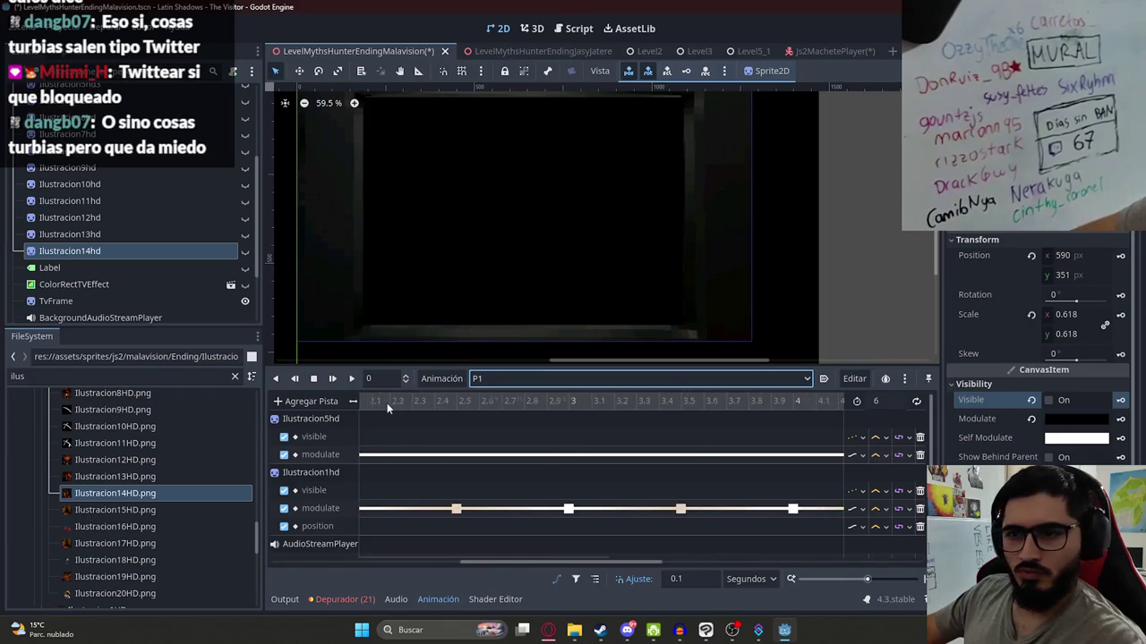
scroll(398, 415, "down", 5)
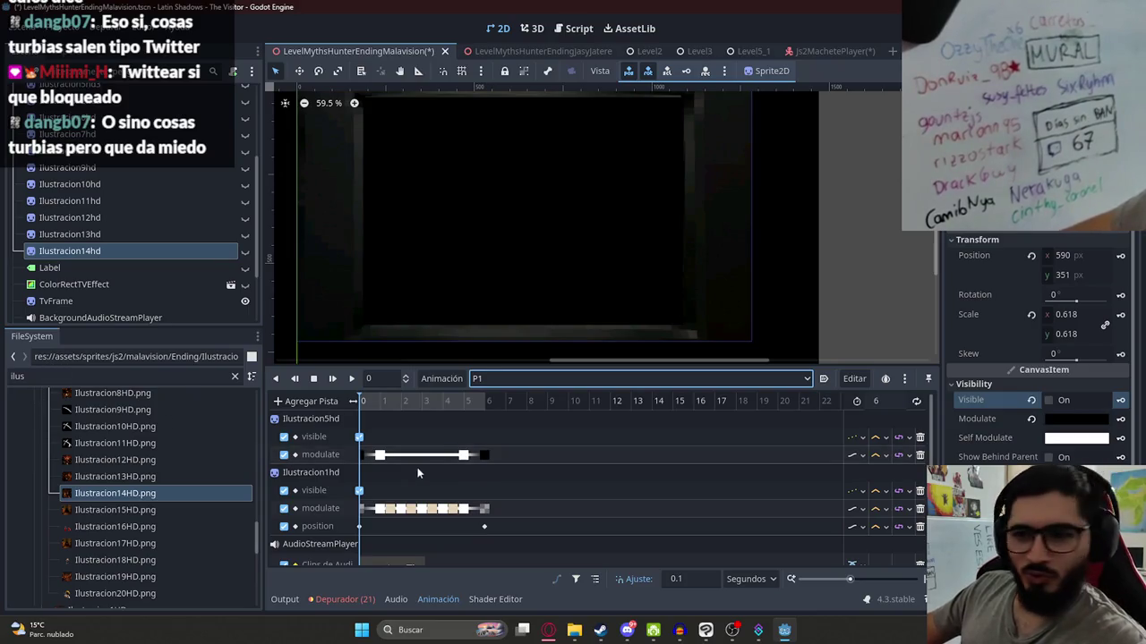
left_click_drag(374, 410, 564, 408)
left_click(537, 378)
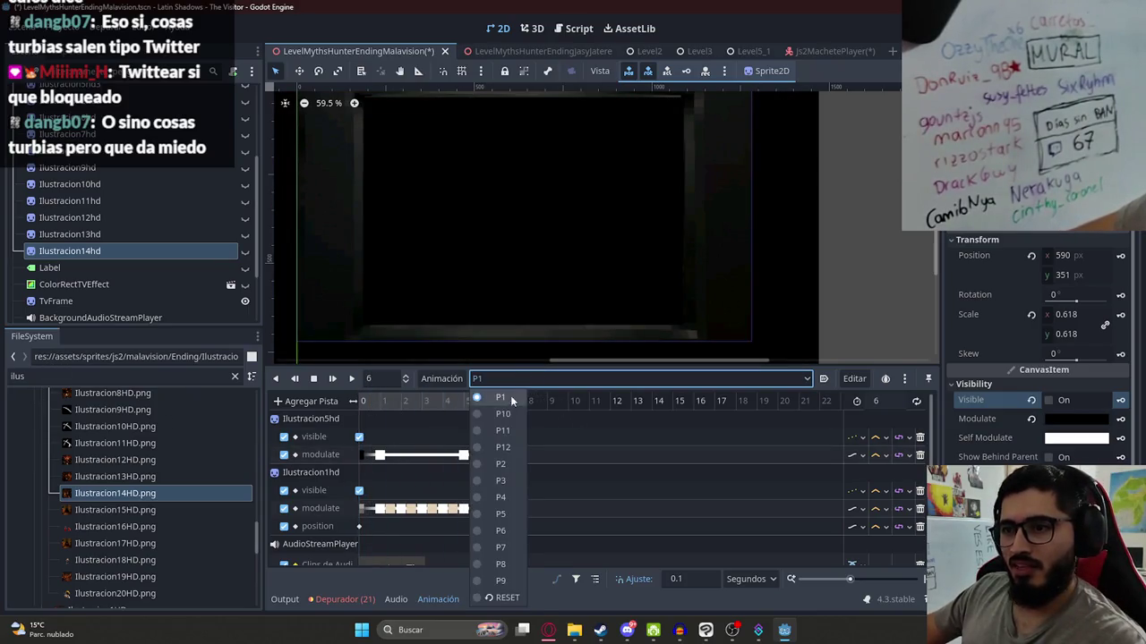
left_click(501, 464)
left_click_drag(362, 410, 545, 408)
left_click(531, 379)
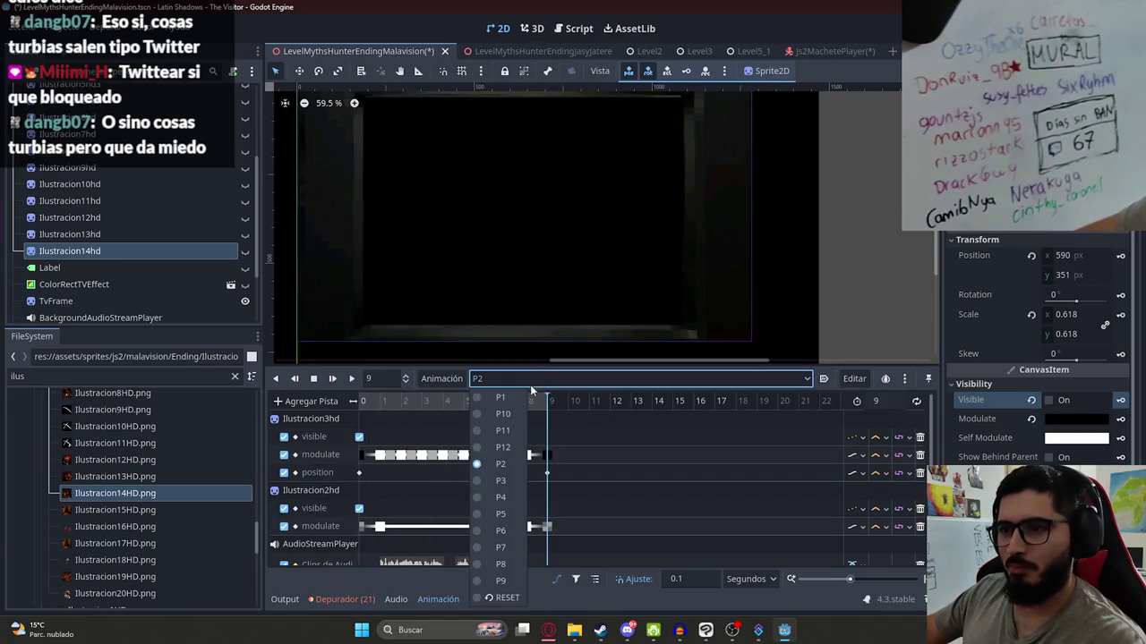
left_click(501, 480)
left_click_drag(376, 410, 527, 410)
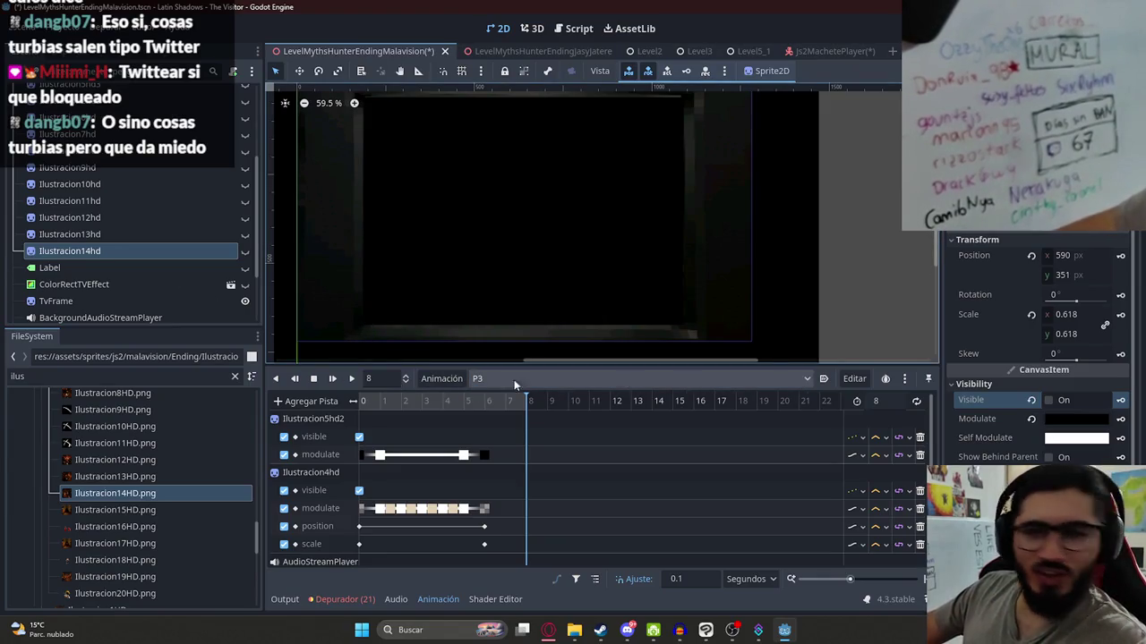
- Step through animations P4, P5 and P6, then play and pause P7
left_click(537, 378)
left_click(500, 501)
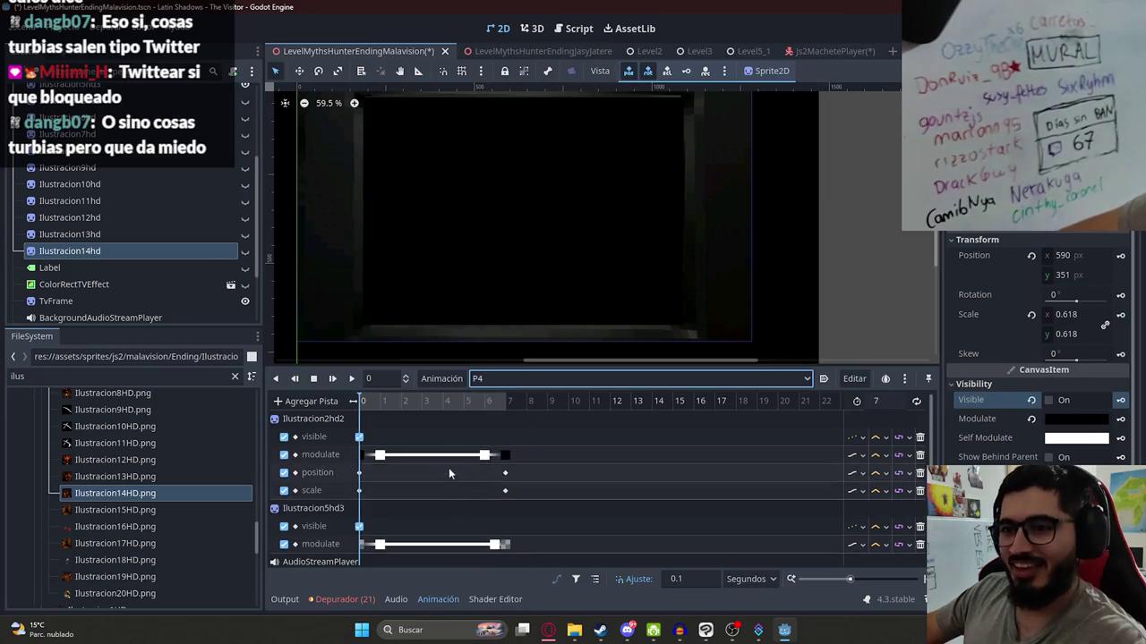
left_click(547, 384)
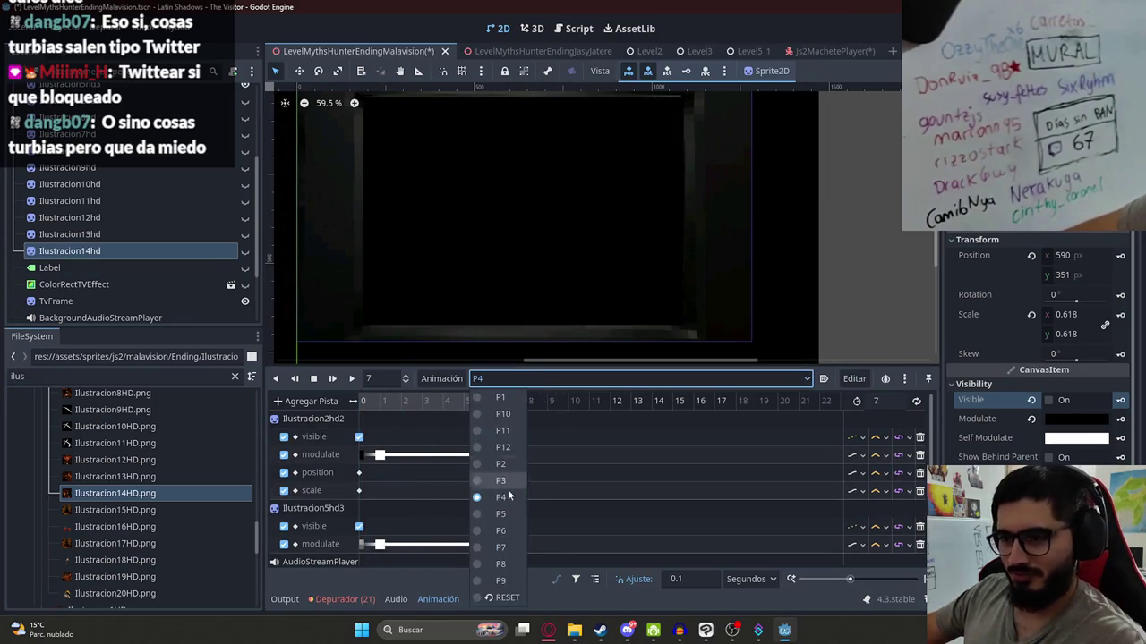
left_click(506, 515)
left_click(506, 379)
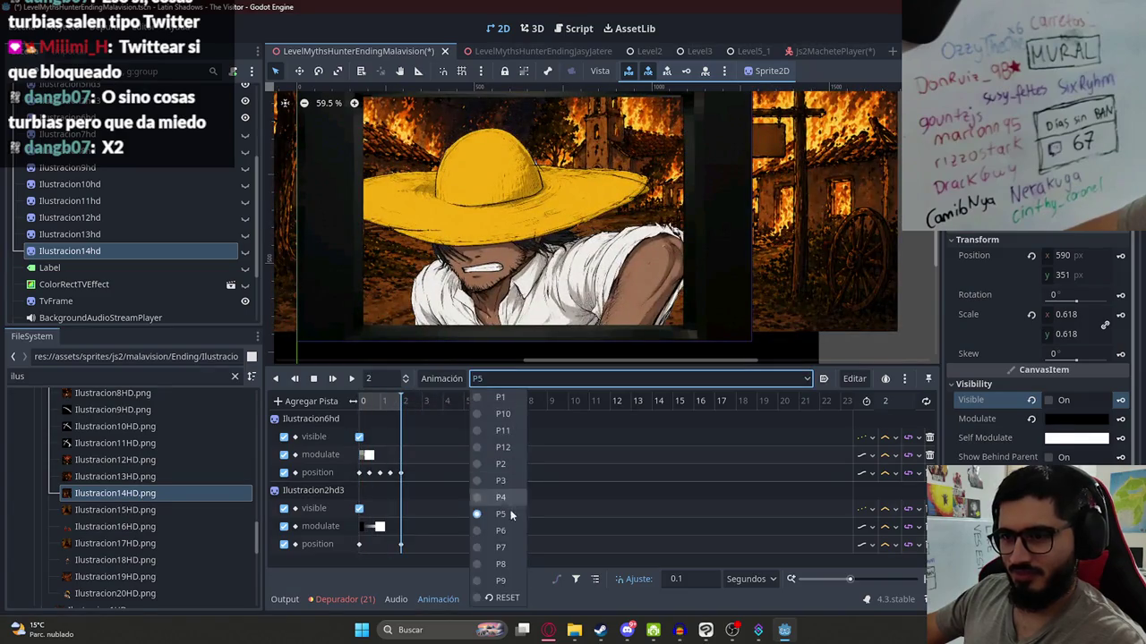
left_click(502, 533)
left_click(529, 380)
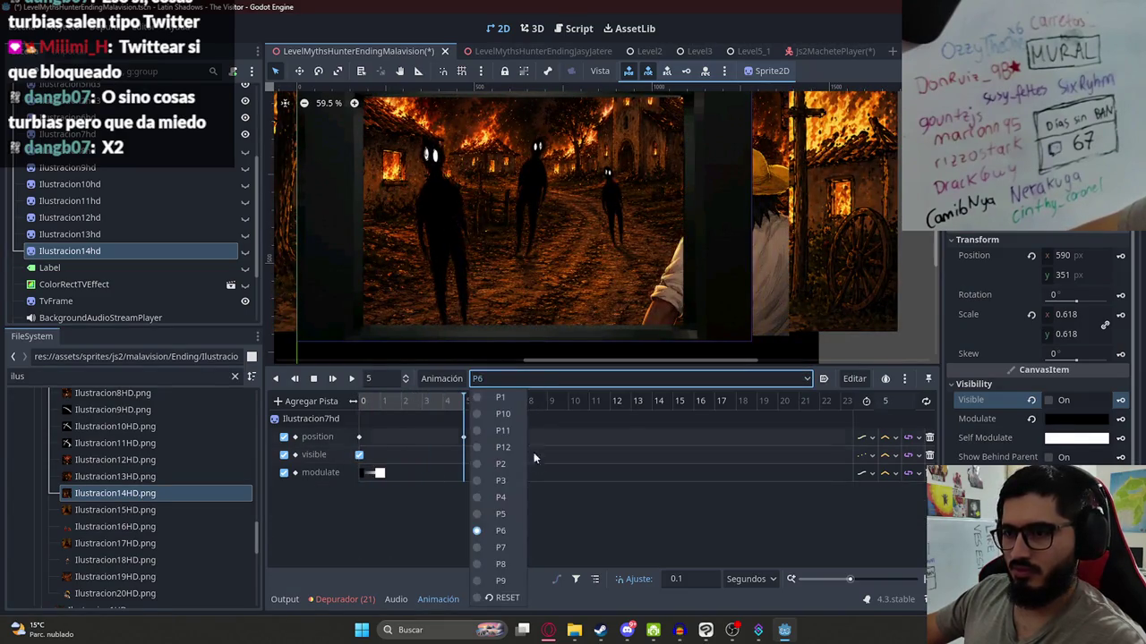
left_click(503, 548)
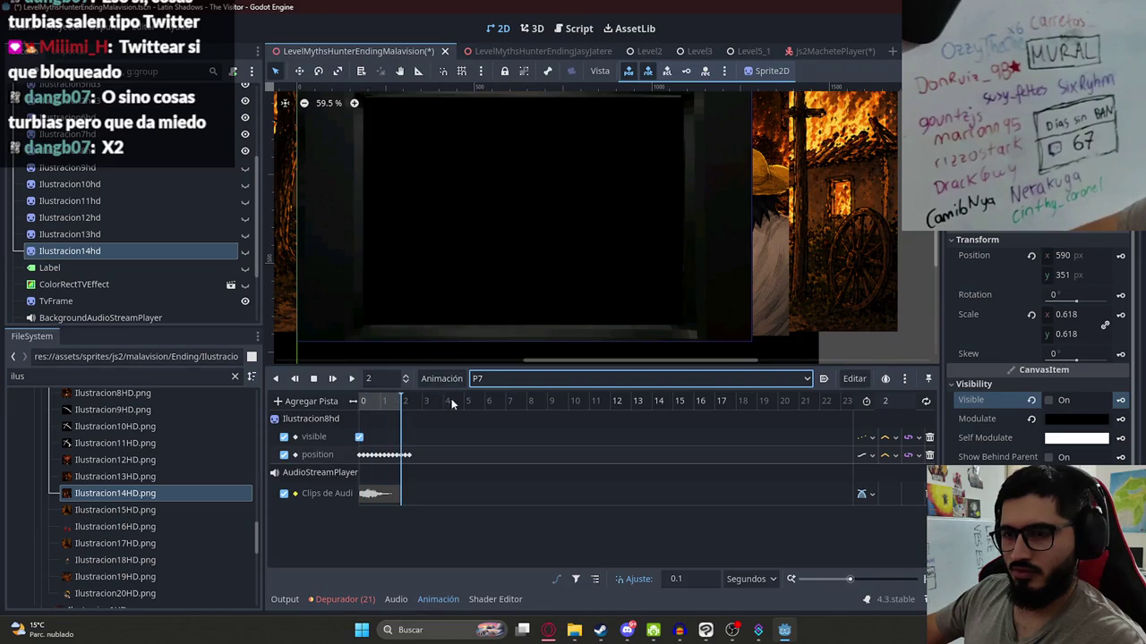
left_click(351, 378)
left_click(313, 379)
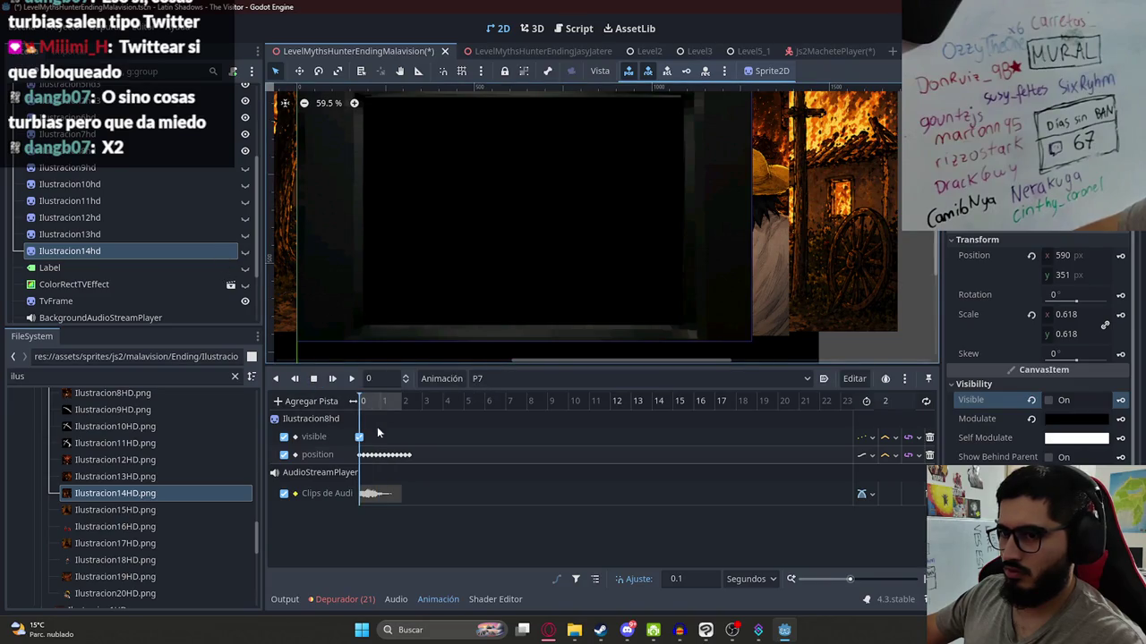
- Key Ilustracion8hd's modulate colour at the start of P7 and play it to check the fade
scroll(381, 438, "up", 5)
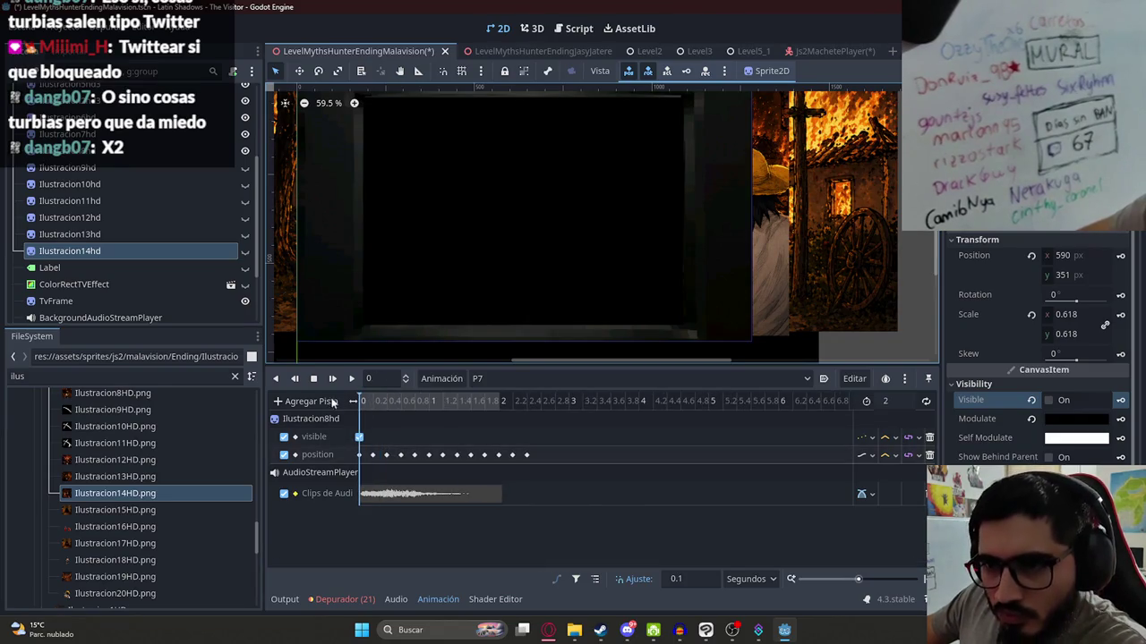
left_click(143, 150)
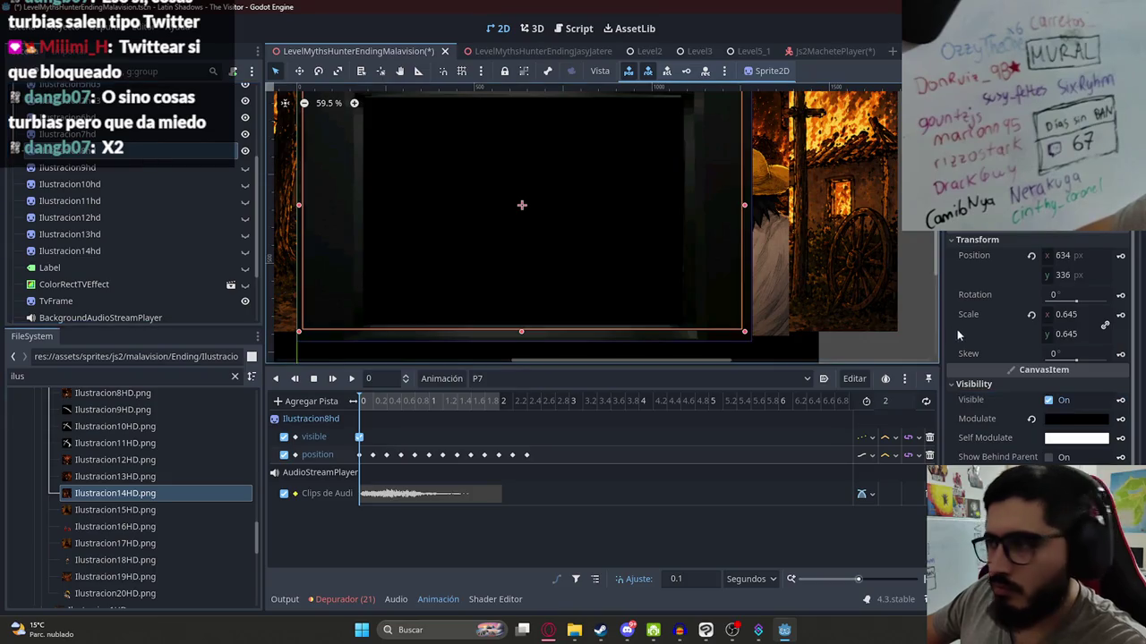
left_click(1120, 420)
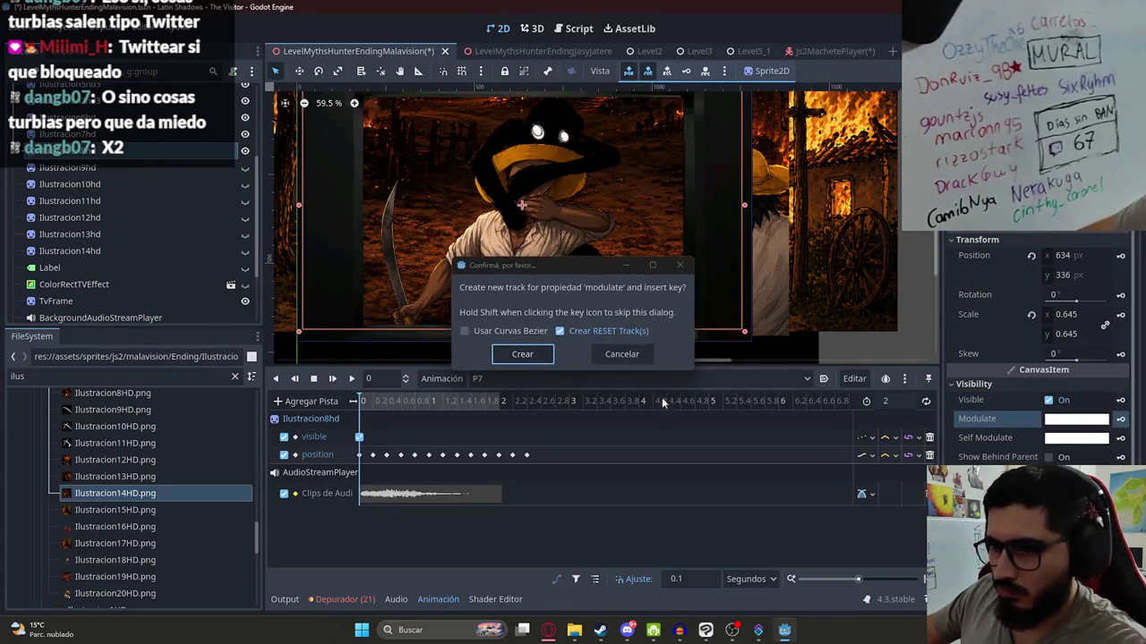
left_click(522, 354)
left_click(351, 378)
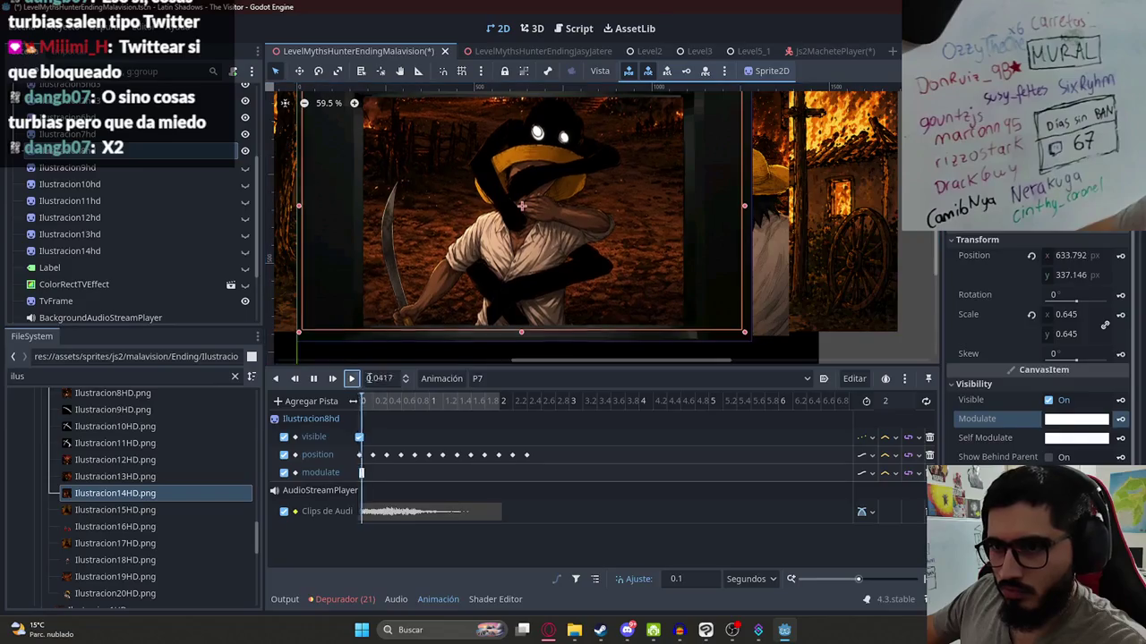
left_click(518, 381)
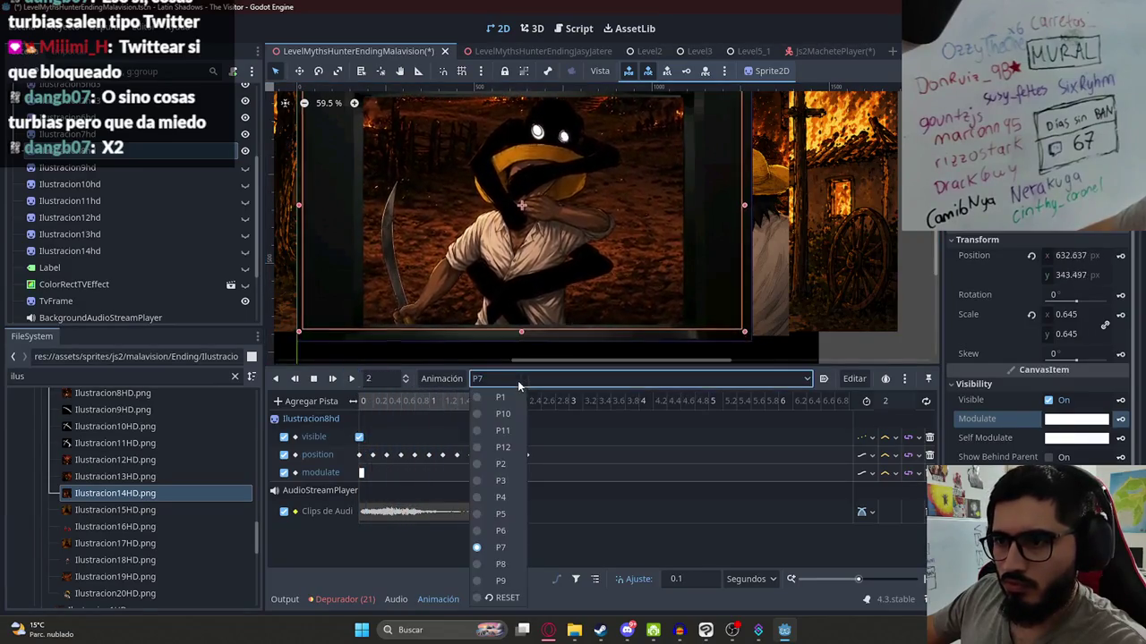
- Switch through animations P8, P9, P10 and P11, ending on P12
left_click(497, 565)
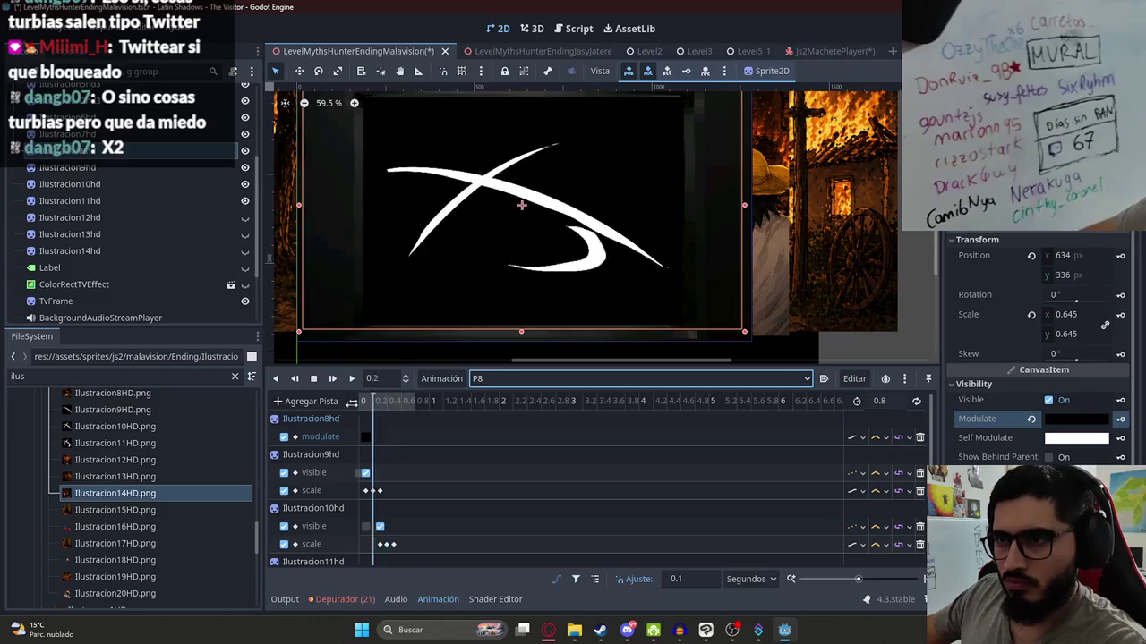
left_click(515, 379)
left_click(503, 581)
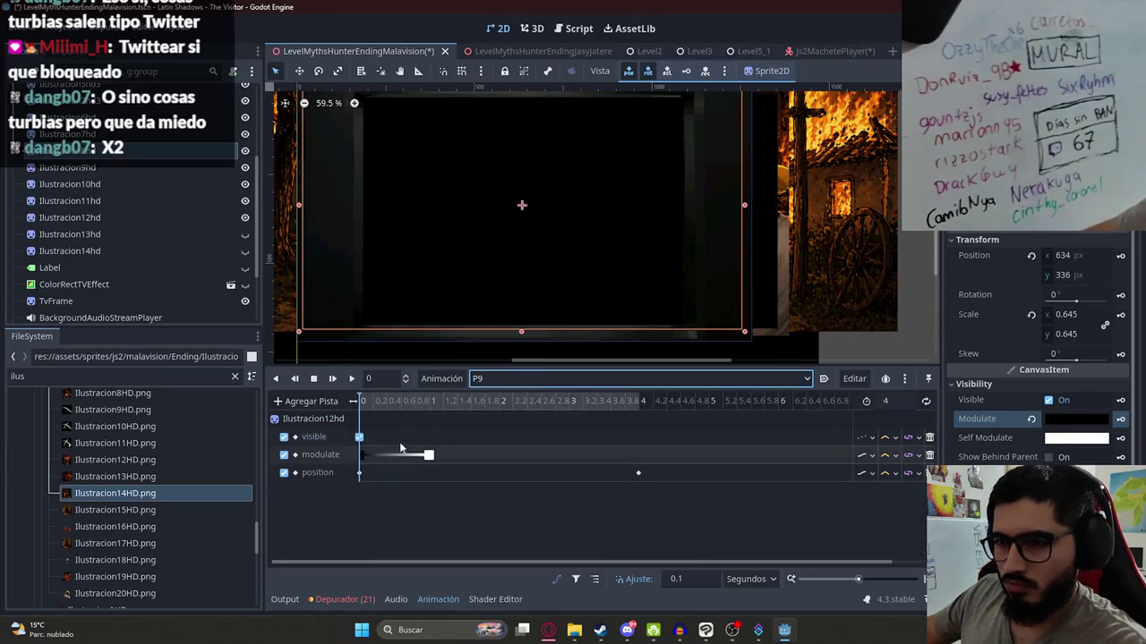
left_click(520, 379)
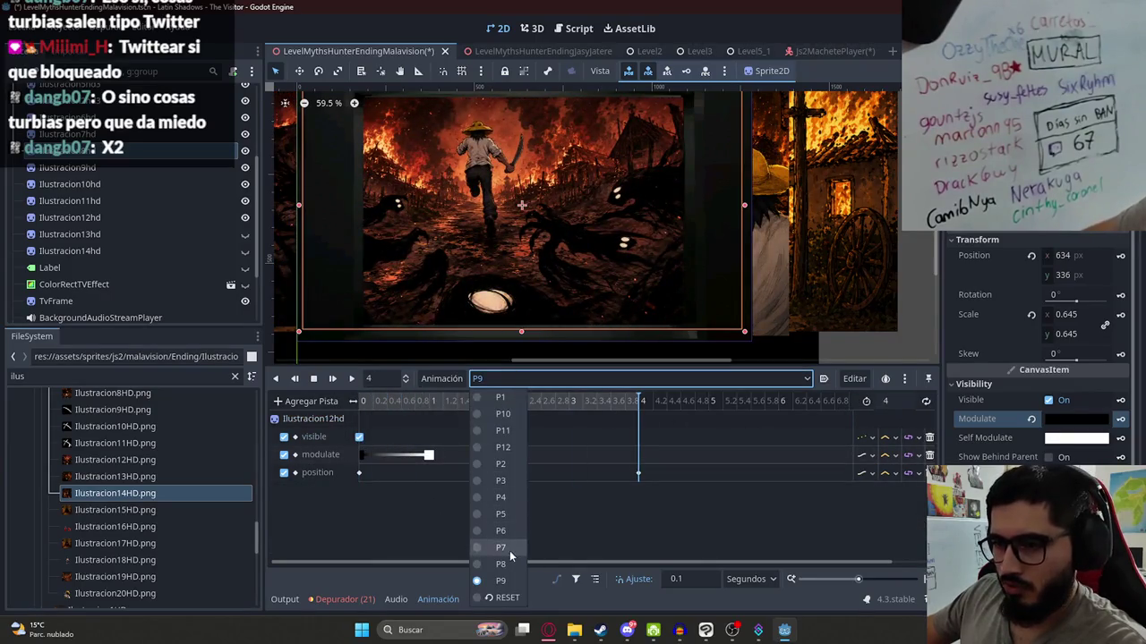
left_click(503, 413)
left_click(558, 380)
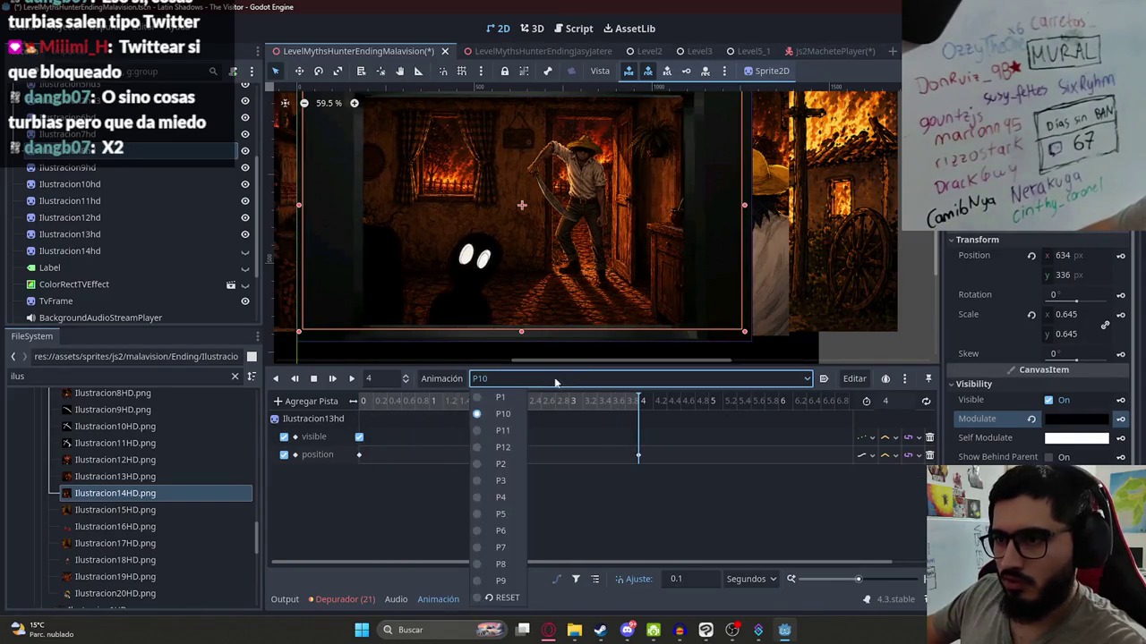
left_click(500, 434)
left_click(554, 378)
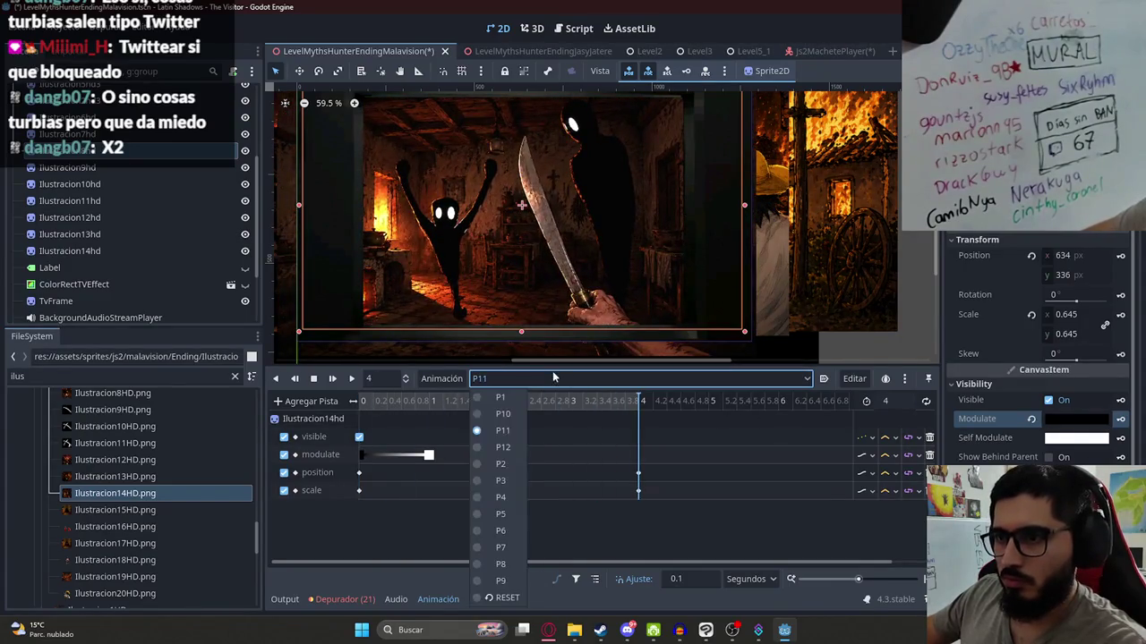
left_click(502, 445)
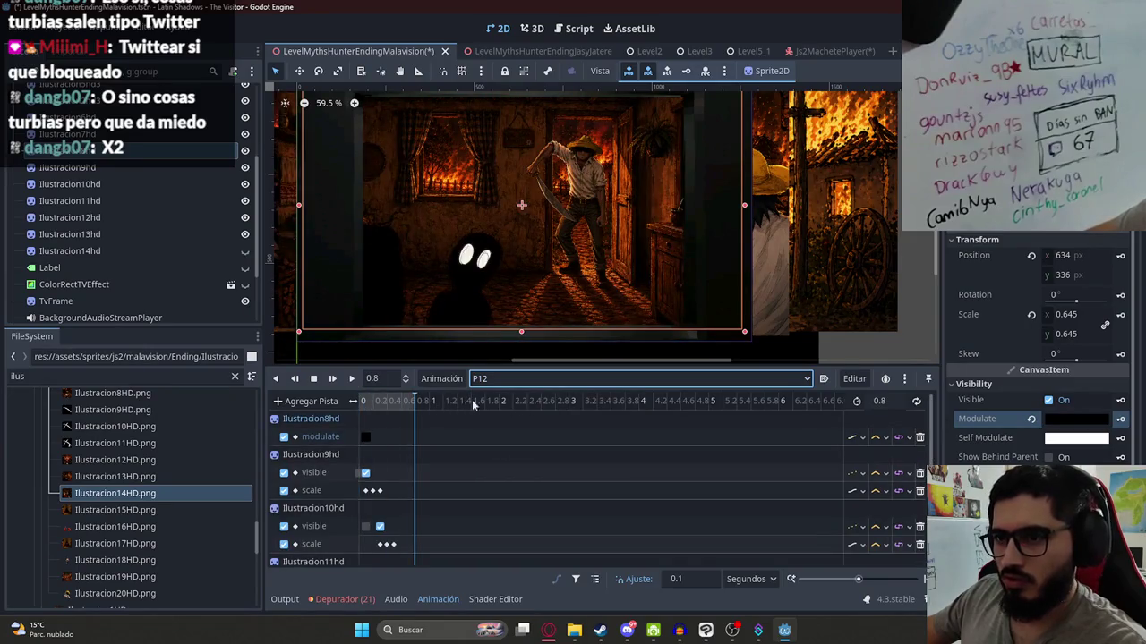
- Rewind P12 to 0, scrub it forward to 0.8 and keep it as the current animation
left_click(361, 402)
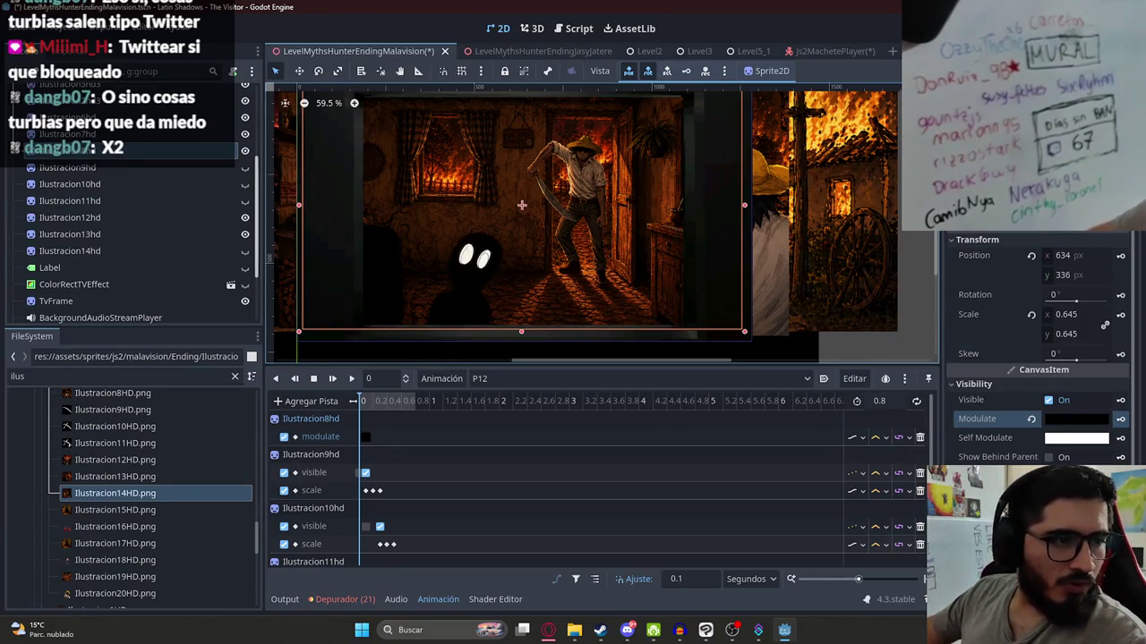
left_click_drag(363, 401, 469, 405)
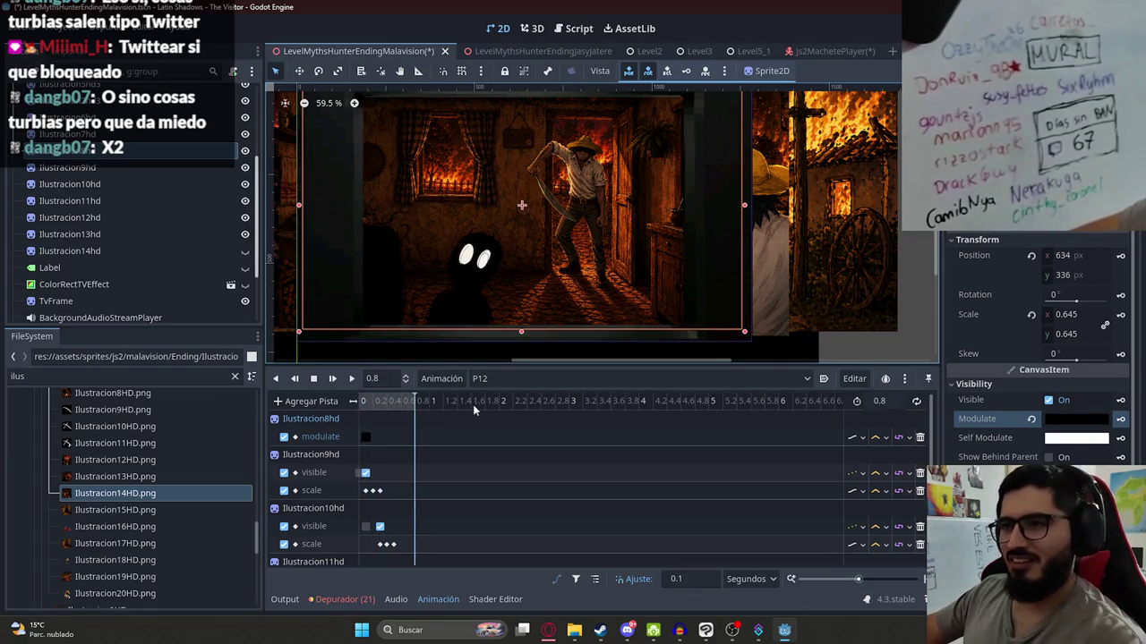
left_click(491, 380)
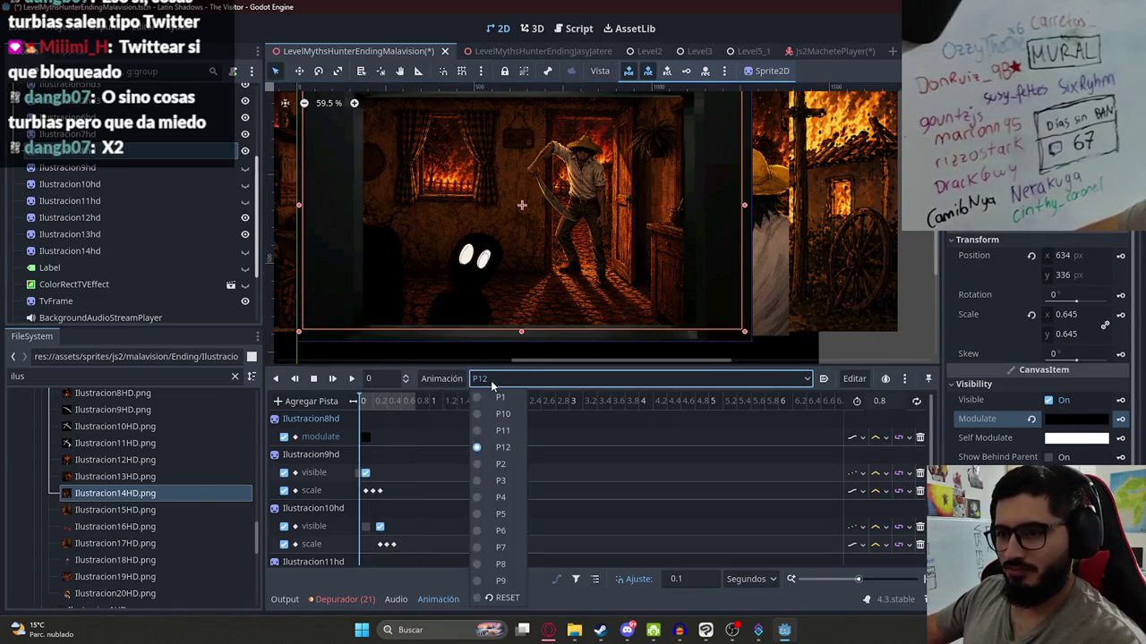
left_click(491, 380)
- Hide Ilustracion13hd and key its visibility at the start of P12
left_click(537, 235)
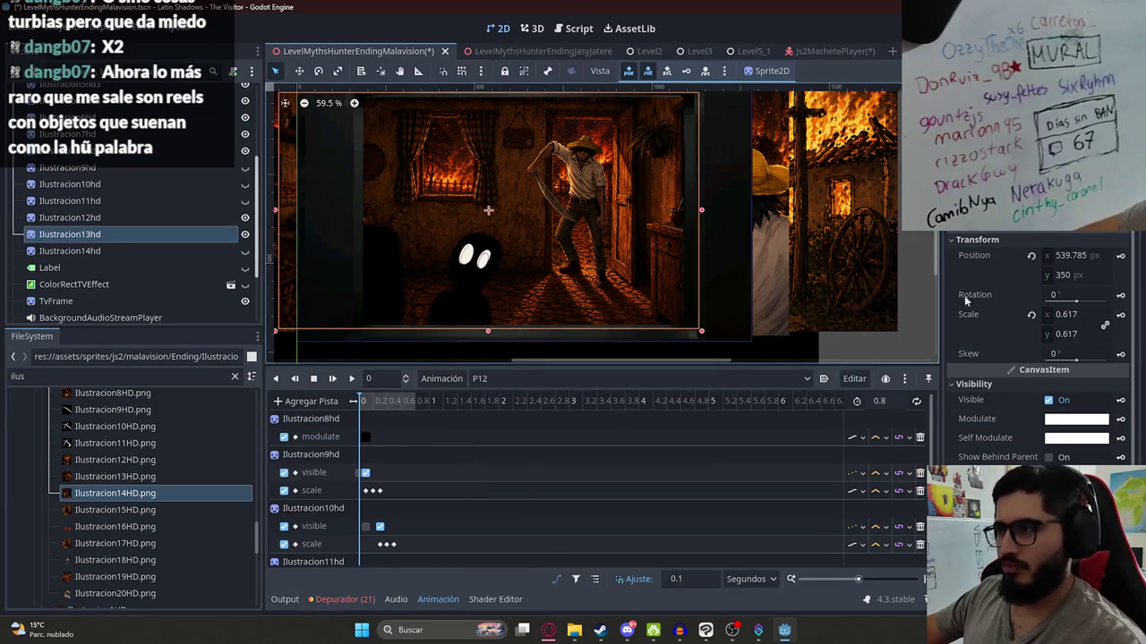
left_click(1051, 402)
left_click(1123, 405)
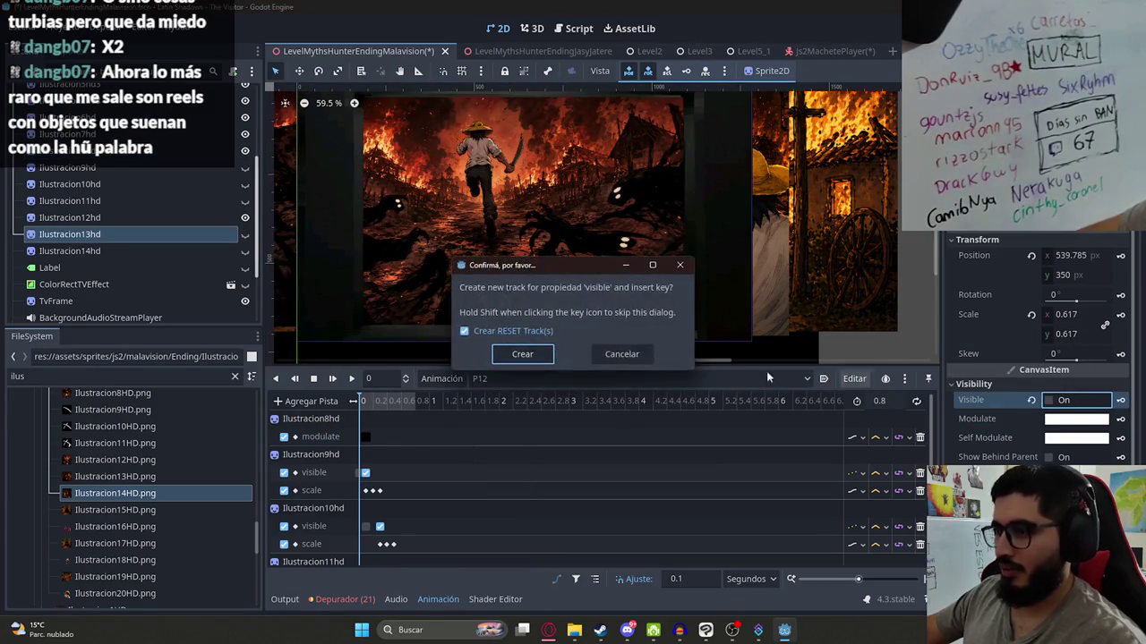
left_click(541, 351)
- Hide Ilustracion12hd with a P12 visibility key, preview the timeline and save the scene
left_click(538, 275)
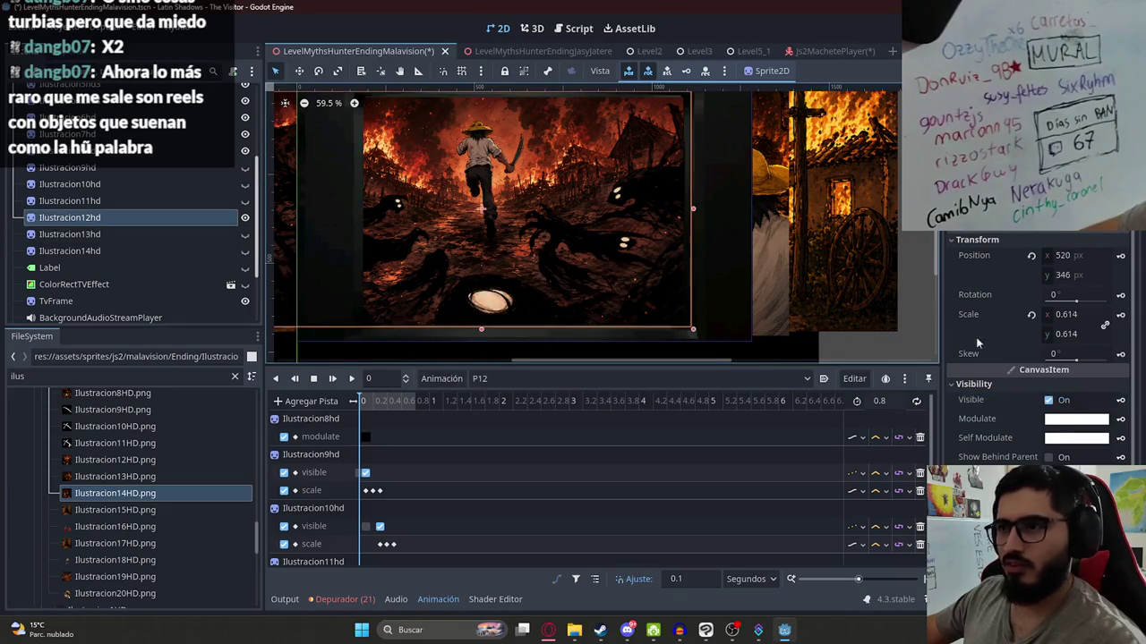
left_click(1063, 405)
left_click(1120, 401)
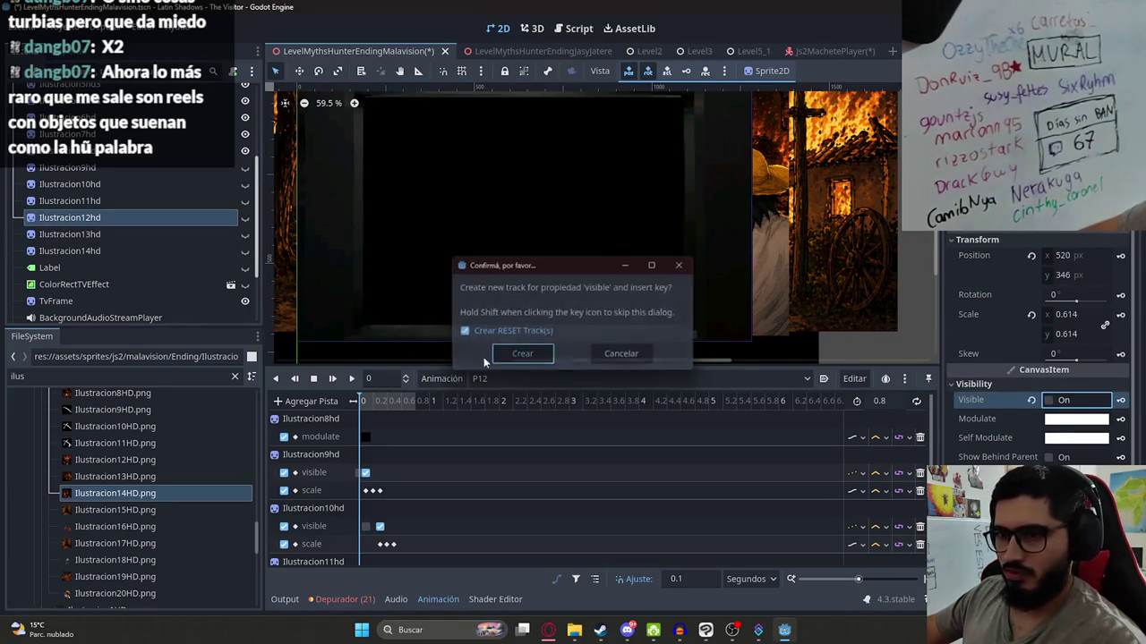
left_click(523, 358)
mouse_move(376, 403)
left_mouse_down()
mouse_move(420, 402)
mouse_move(360, 403)
left_mouse_up()
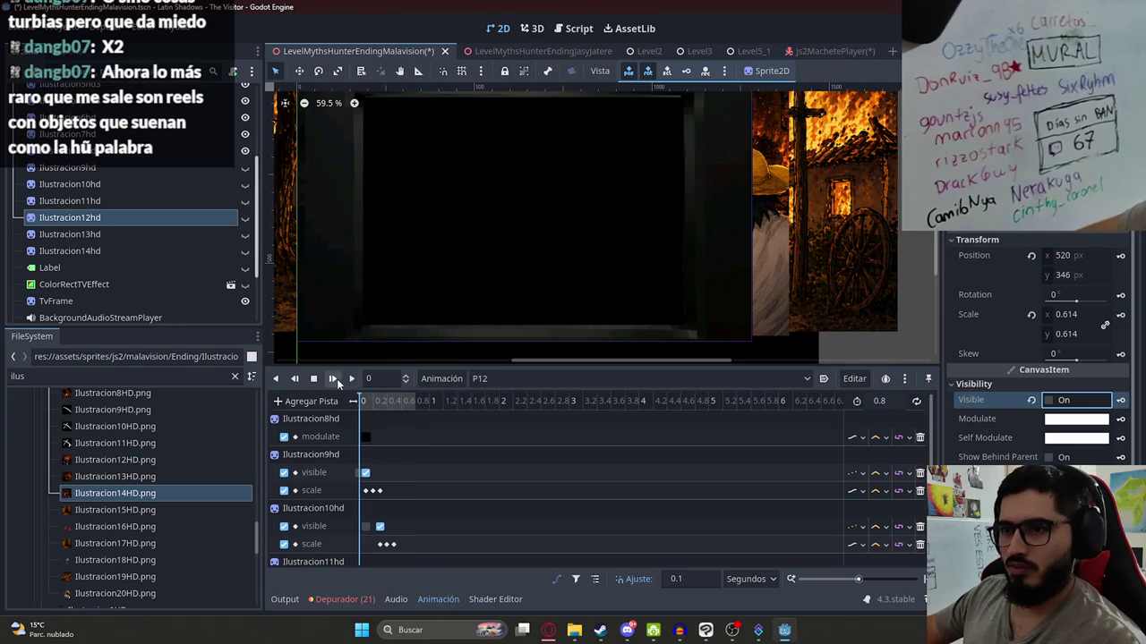
key("ctrl+s")
scroll(179, 205, "up", 3)
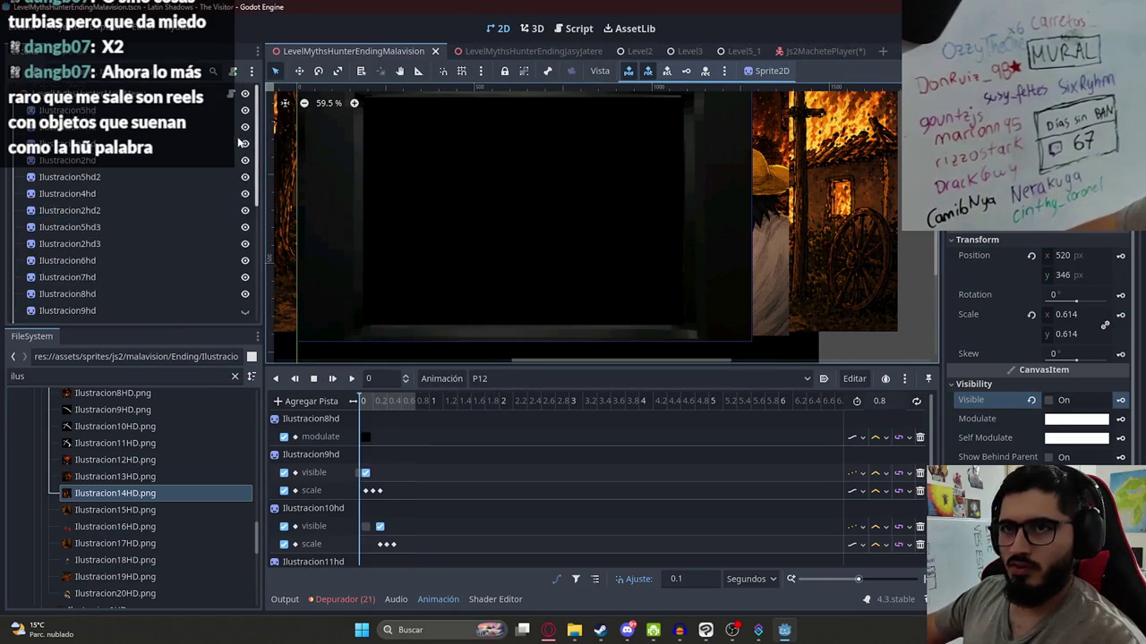
- In the scene script, duplicate the P9 case into a "P10" case that plays "P11"
left_click(232, 95)
left_click_drag(664, 314, 519, 301)
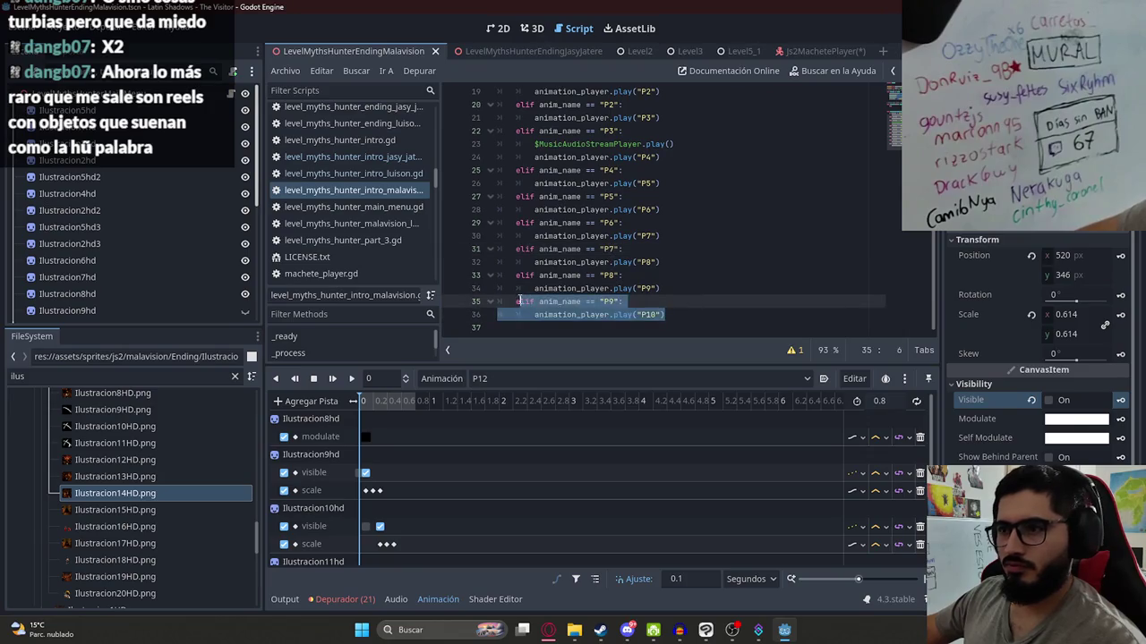
key("ctrl+c")
left_click(582, 327)
key("ctrl+v")
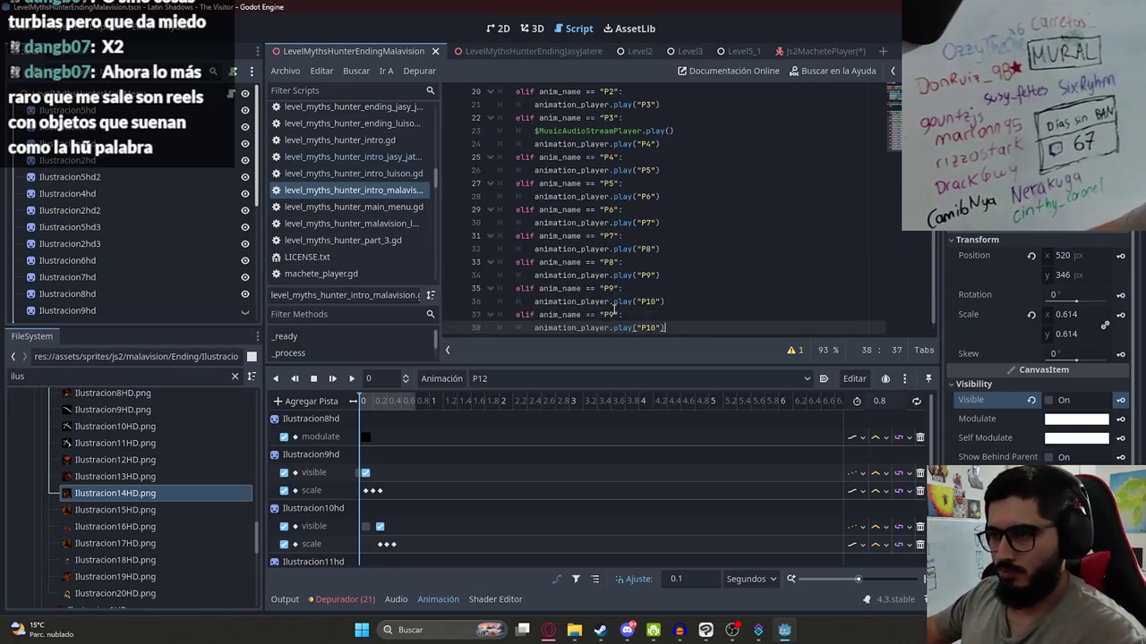
left_click(614, 315)
type("10")
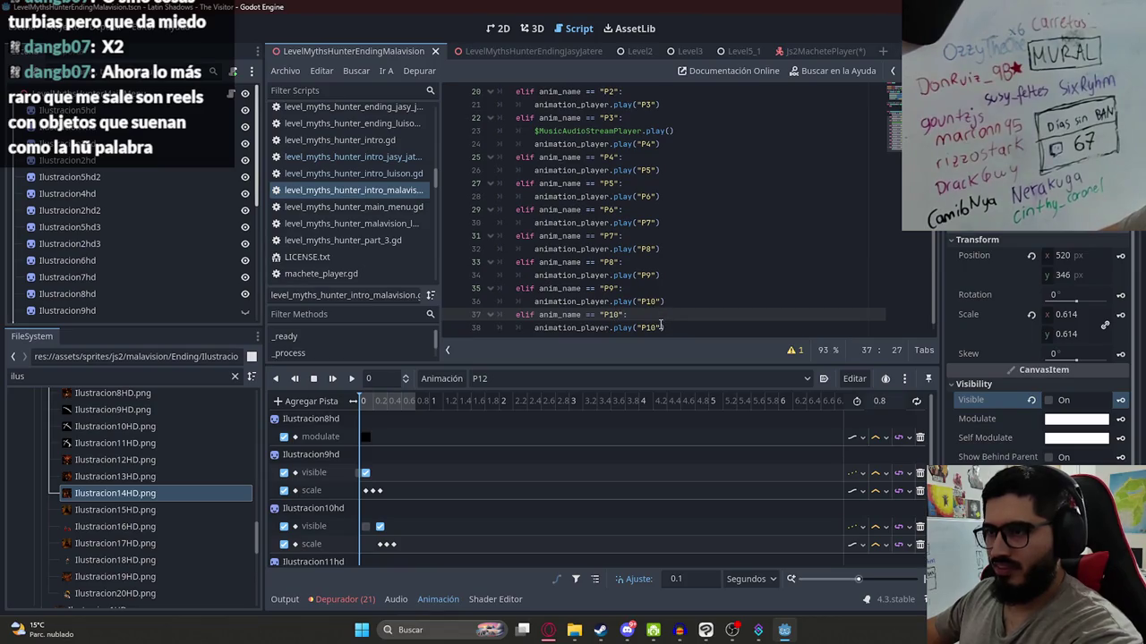
left_click(659, 328)
type("1")
mouse_move(663, 322)
left_mouse_down()
mouse_move(512, 301)
mouse_move(513, 314)
left_mouse_up()
left_click(547, 378)
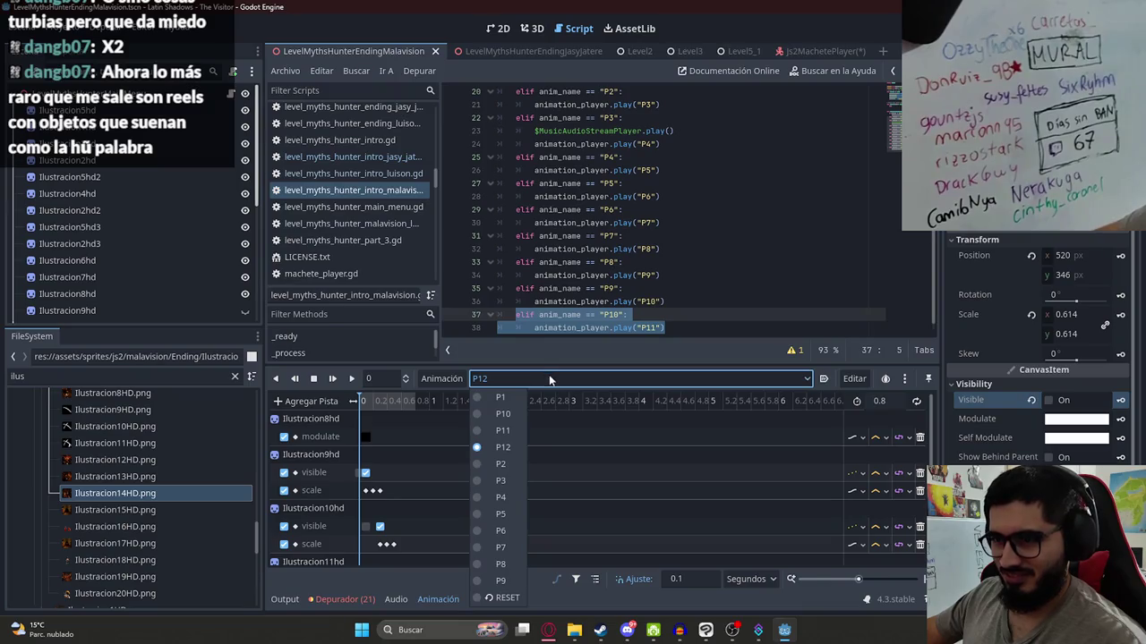
left_click(549, 379)
- Paste another copy below as a "P11" case that plays "P12"
left_click(633, 328)
key("End")
key("Return")
key("ctrl+v")
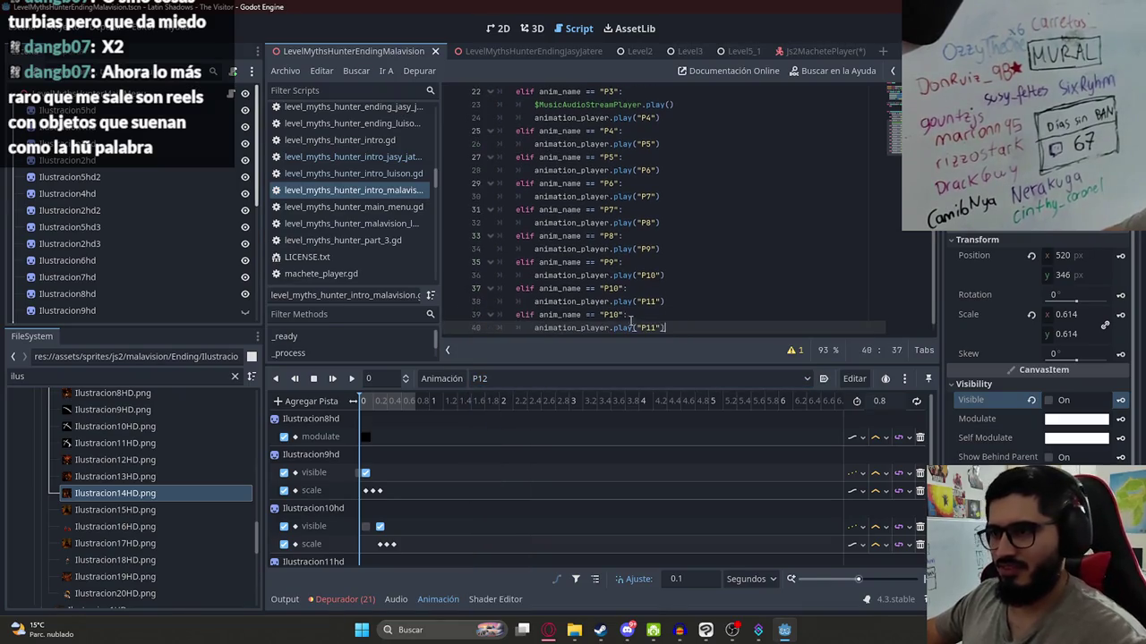
left_click(622, 314)
key("BackSpace")
left_click(658, 328)
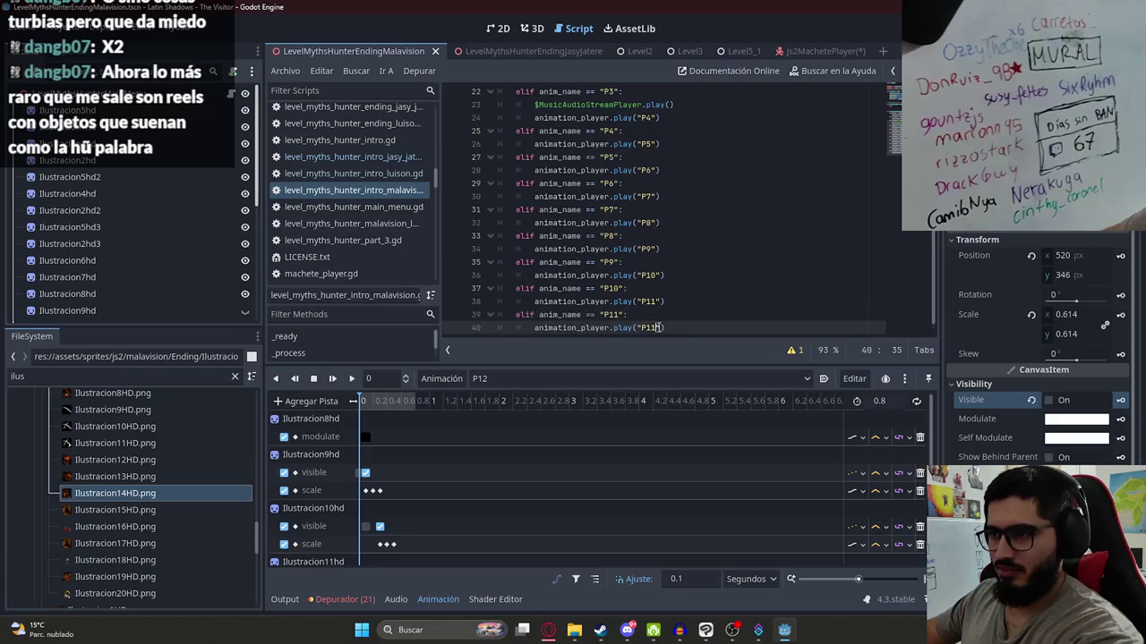
type("2")
left_click(680, 288)
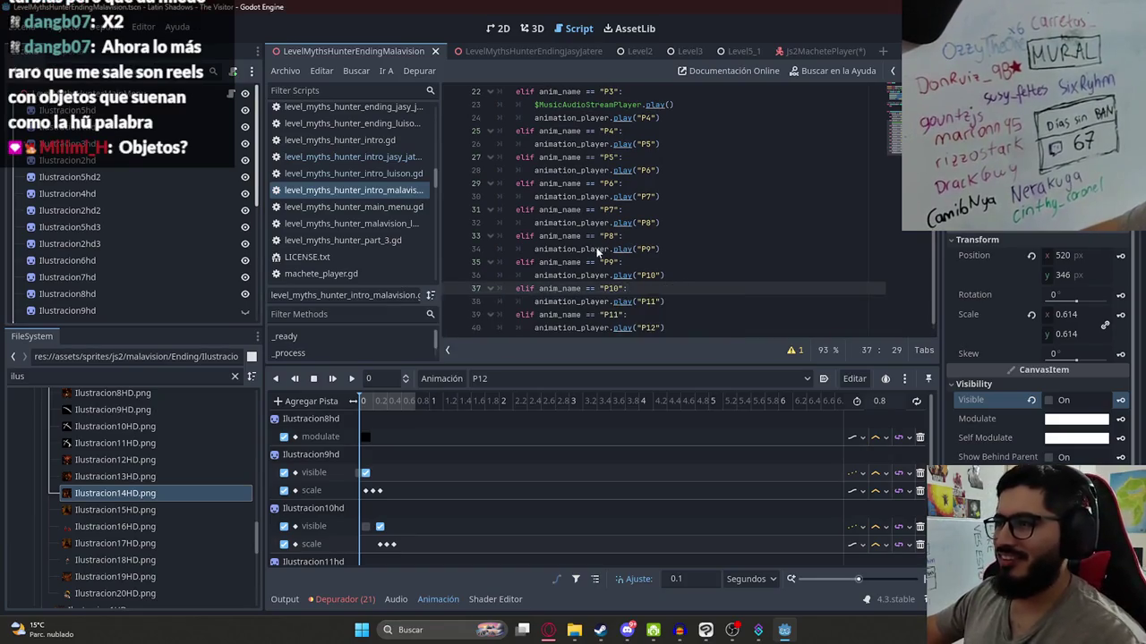
- Review the updated animation-finished handler in the script editor
scroll(805, 179, "down", 1)
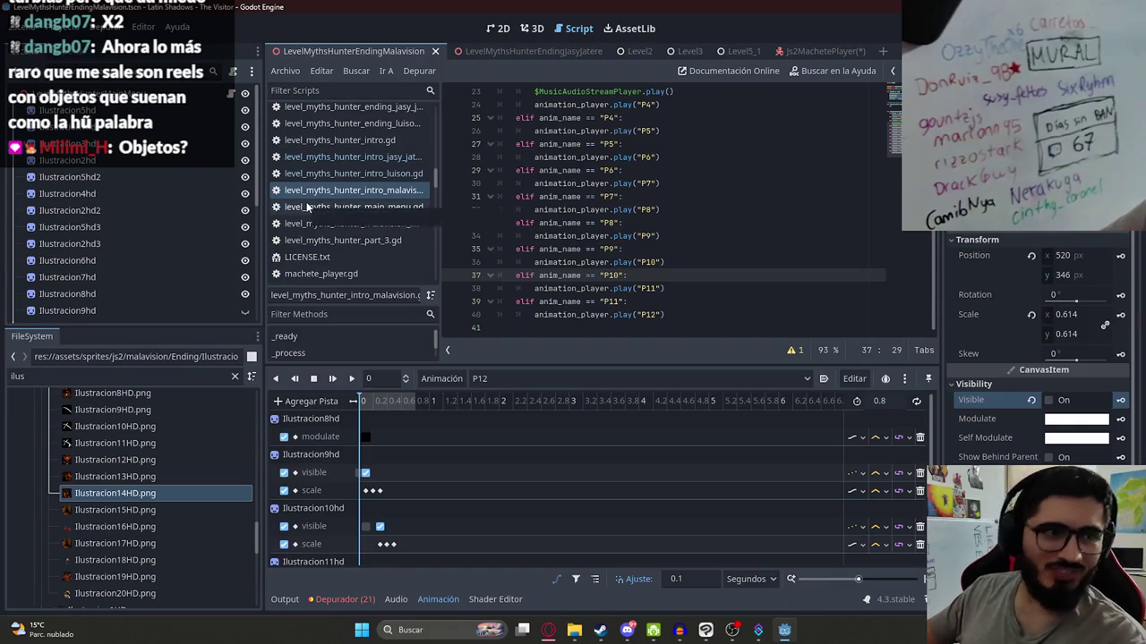
left_click(615, 209)
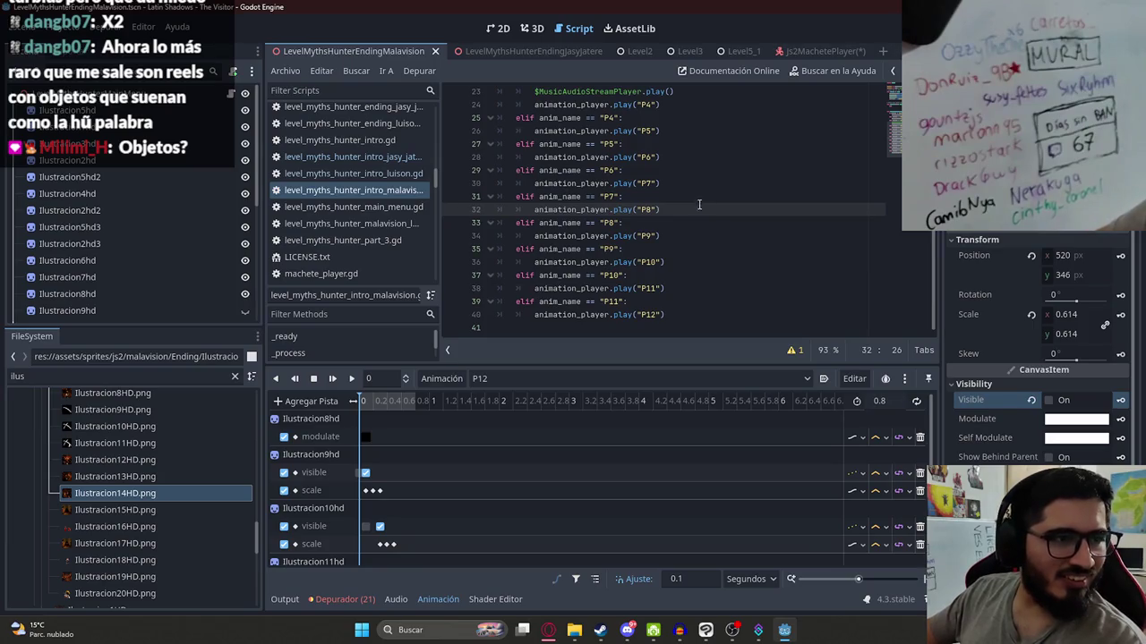
left_click(703, 159)
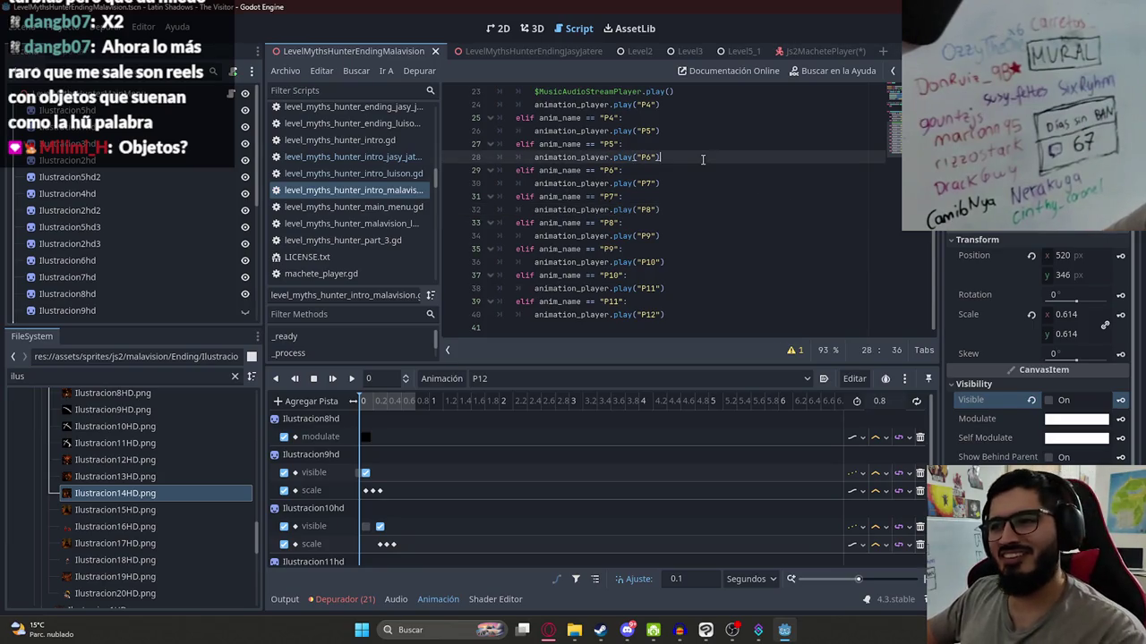
left_click(679, 199)
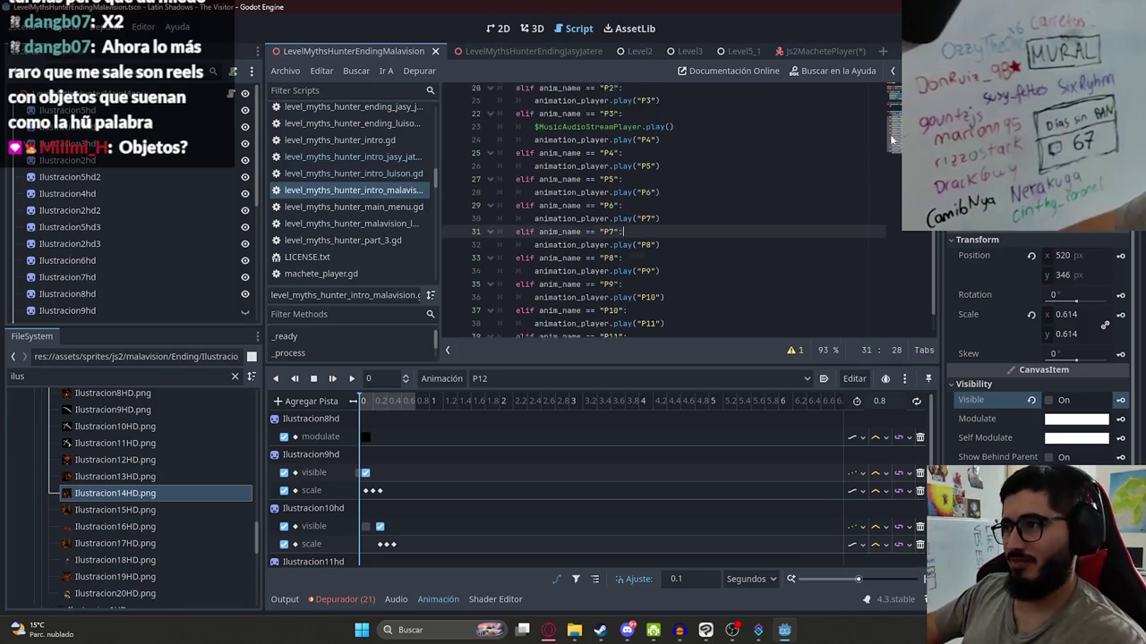
scroll(796, 181, "up", 8)
scroll(761, 184, "down", 8)
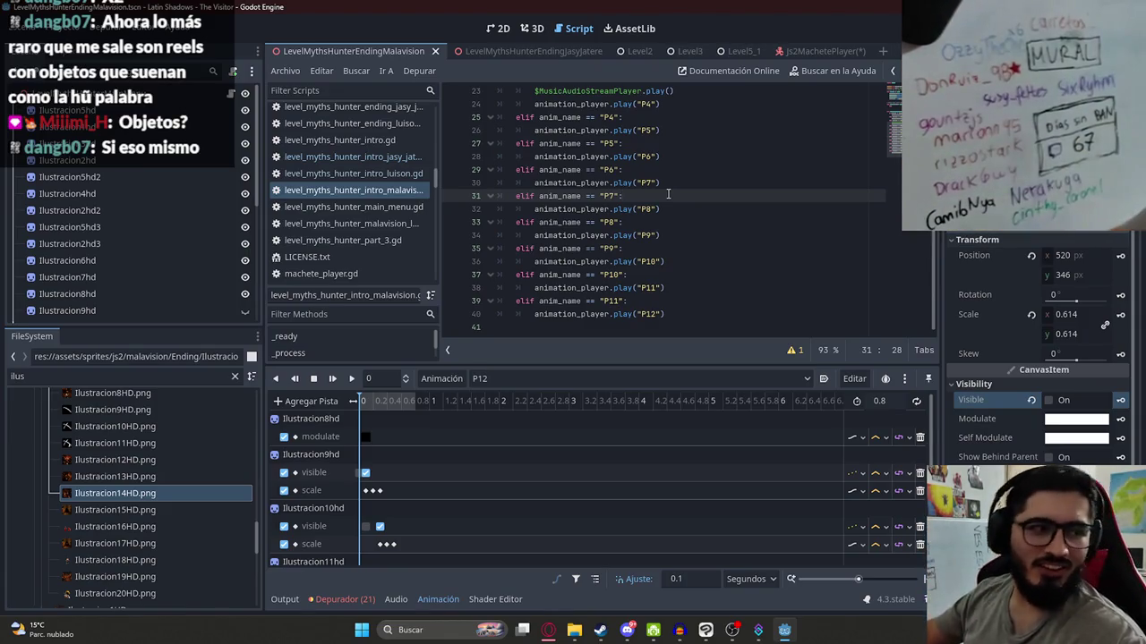
key("Down")
scroll(502, 98, "up", 3)
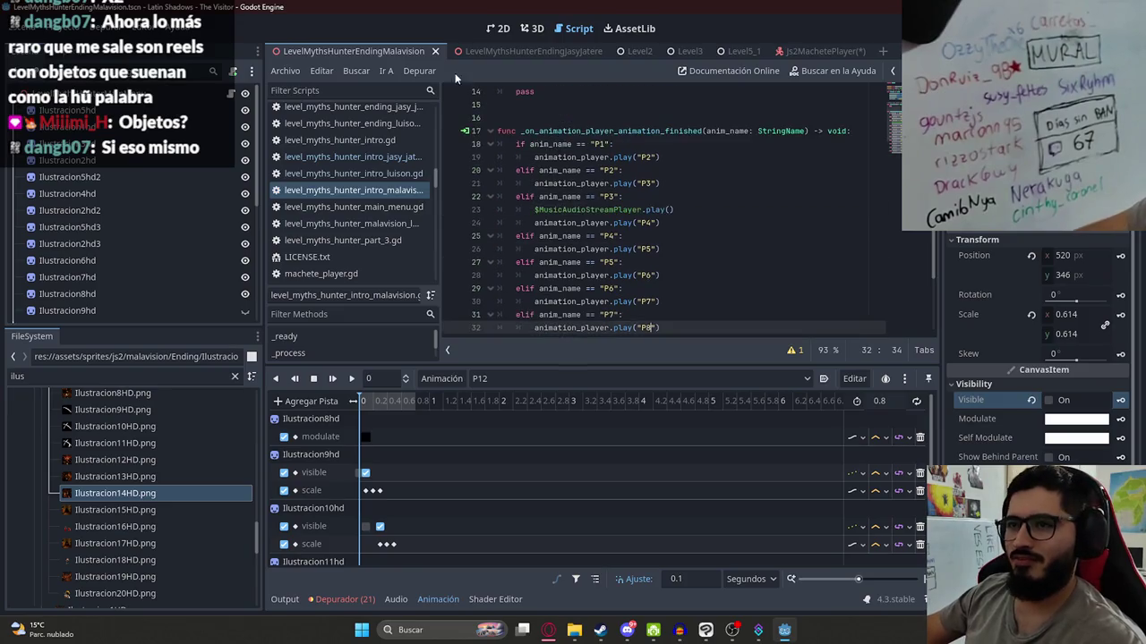
right_click(400, 51)
- Test-run the ending scene, quit, make ColorRectTVEffect visible in 2D and run it again
left_click(481, 151)
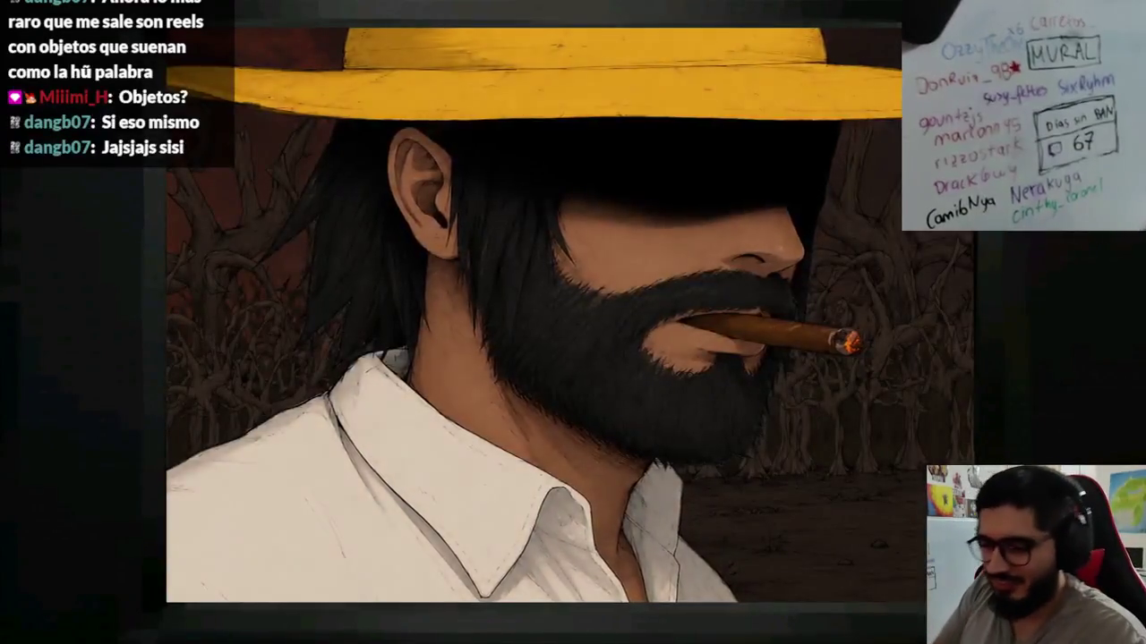
key("F8")
left_click(496, 29)
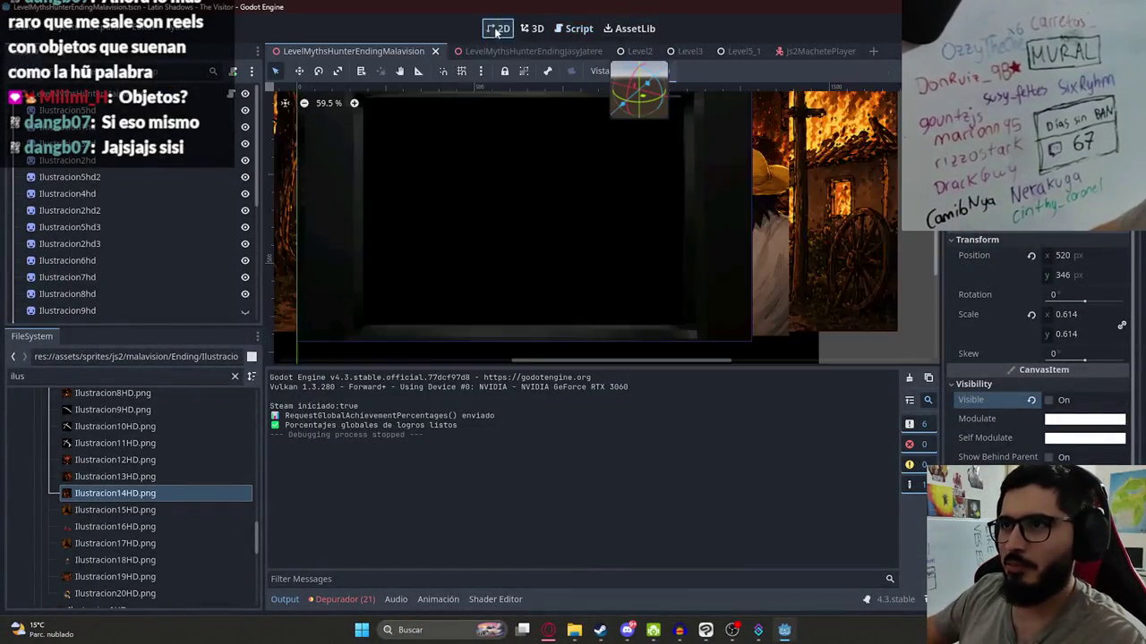
scroll(183, 258, "down", 5)
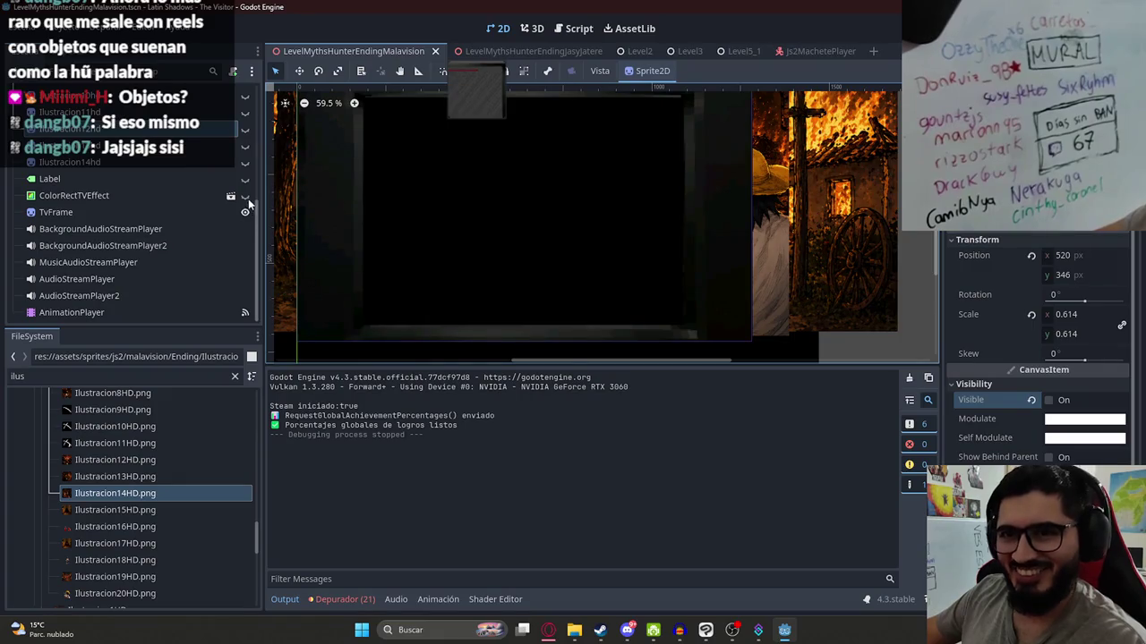
left_click(246, 197)
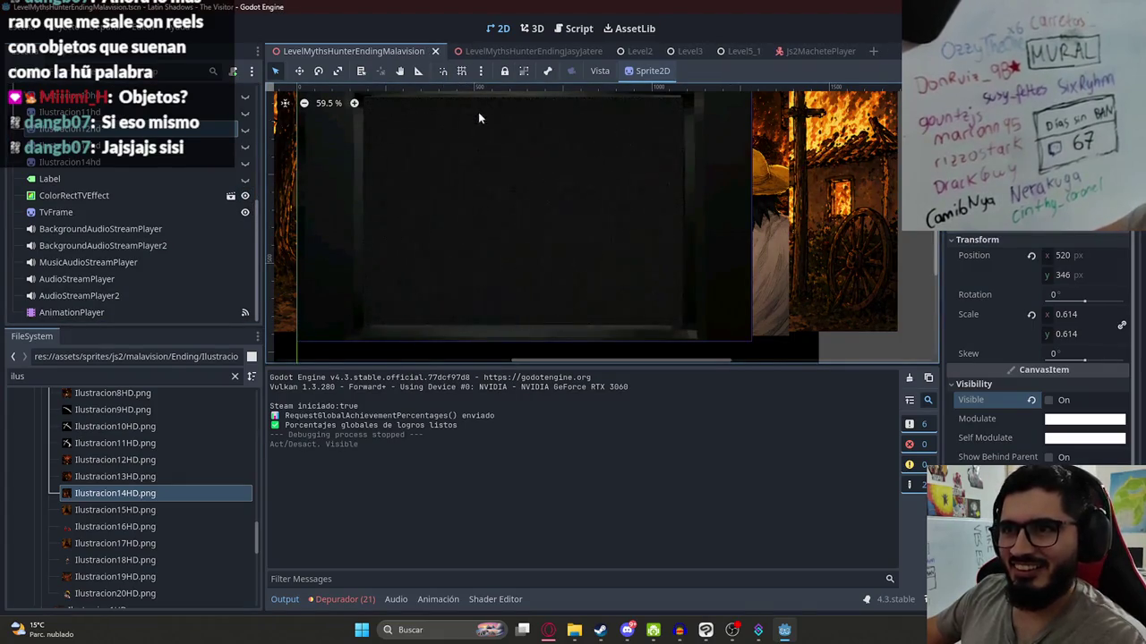
right_click(385, 52)
left_click(465, 156)
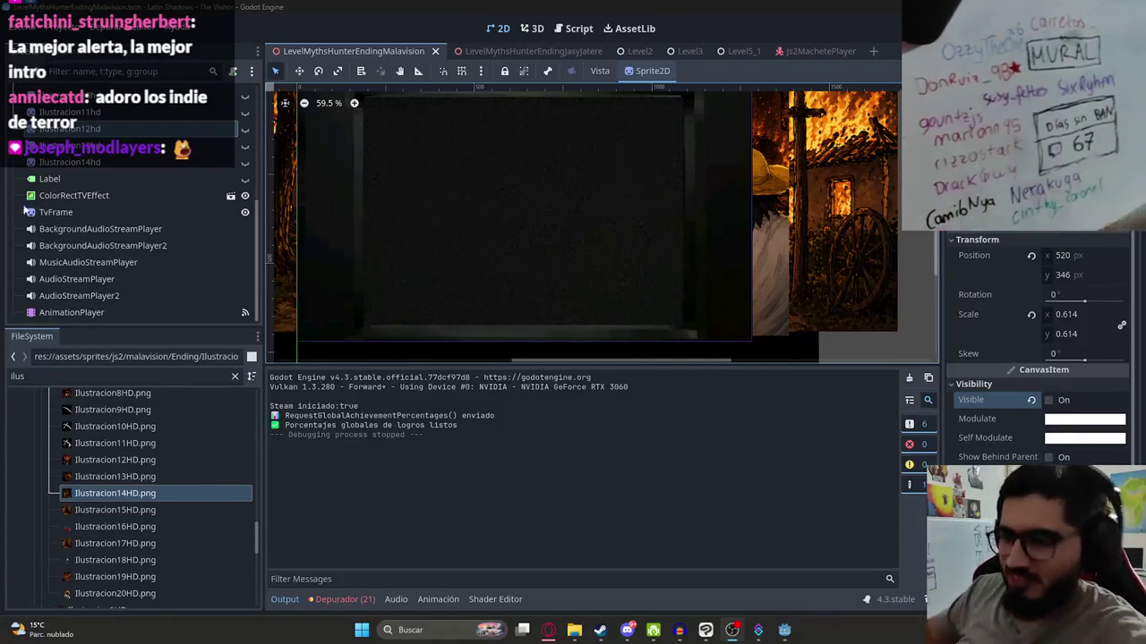
- Pause the Tokyo Midnight music video in the browser's YouTube tab
left_click(557, 632)
left_click(107, 13)
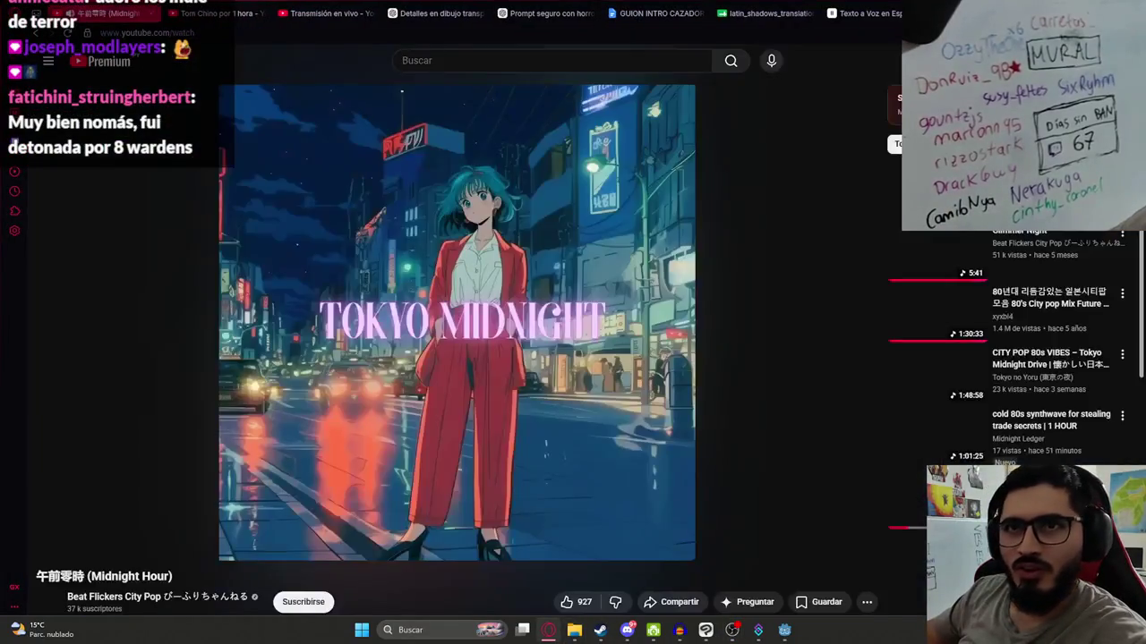
key("space")
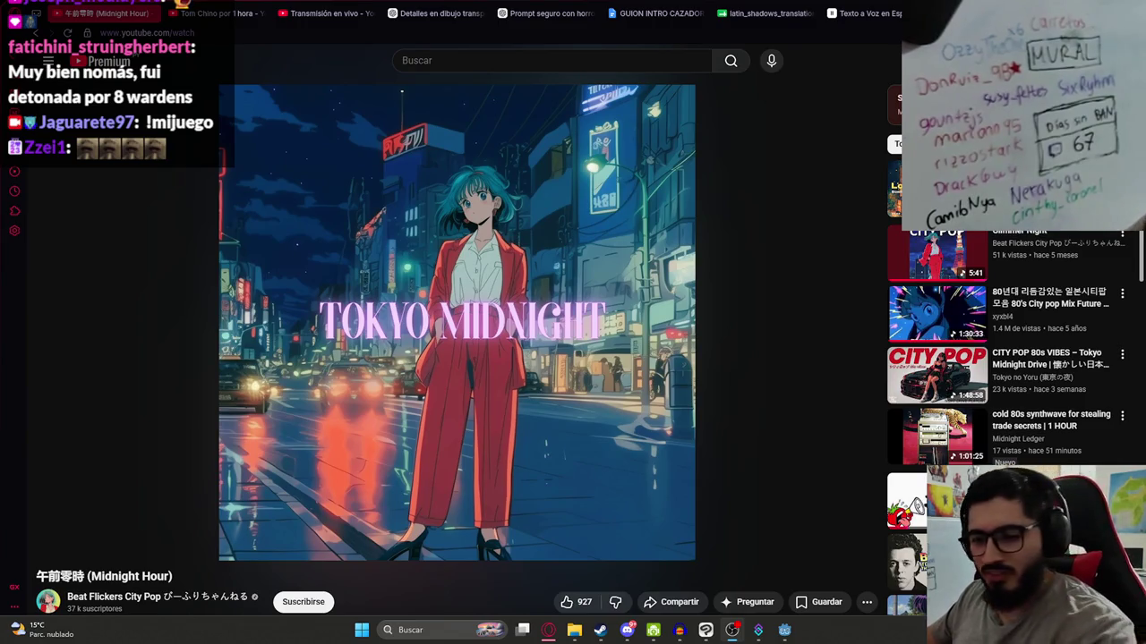
left_click(738, 635)
left_click(482, 585)
key("ctrl+Tab")
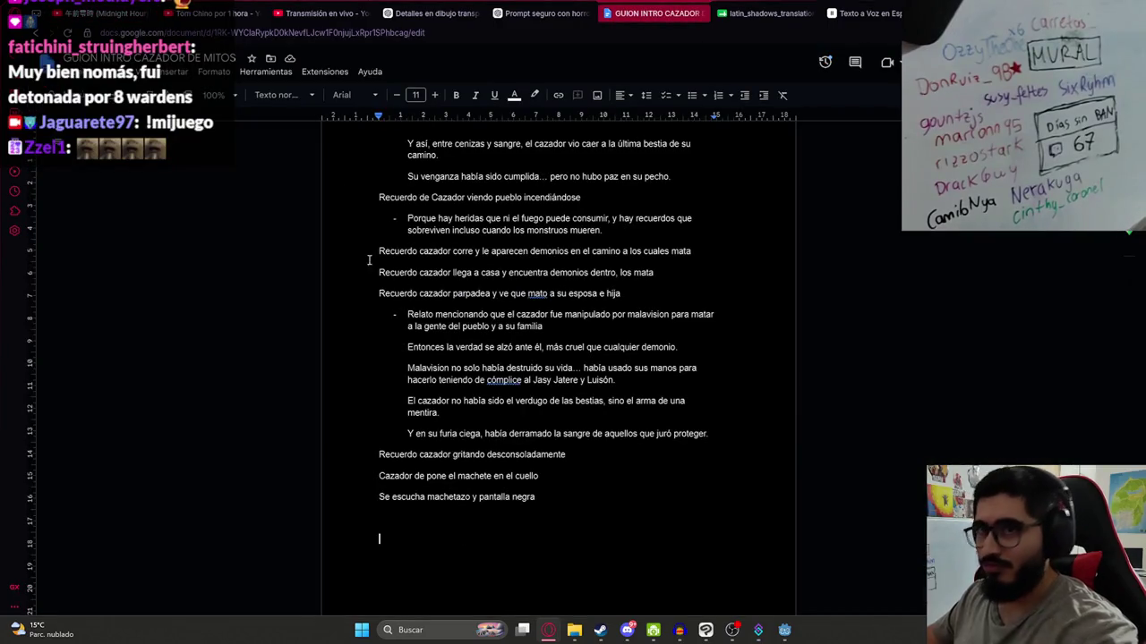
key("ctrl+1")
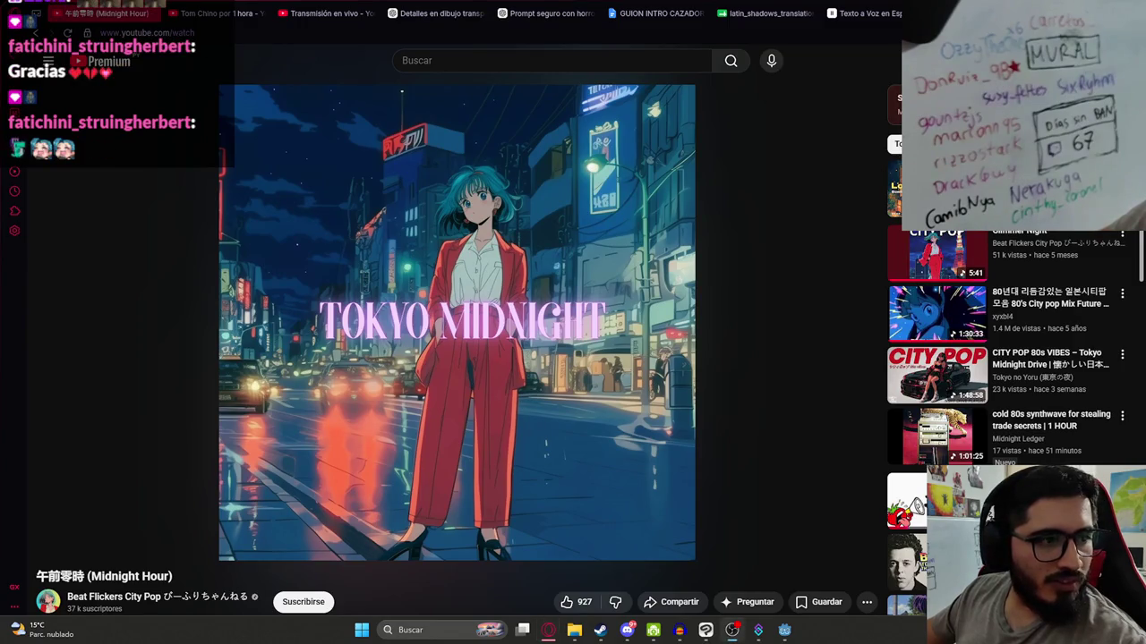
- Resume the Midnight Hour music on YouTube, then show the Latin Shadows – The Visitor page in Steam
key("ctrl+9")
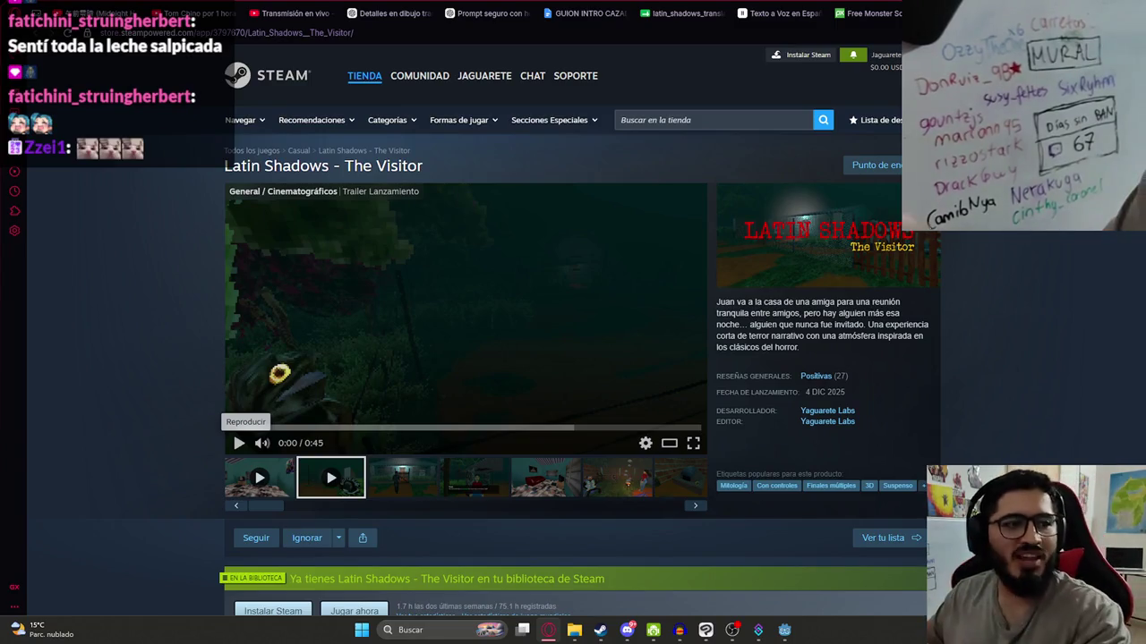
key("ctrl+1")
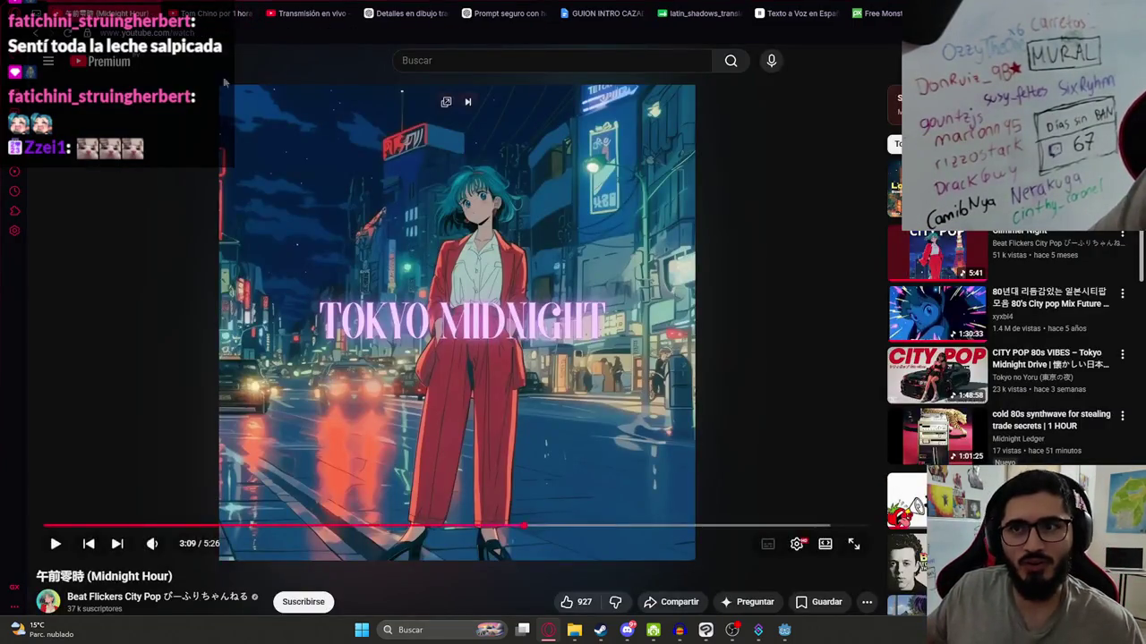
key("space")
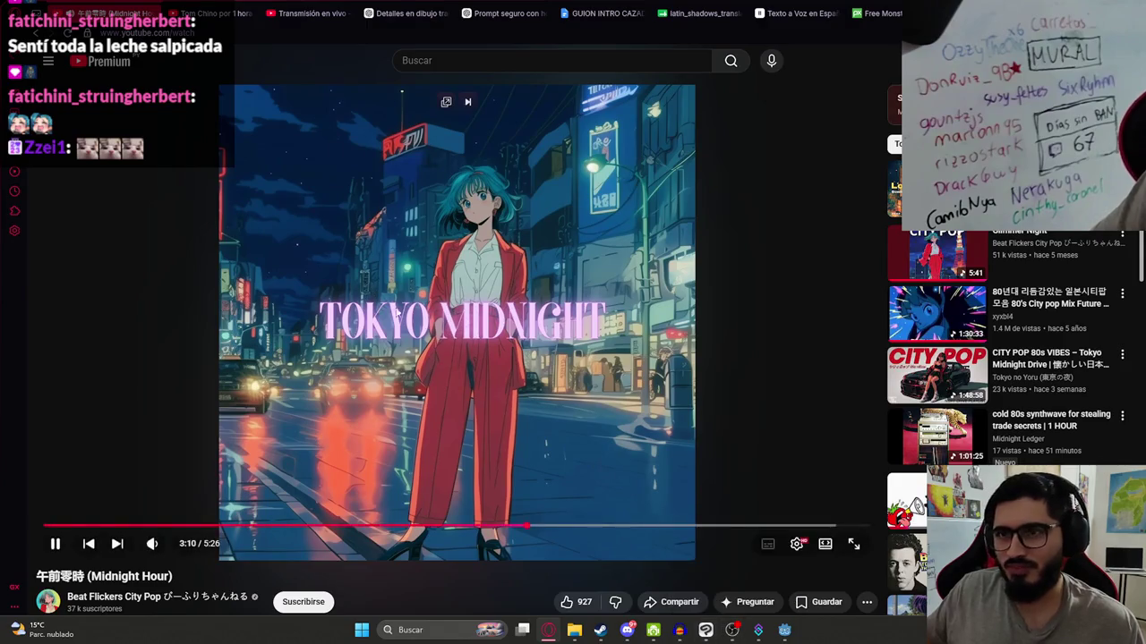
left_click(784, 630)
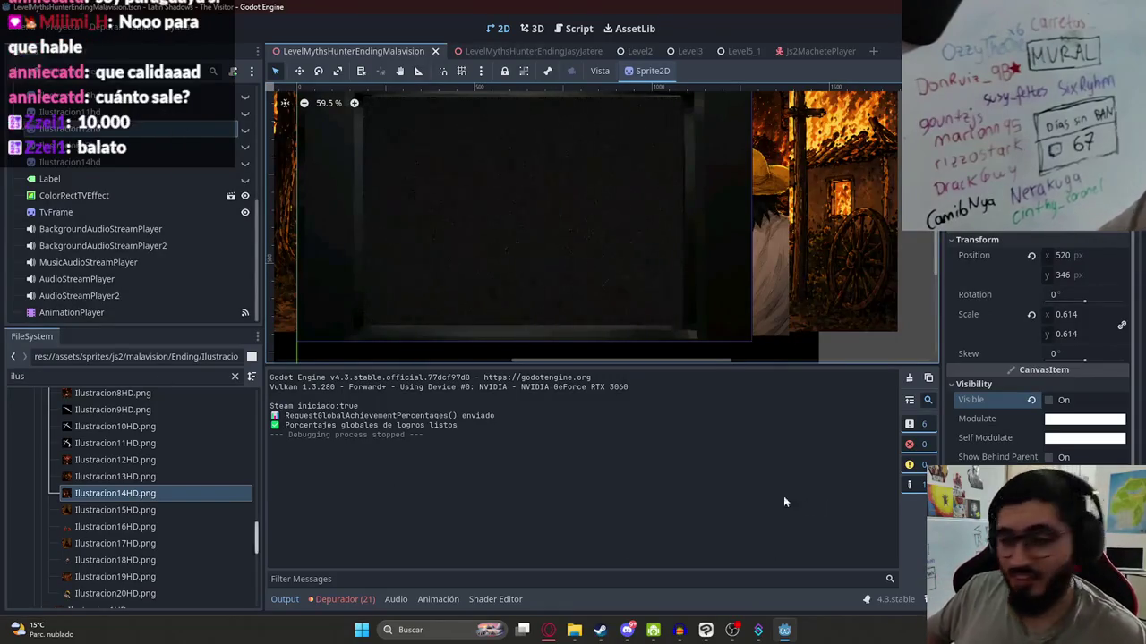
left_click(600, 630)
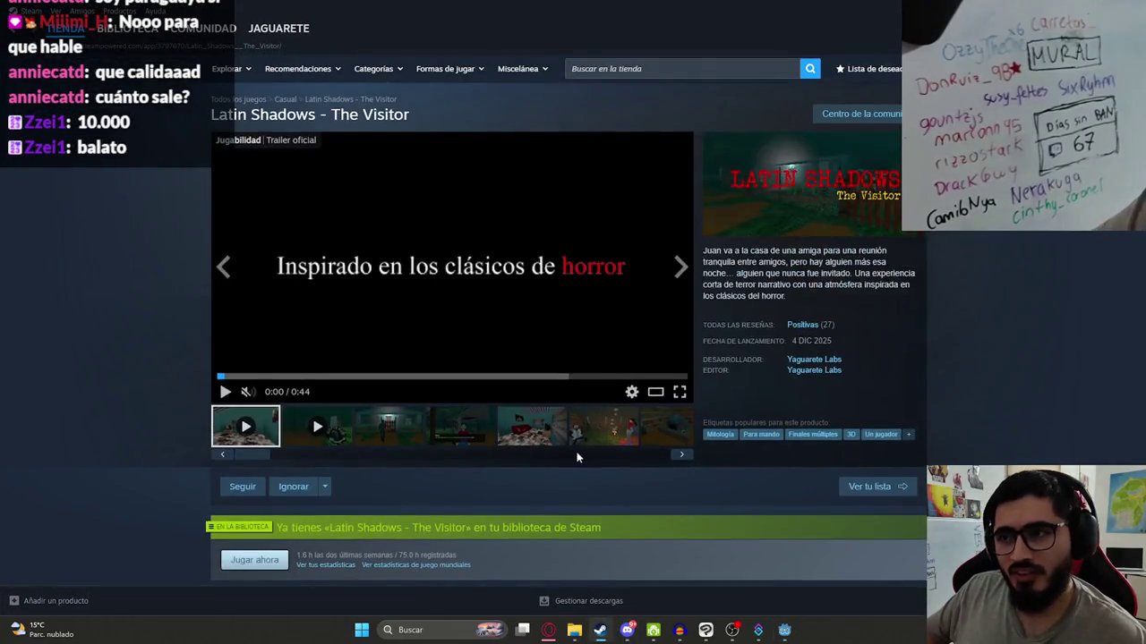
- Scroll the Latin Shadows - The Visitor store page back to the top, clearing the stray price selection
scroll(576, 457, "down", 4)
mouse_move(582, 295)
left_mouse_down()
mouse_move(541, 295)
mouse_move(570, 301)
left_mouse_up()
left_click(523, 316)
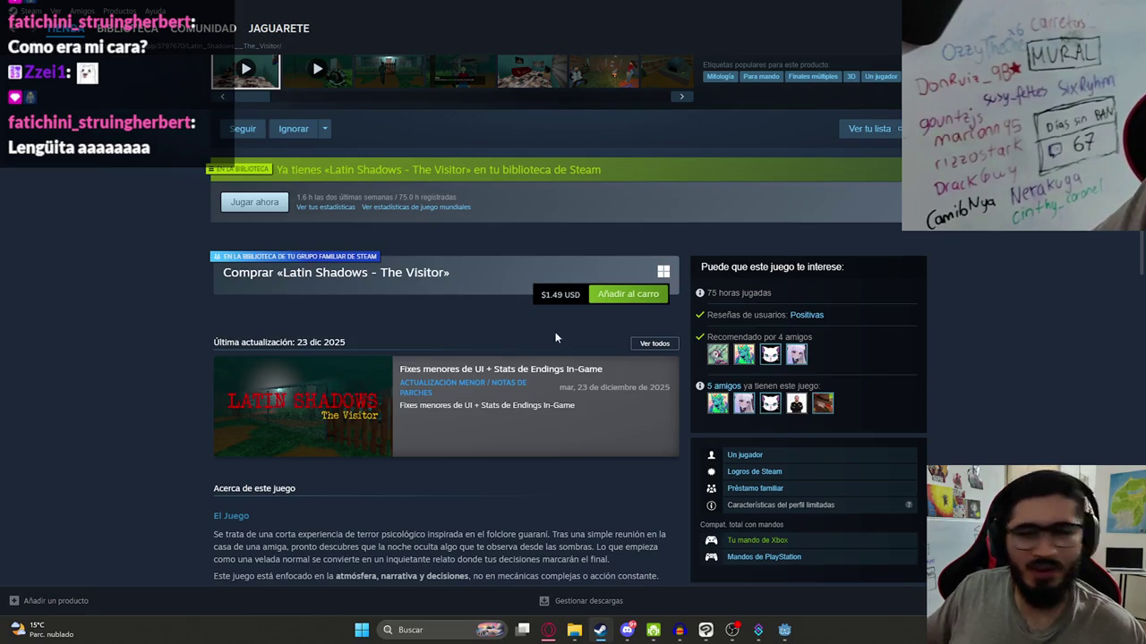
scroll(543, 328, "down", 4)
scroll(572, 346, "up", 3)
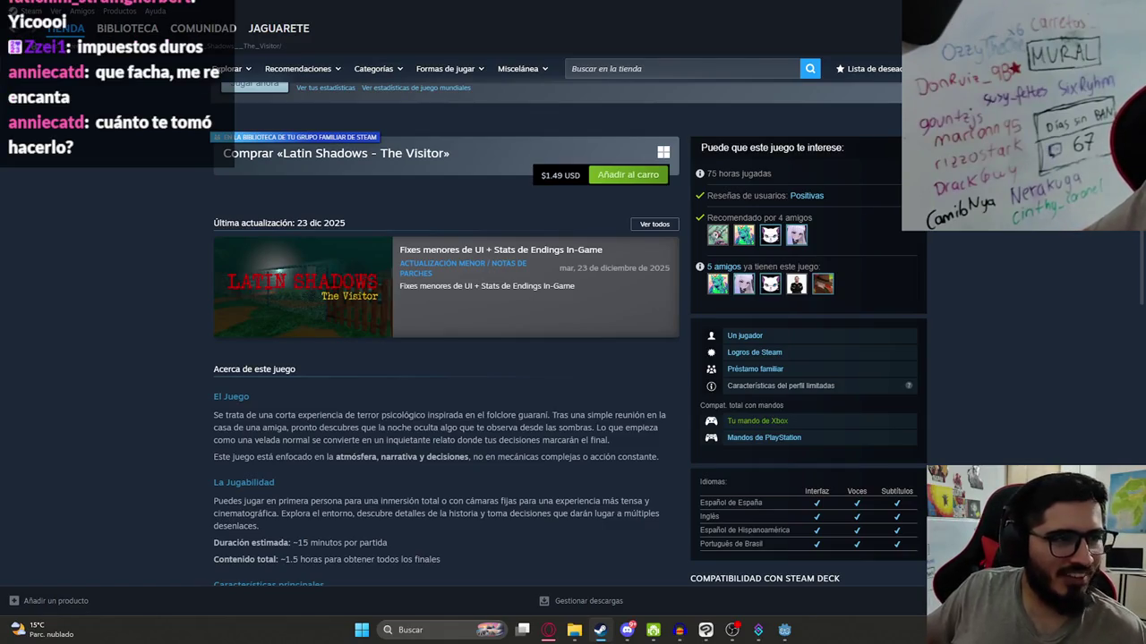
scroll(458, 323, "up", 5)
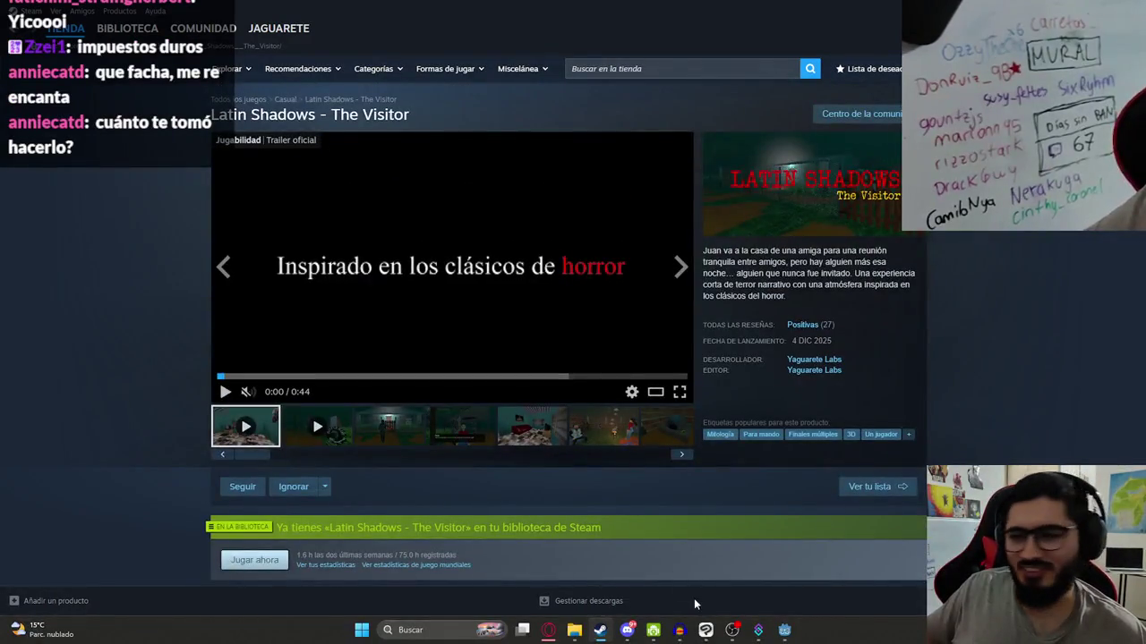
- Return from Steam to the Godot editor and deselect the sprite in the scene
left_click(783, 631)
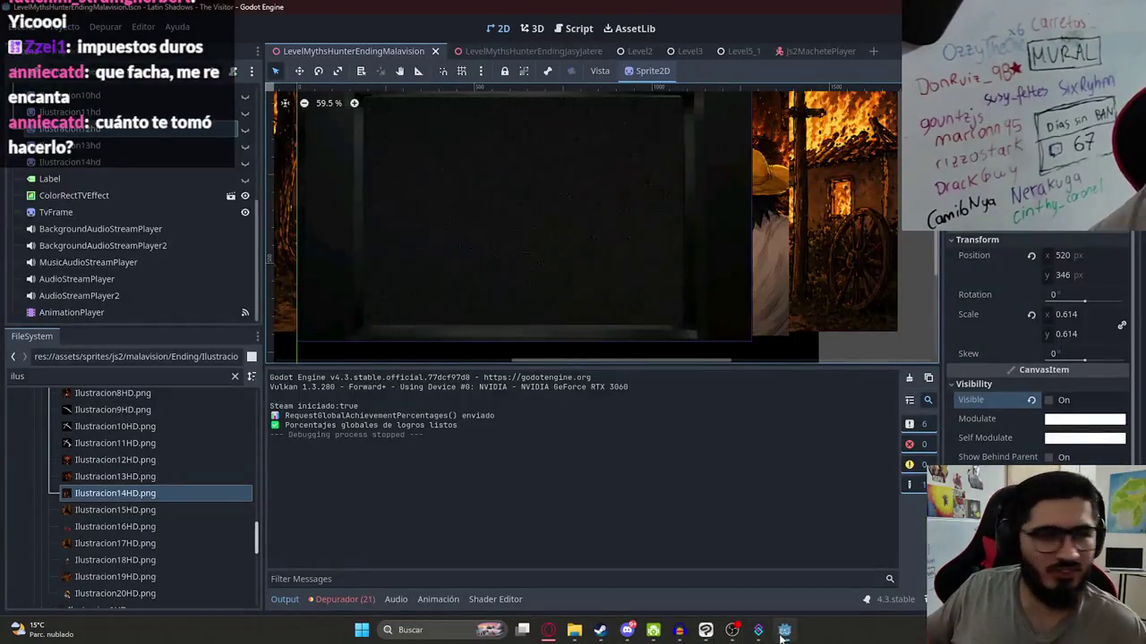
scroll(531, 208, "down", 3)
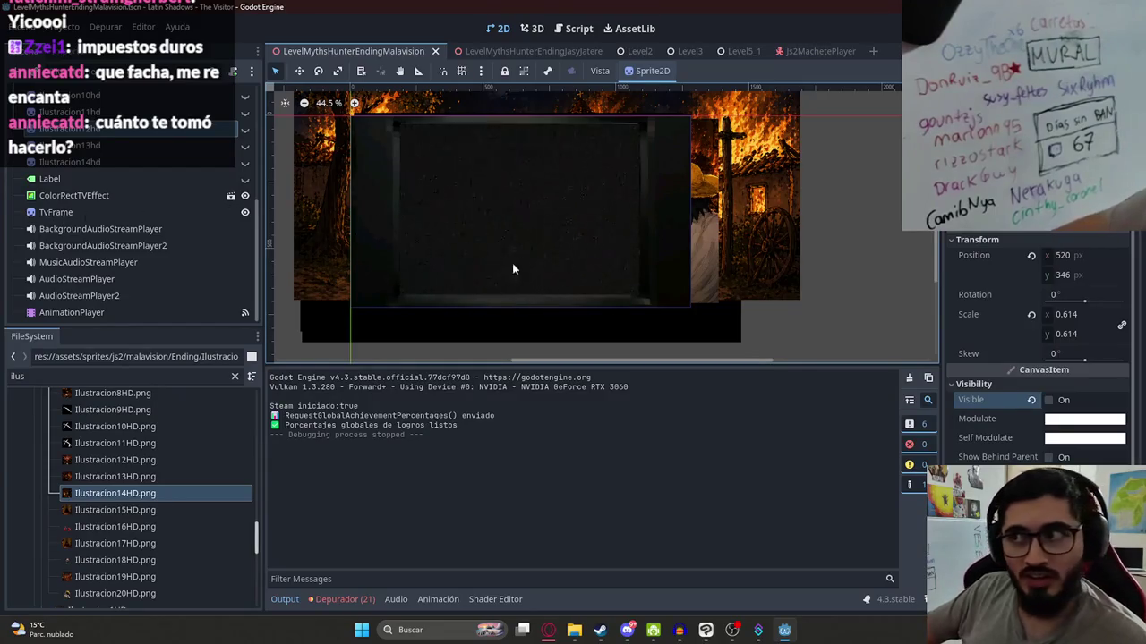
left_click(602, 630)
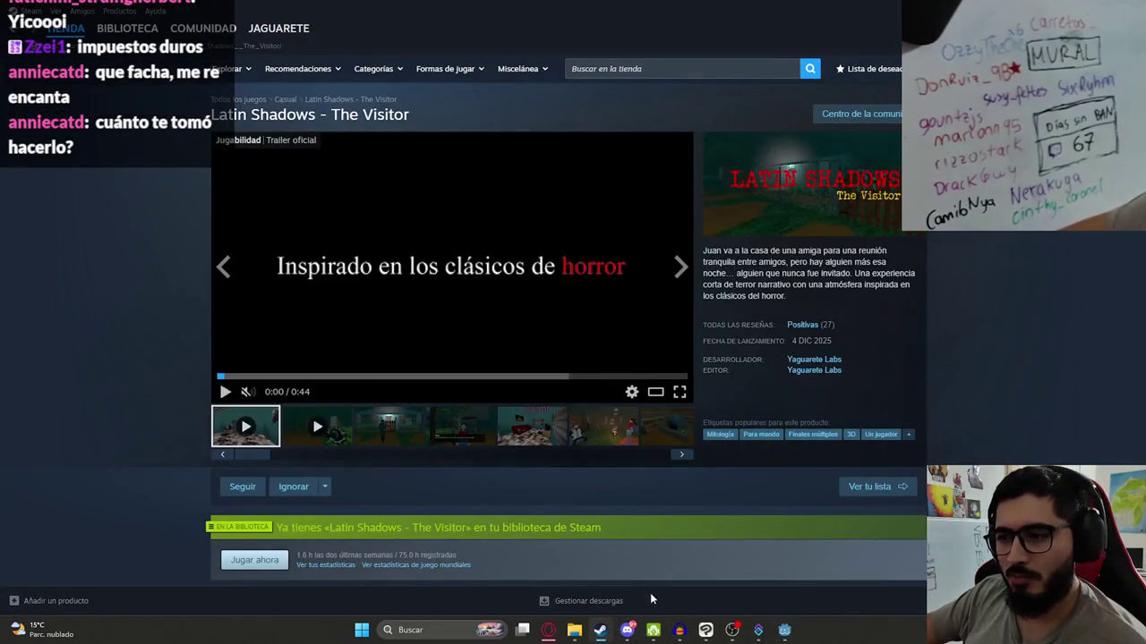
left_click(602, 631)
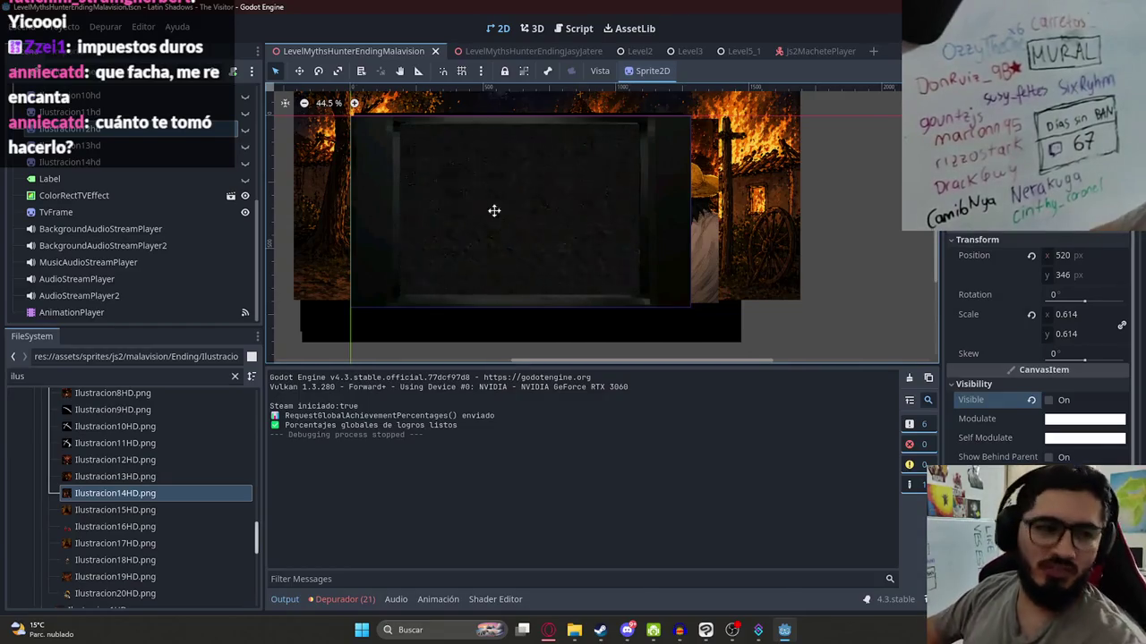
left_click_drag(491, 210, 527, 228)
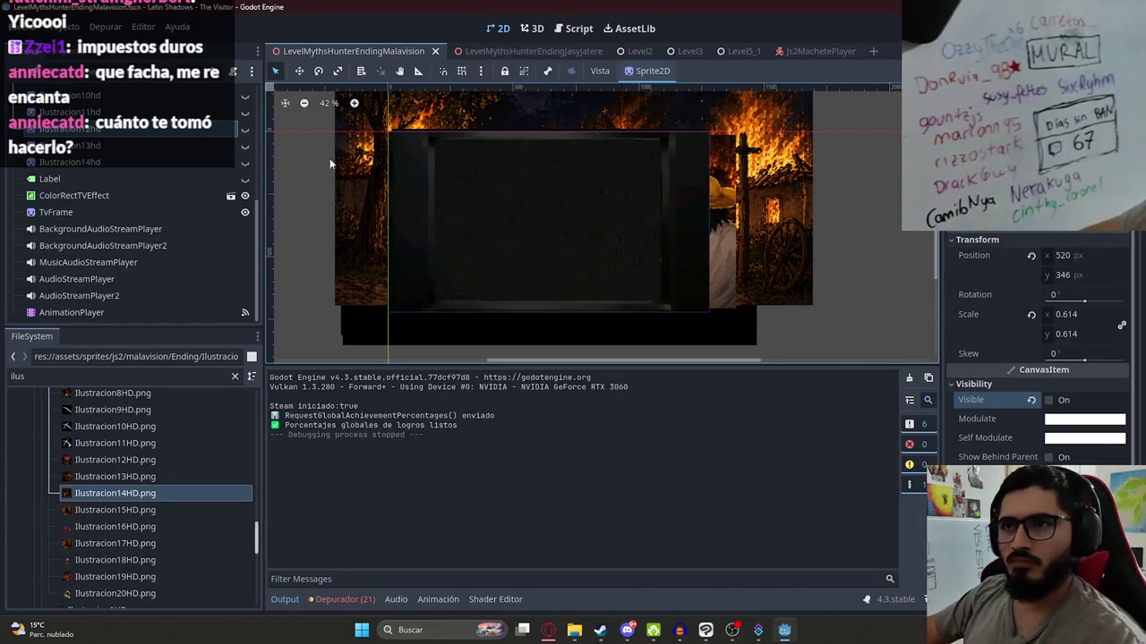
scroll(342, 180, "down", 1)
left_click(342, 179)
left_click(302, 103)
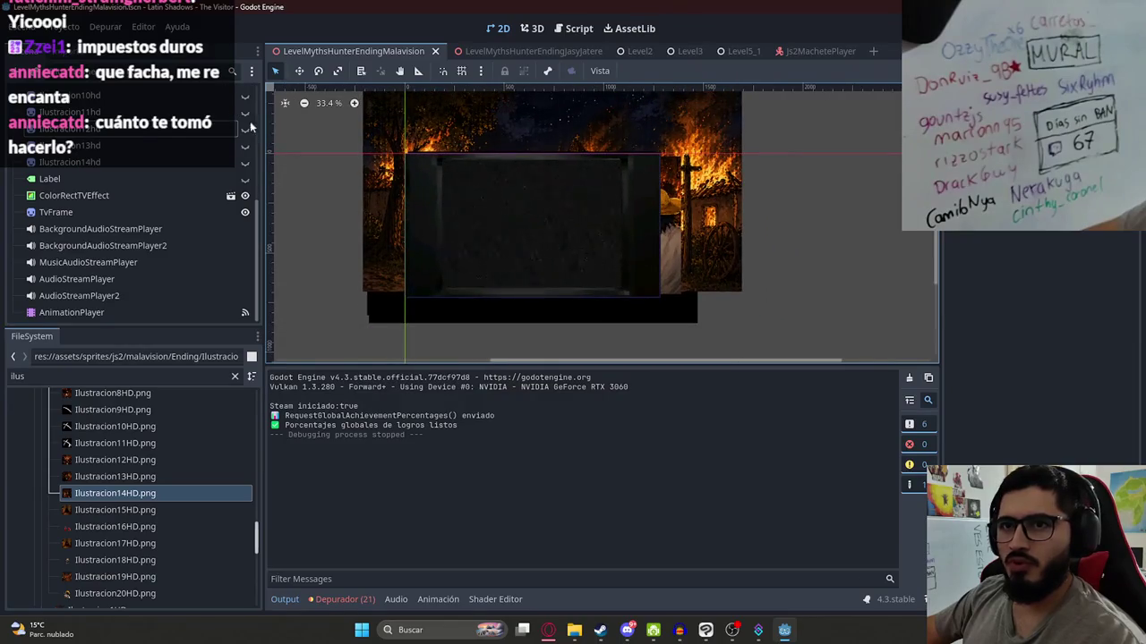
- On the AnimationPlayer, preview P9 at 4 s and P12 at 0.8 s, then start a new animation
left_click(103, 315)
left_click(516, 378)
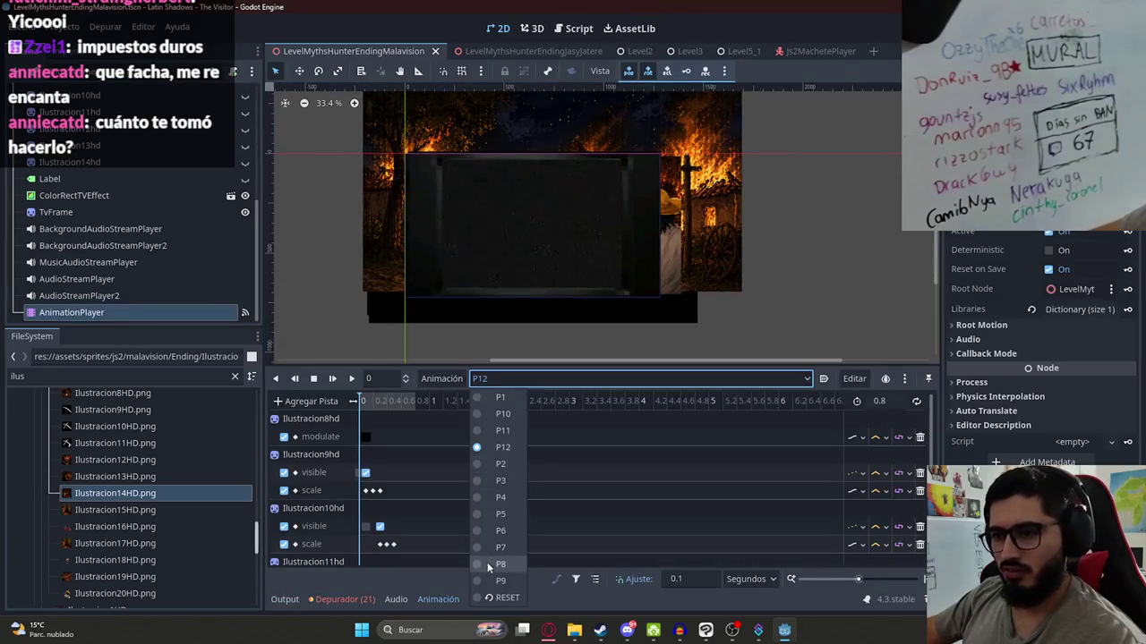
left_click(490, 580)
mouse_move(376, 402)
left_mouse_down()
mouse_move(506, 407)
mouse_move(647, 436)
left_mouse_up()
left_click(521, 379)
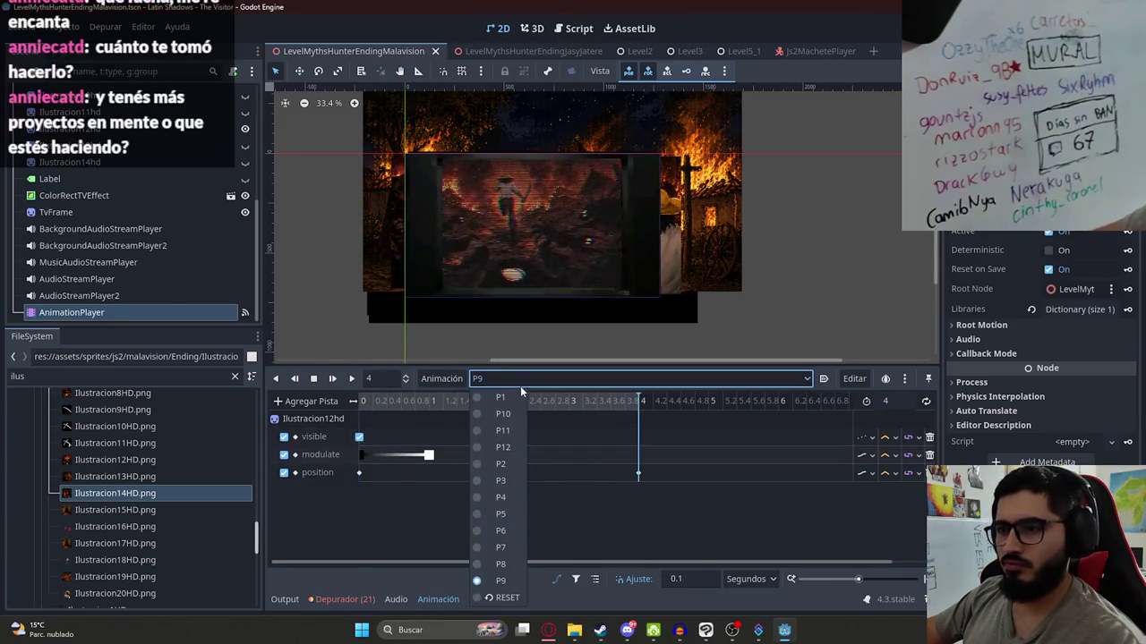
left_click(503, 446)
left_click_drag(359, 401, 415, 401)
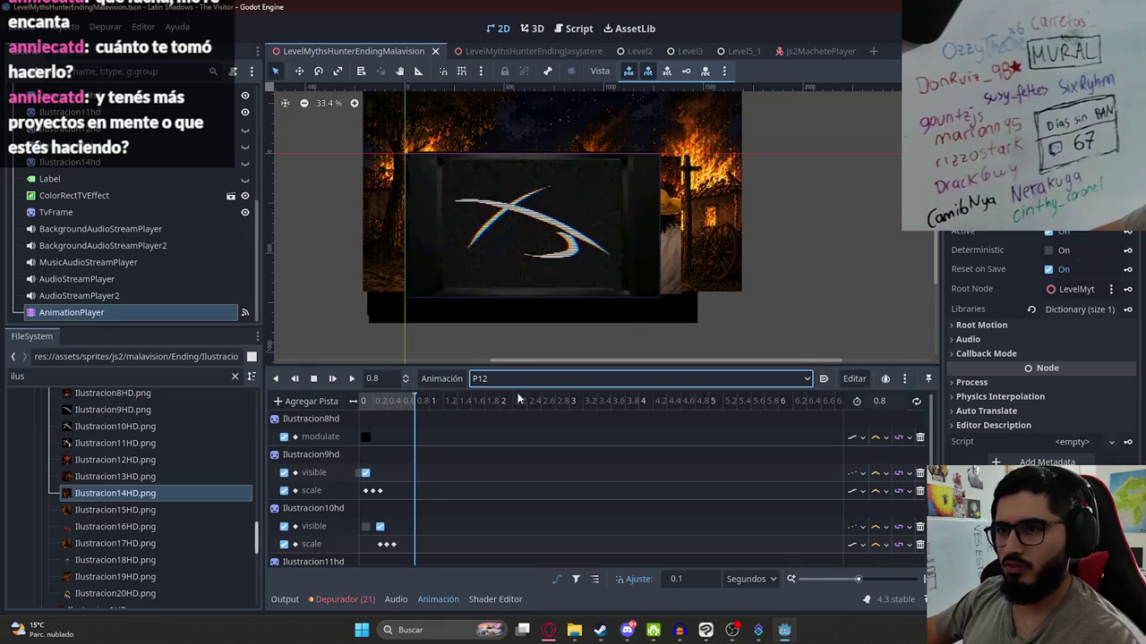
left_click(456, 380)
left_click(456, 396)
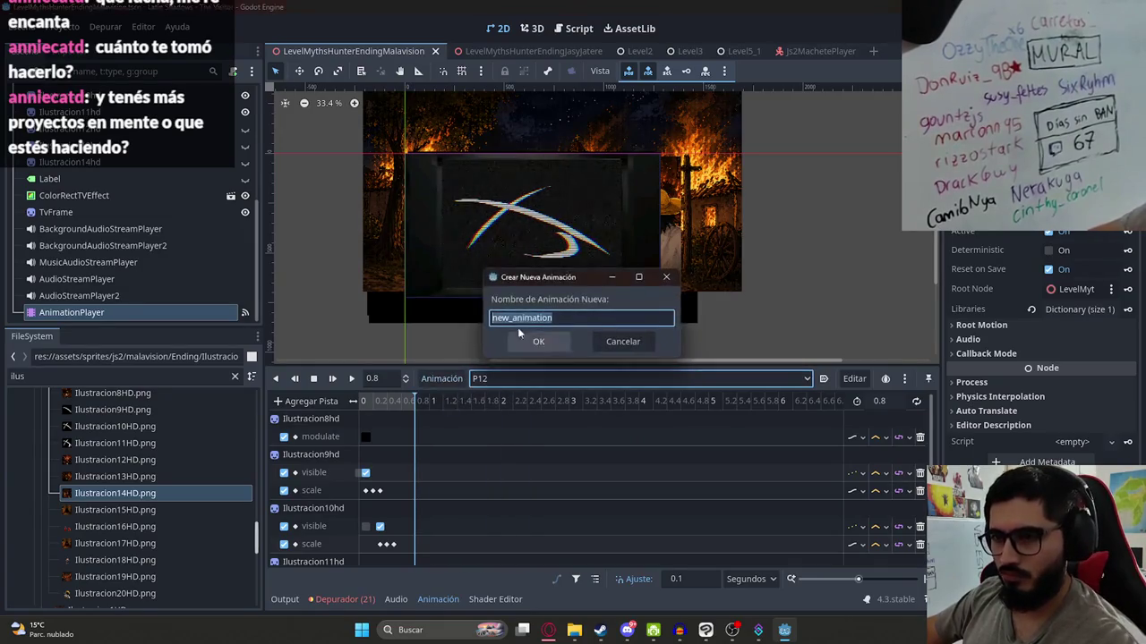
- Create animation P13 and add Ilustracion15HD.png as a sprite drawn behind the TV frame
type("P")
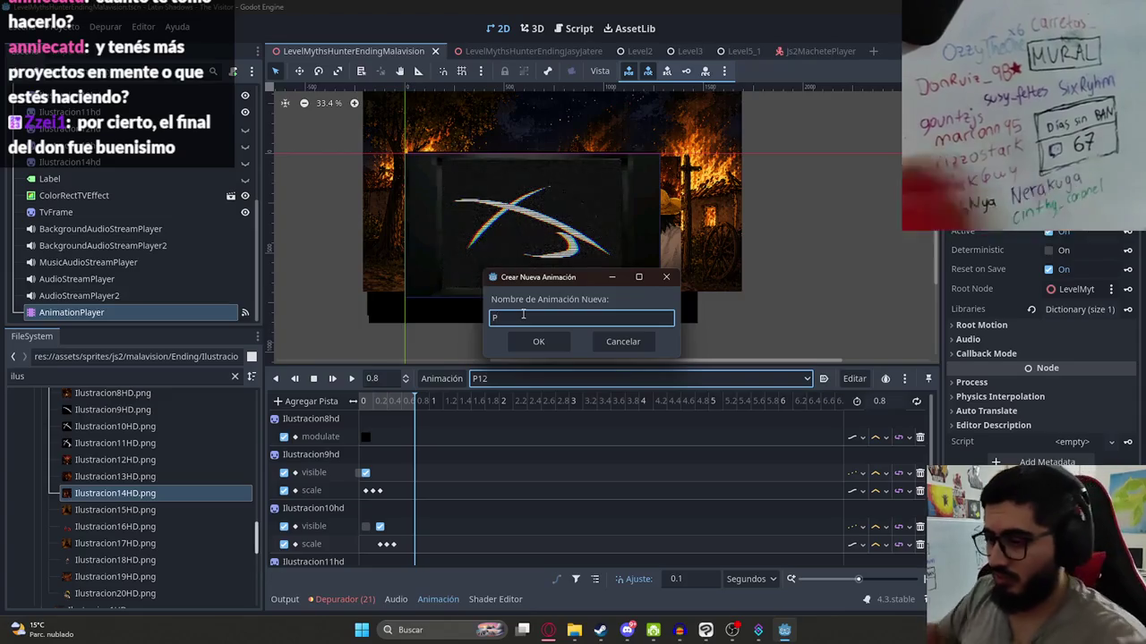
type("13")
left_click(509, 342)
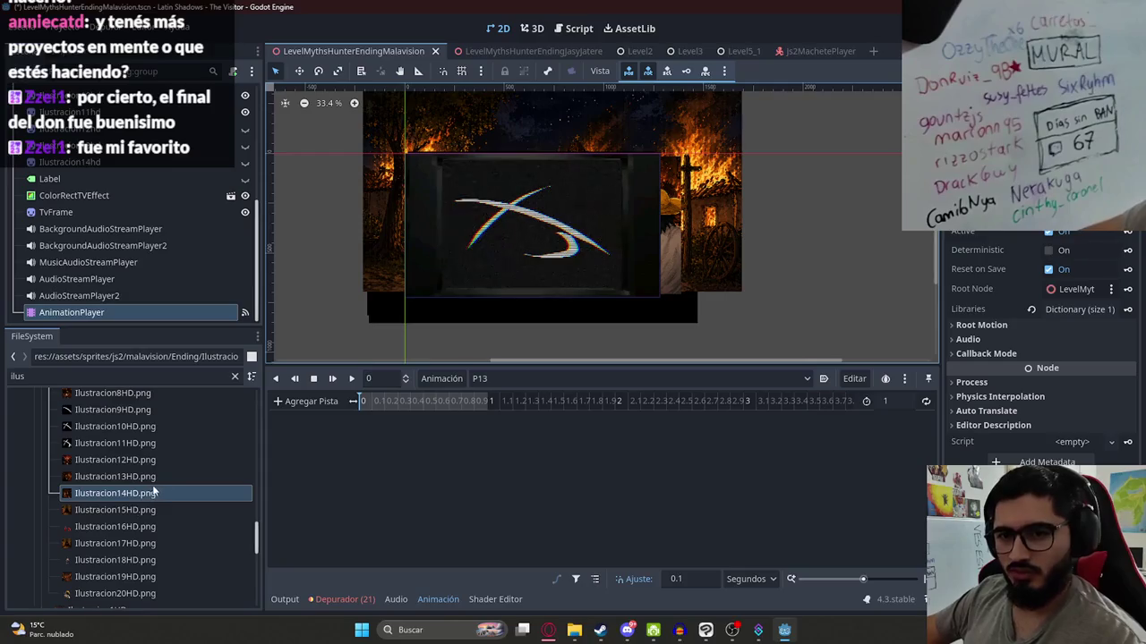
mouse_move(140, 510)
left_mouse_down()
mouse_move(570, 238)
mouse_move(105, 514)
mouse_move(537, 240)
mouse_move(121, 510)
mouse_move(525, 227)
mouse_move(539, 229)
left_mouse_up()
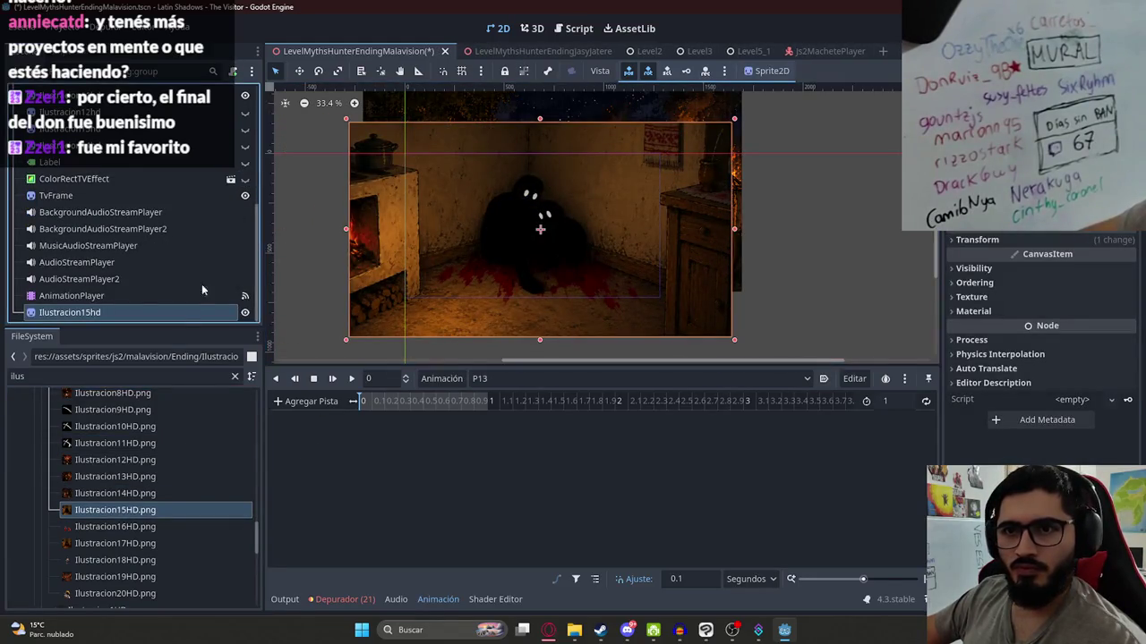
mouse_move(165, 313)
left_mouse_down()
mouse_move(170, 159)
mouse_move(154, 158)
left_mouse_up()
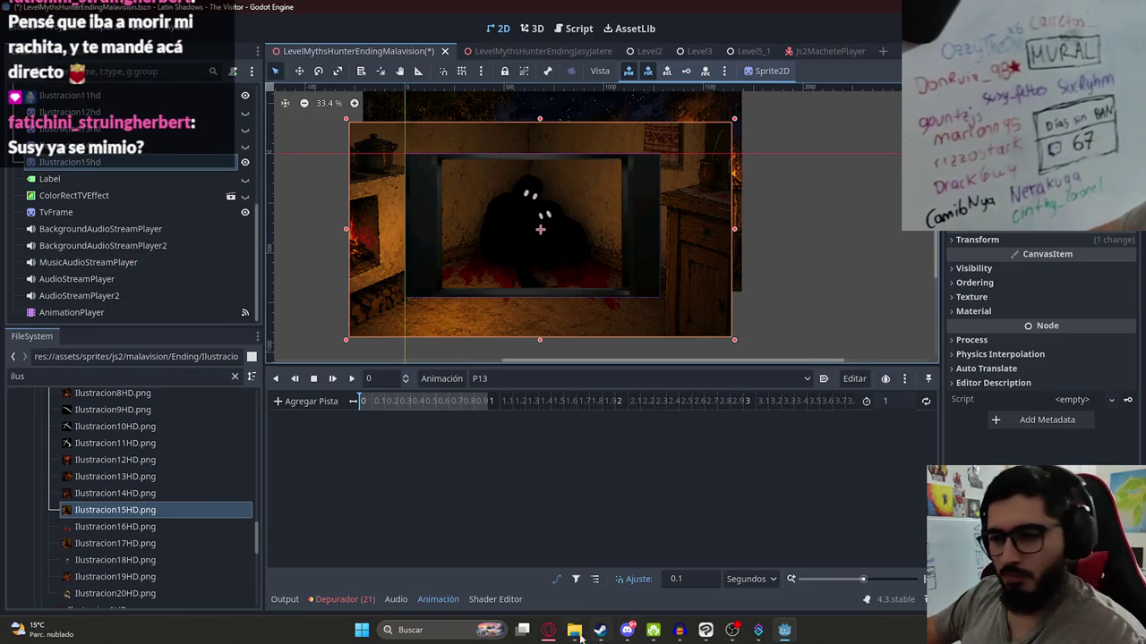
- Open the Yaguarete Labs itch.io page in a new browser tab
left_click(548, 630)
key("ctrl+t")
type("yaguarete")
key("Return")
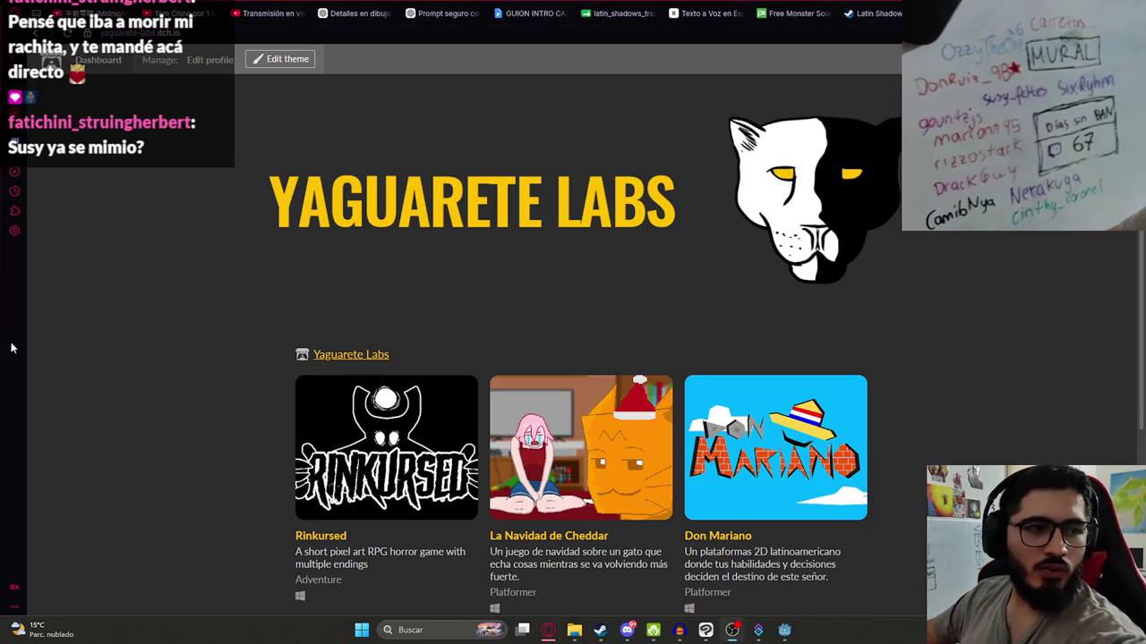
- Scroll through the Yaguarete Labs game list on itch.io, then close that page
scroll(572, 348, "down", 3)
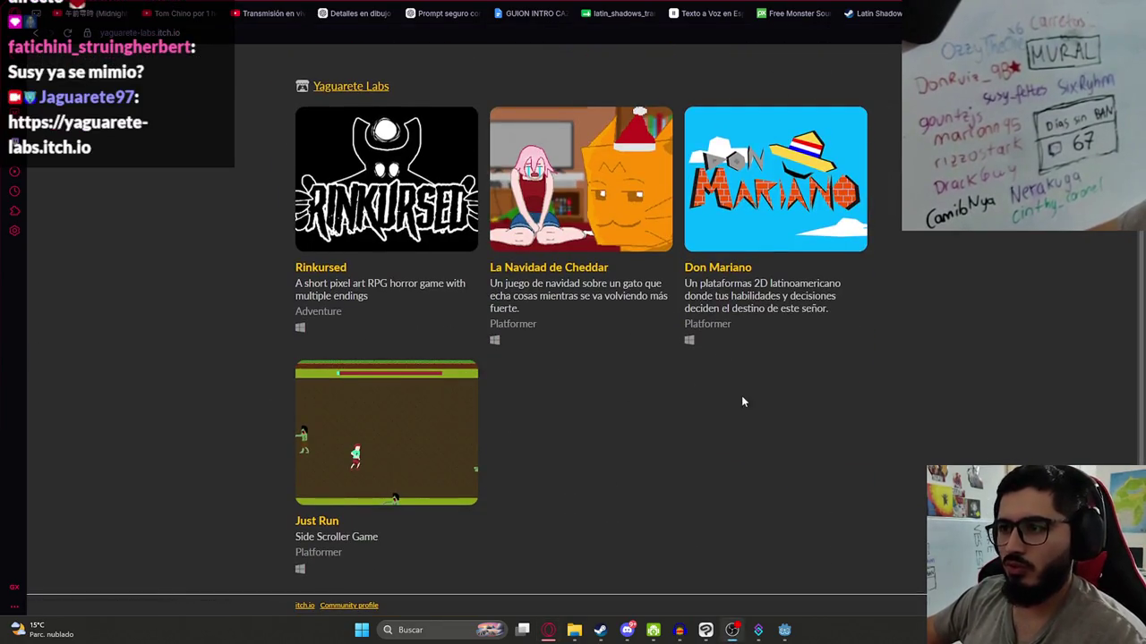
scroll(742, 397, "up", 3)
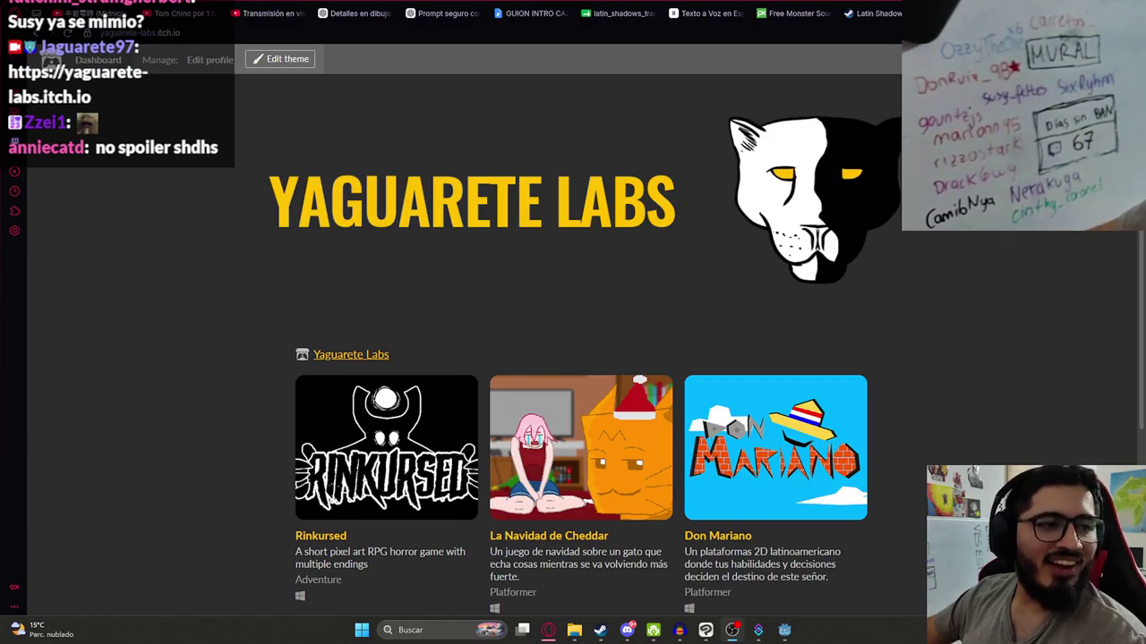
scroll(629, 291, "down", 3)
scroll(591, 341, "up", 3)
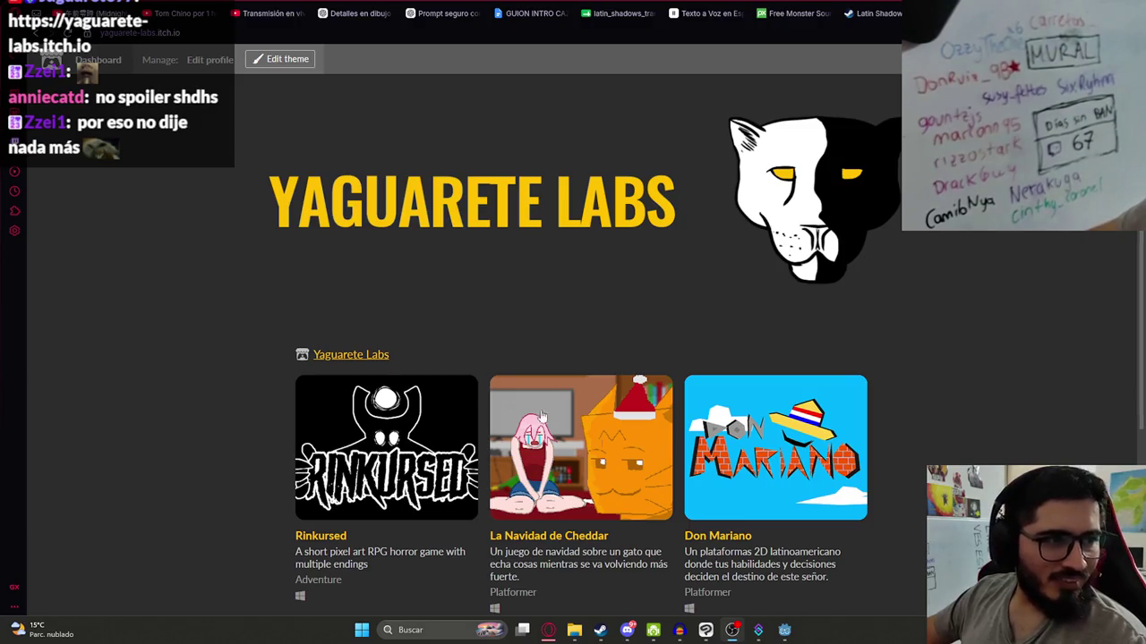
key("ctrl+w")
- Back in Godot, shrink Ilustracion15hd, move it into the TV frame, and enlarge it slightly to fill it
left_click(564, 469)
left_click(779, 630)
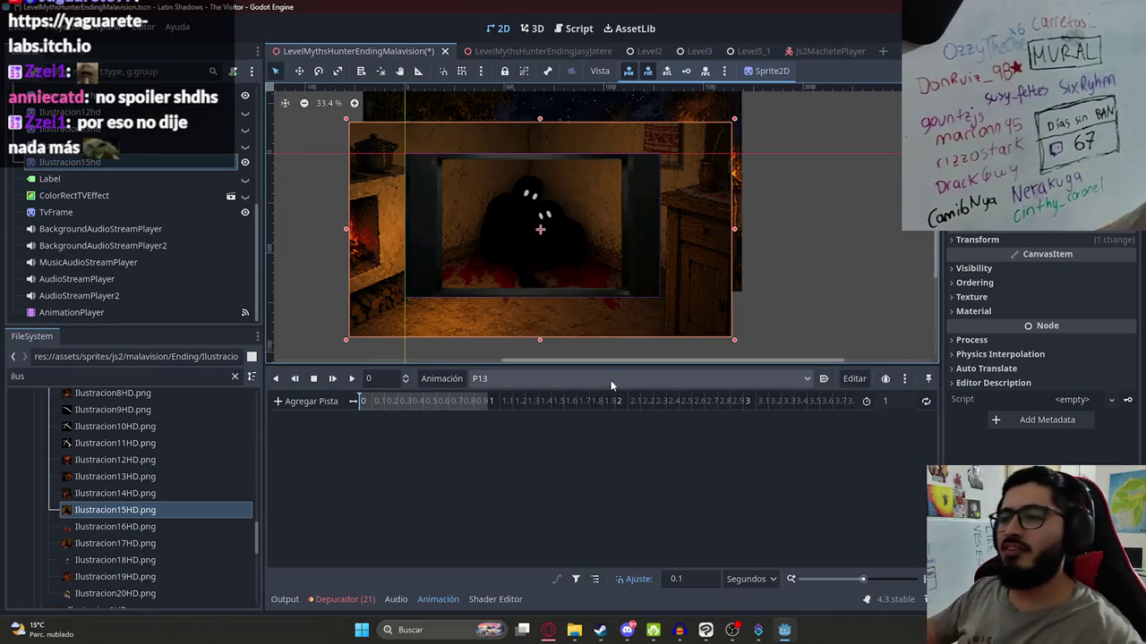
mouse_move(538, 338)
left_mouse_down()
mouse_move(513, 276)
mouse_move(539, 259)
mouse_move(517, 274)
left_mouse_up()
scroll(539, 259, "up", 2)
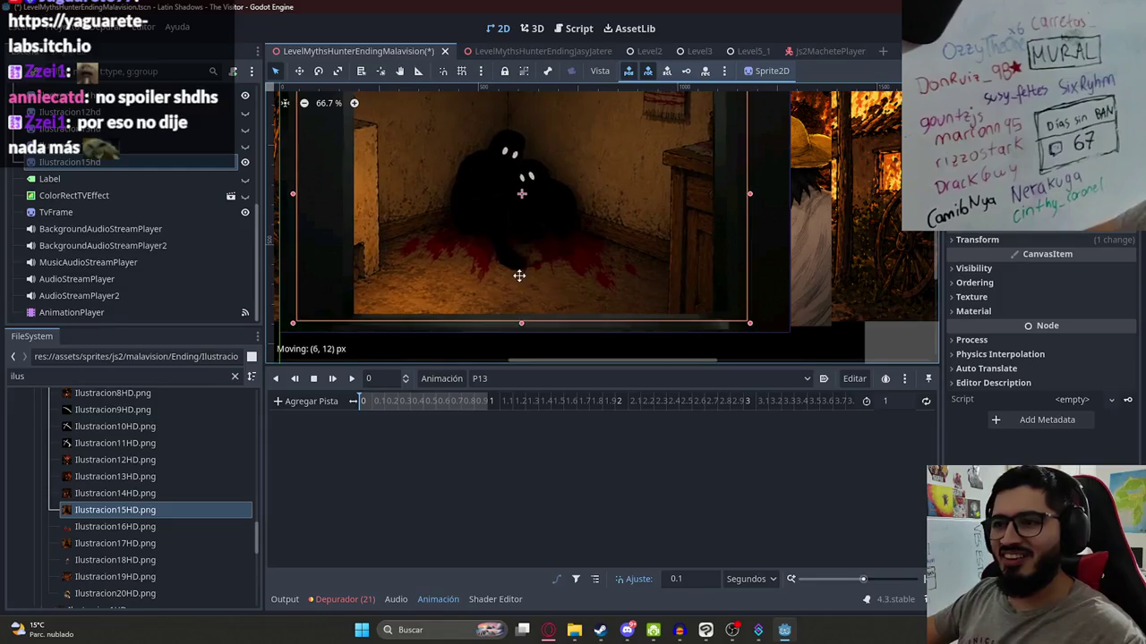
scroll(502, 325, "up", 2)
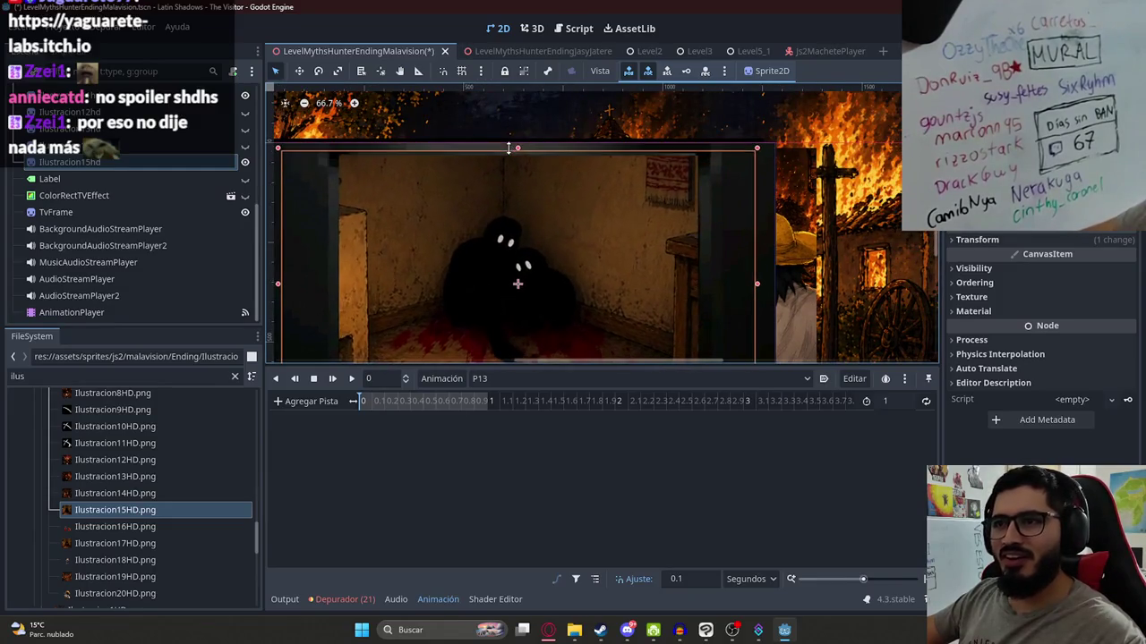
mouse_move(537, 186)
left_mouse_down()
mouse_move(569, 229)
mouse_move(556, 226)
left_mouse_up()
scroll(538, 209, "down", 1)
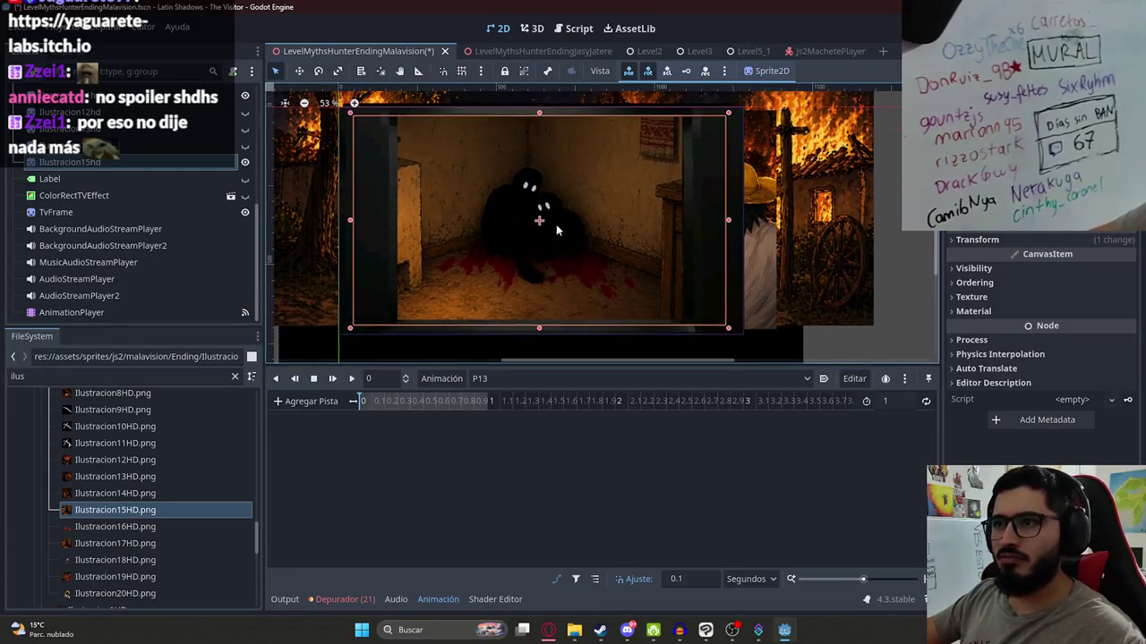
left_click_drag(537, 113, 538, 111)
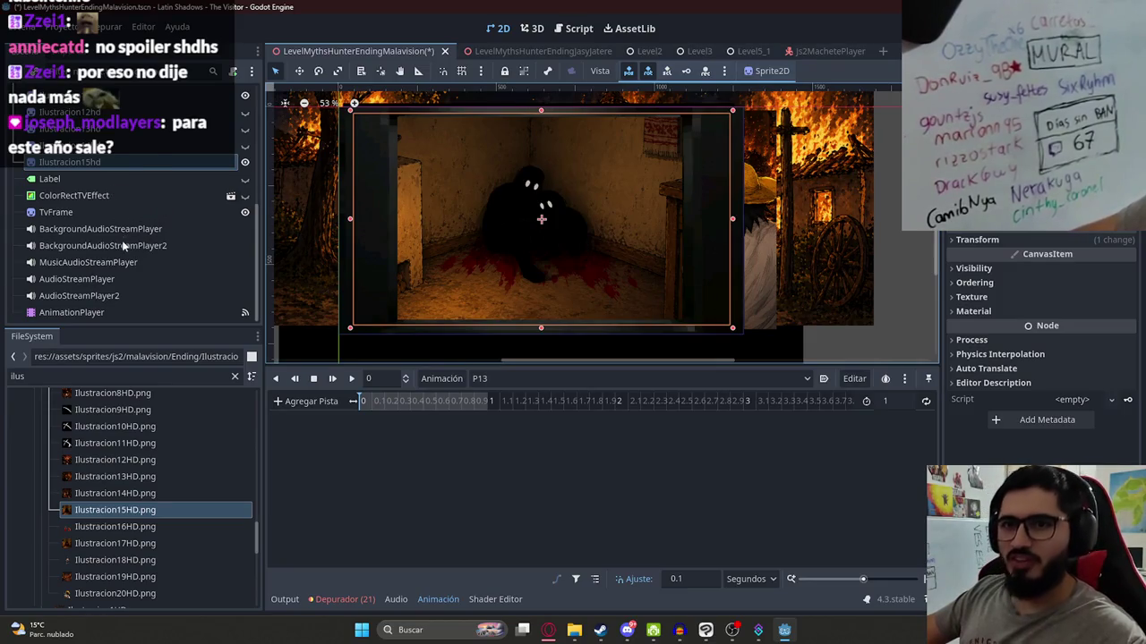
left_click(107, 312)
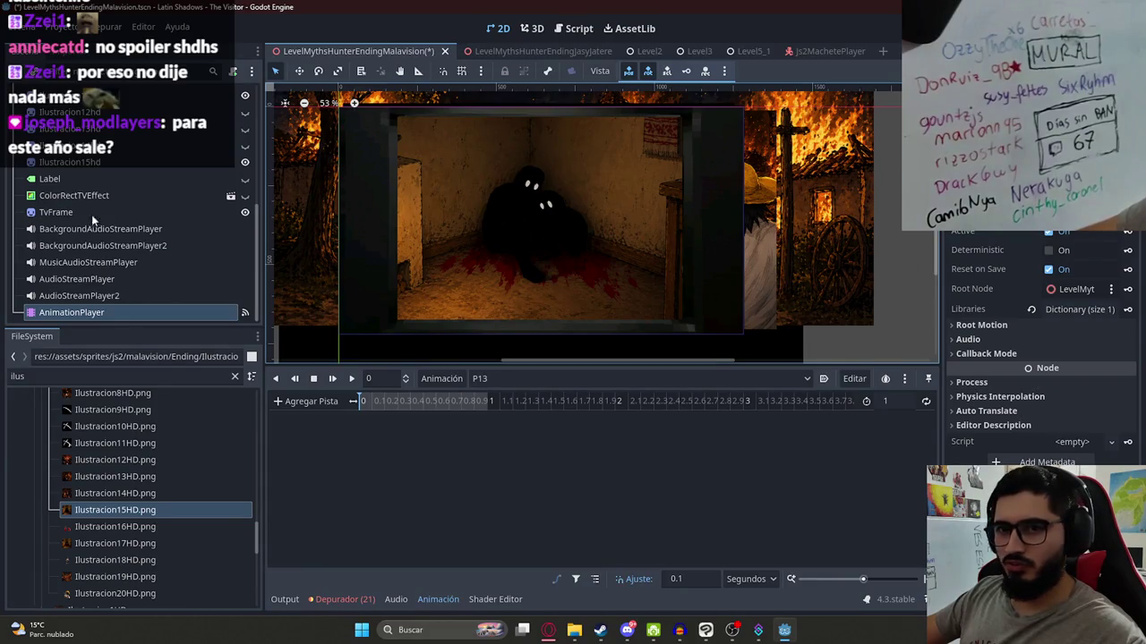
- Add a visible track and a black Modulate keyframe for Ilustracion15hd at 0 s in P13
left_click(70, 162)
left_click(1029, 268)
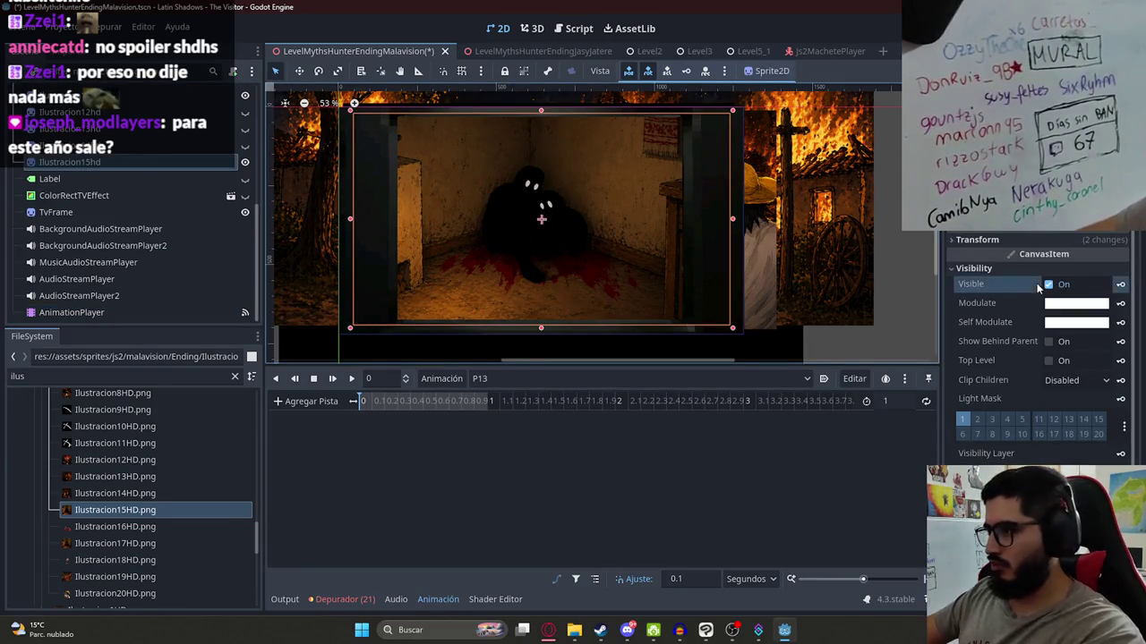
left_click(1049, 285)
left_click(1120, 285)
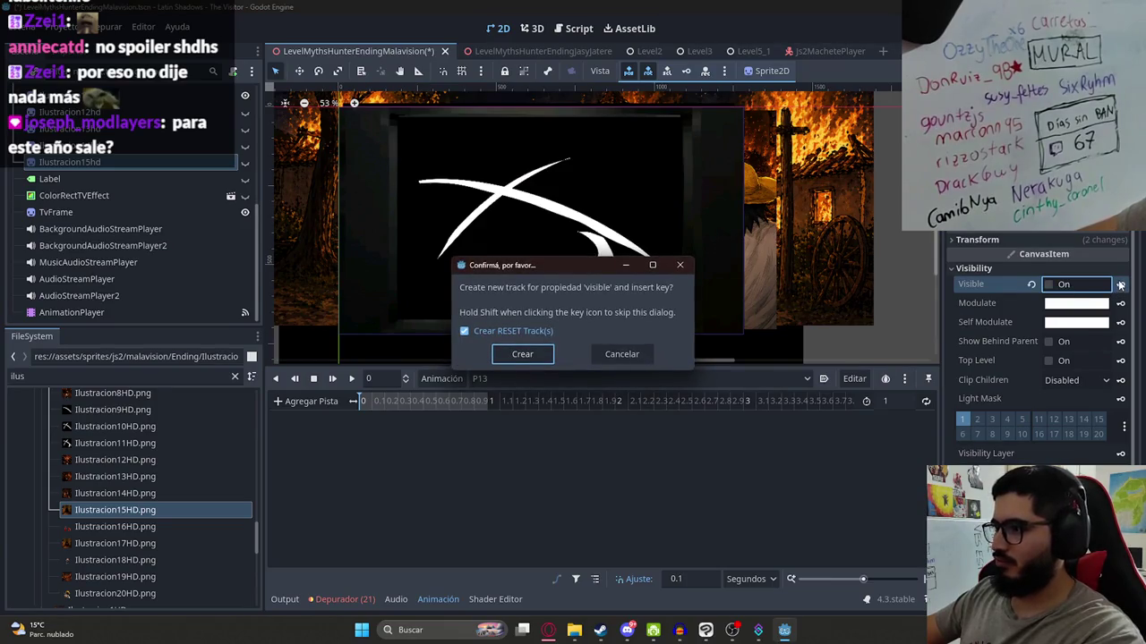
key("Return")
left_click(1048, 285)
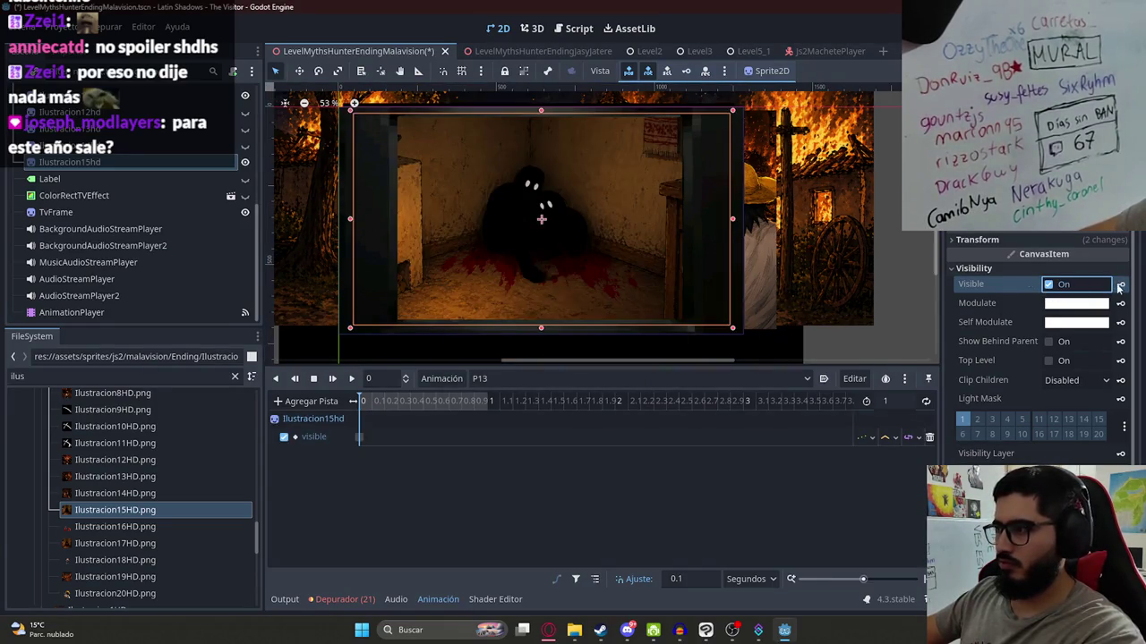
left_click(1099, 303)
left_click_drag(1029, 465, 856, 486)
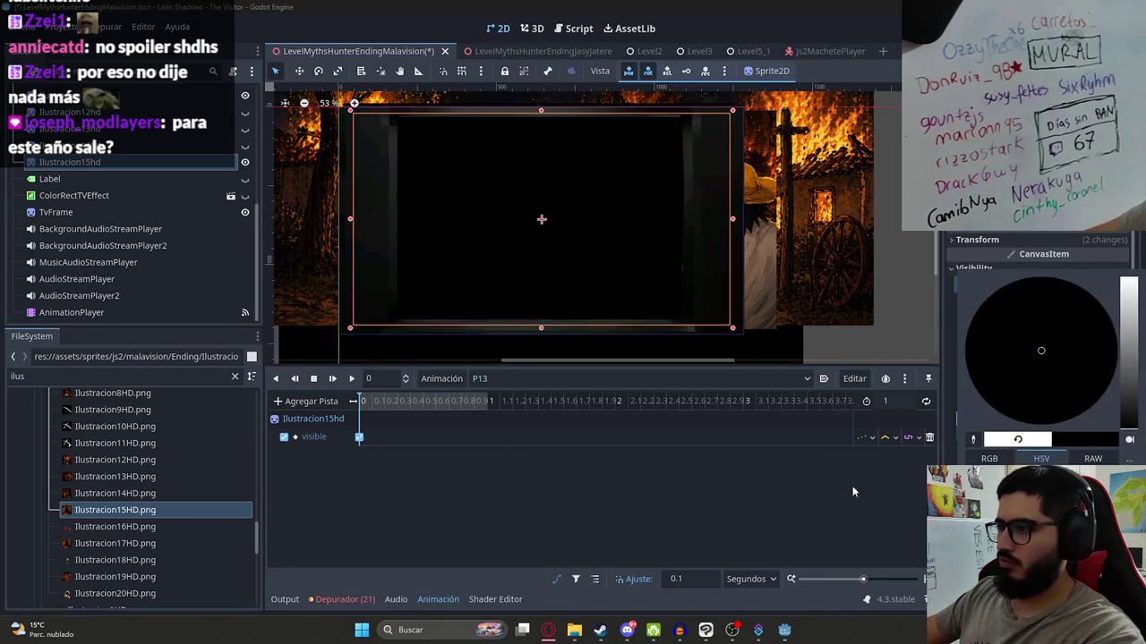
left_click(1120, 303)
key("Return")
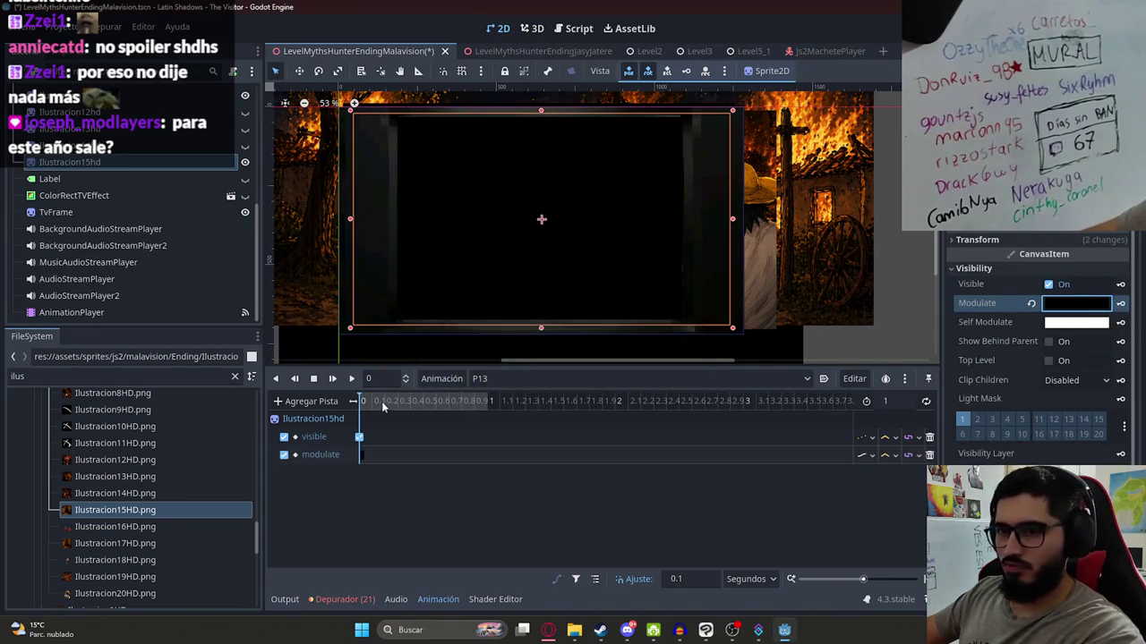
- Set P13's length to 5 s and key Ilustracion15hd's Modulate white at 1 s, previewing the fade-in
double_click(886, 401)
type("5")
key("Return")
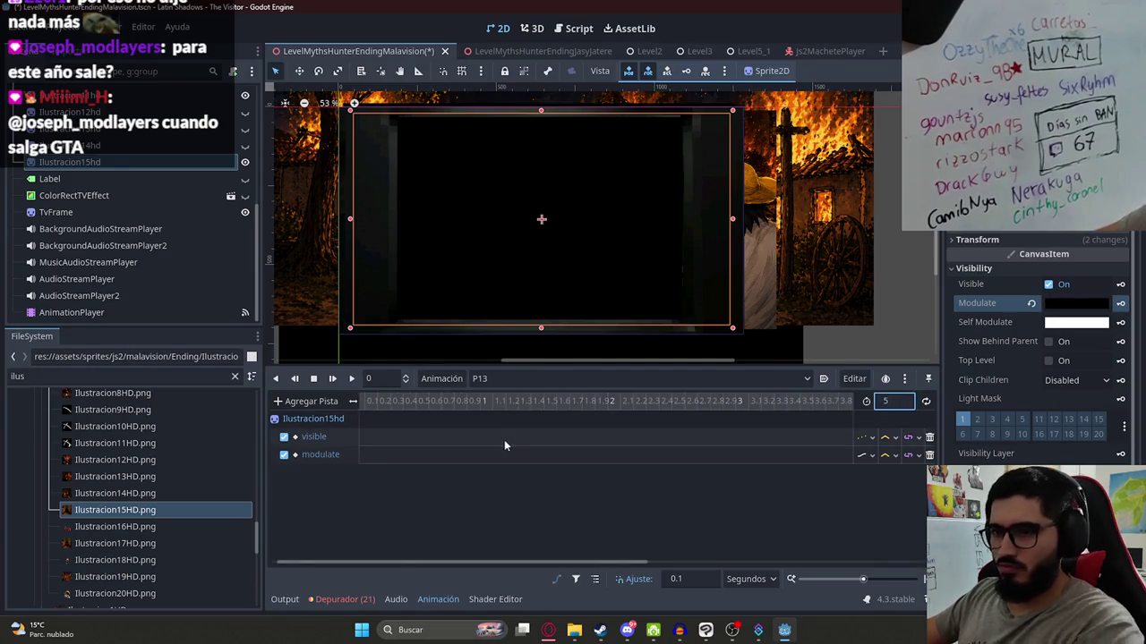
scroll(446, 427, "down", 2)
left_click(391, 405)
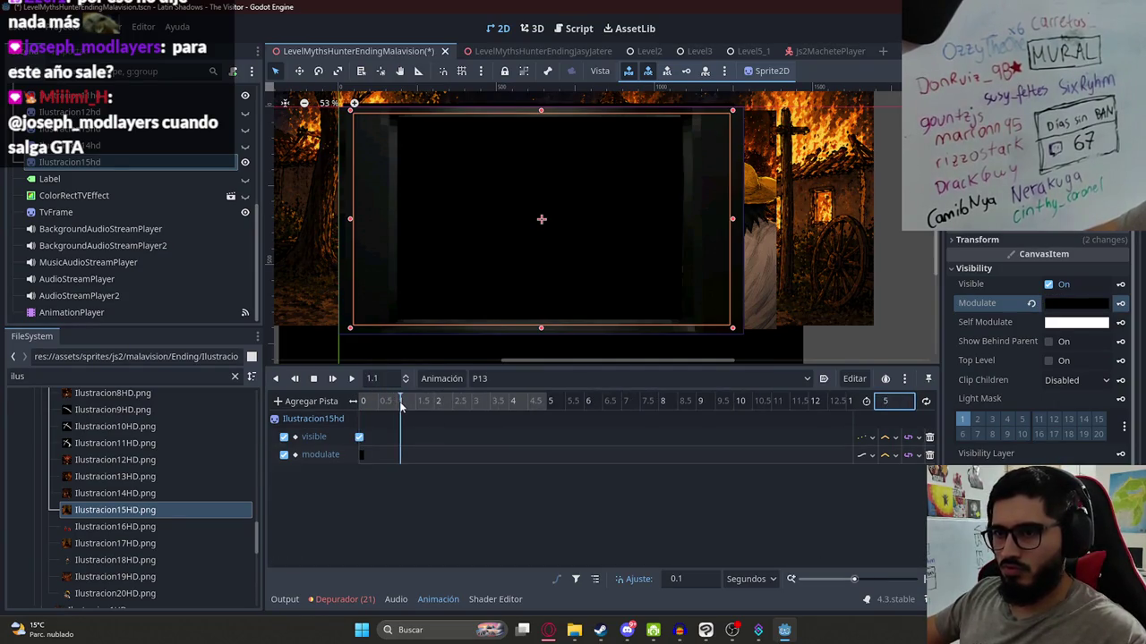
left_click(397, 405)
left_click(1031, 303)
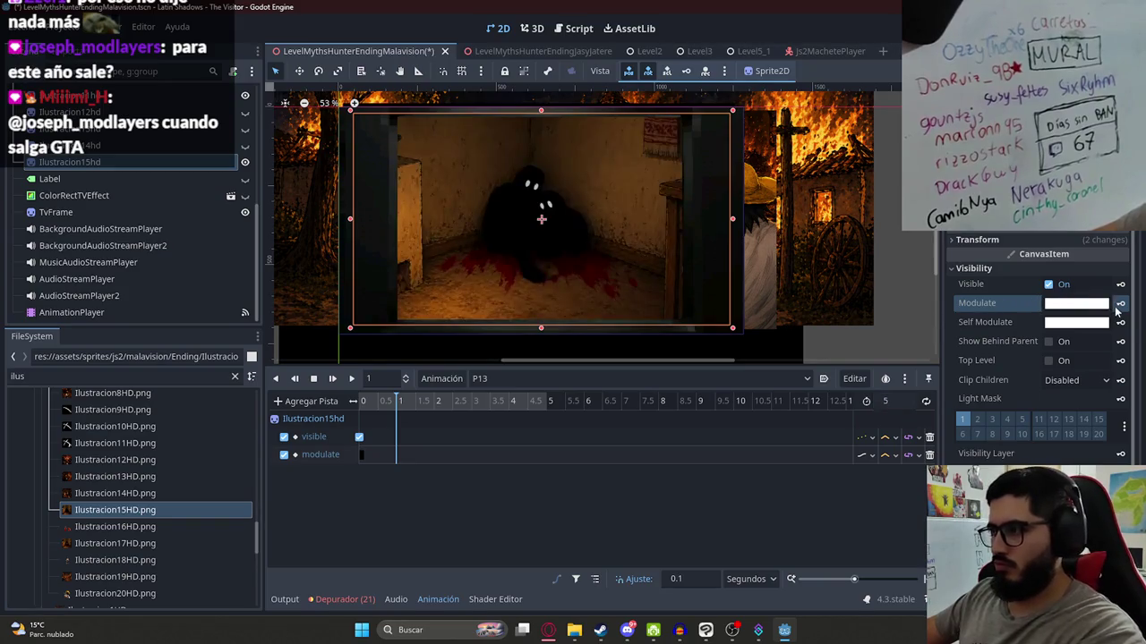
left_click(1119, 304)
left_click(351, 378)
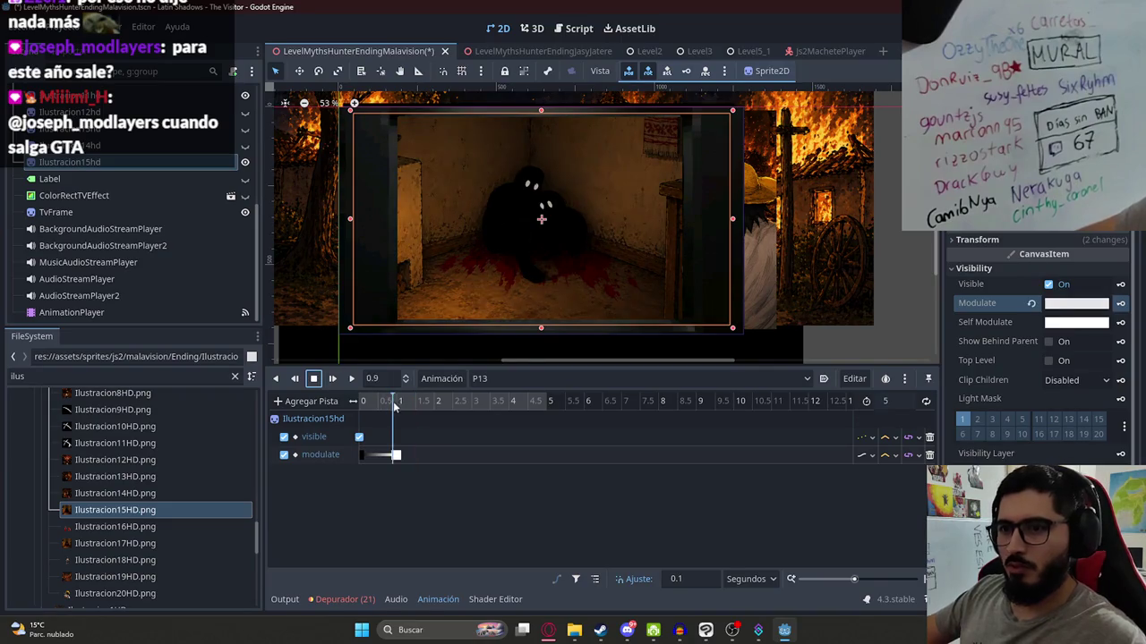
left_click(358, 403)
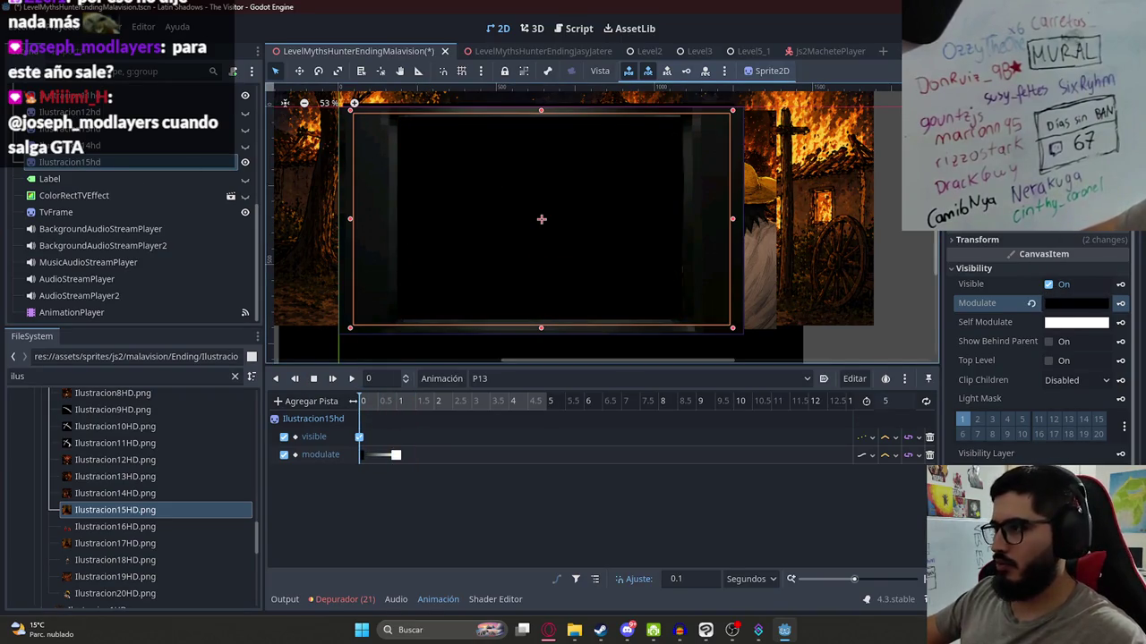
- Key Ilustracion15hd's position at 0 s, then shifted positions at 2 s and 4 s, and preview the pan
left_click(976, 240)
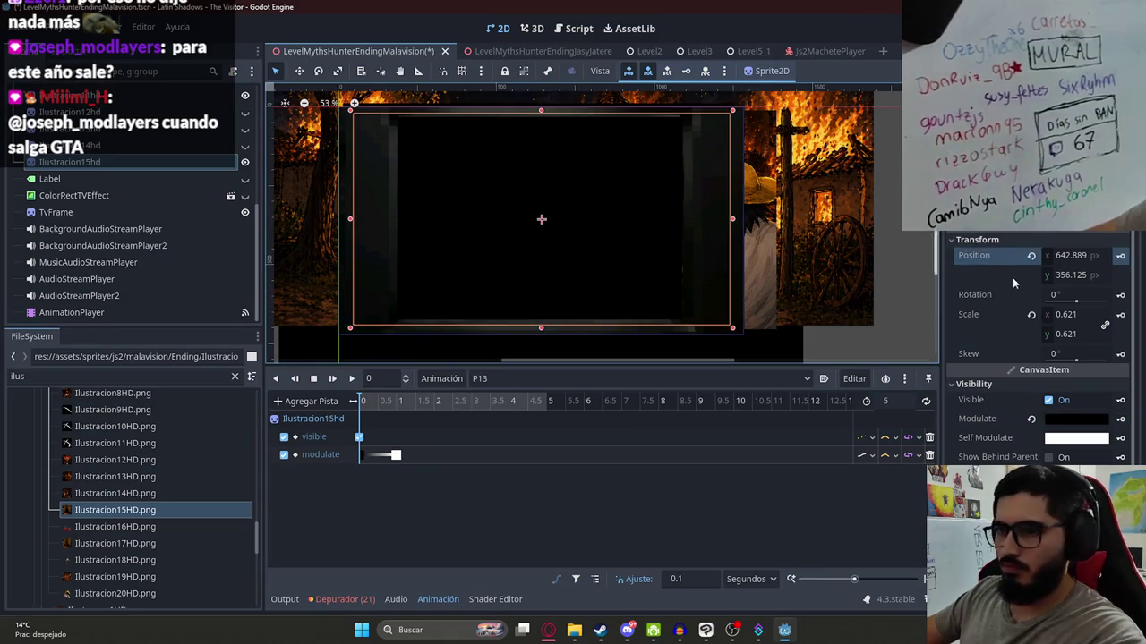
left_click(1119, 255)
left_click(519, 352)
left_click(428, 403)
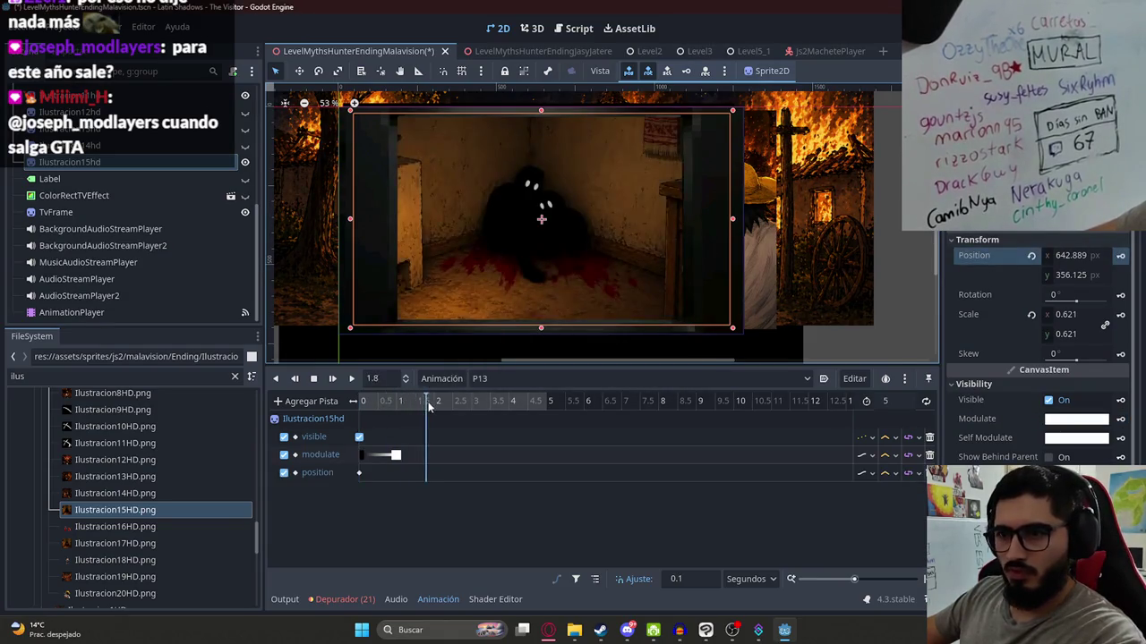
left_click_drag(566, 222, 556, 213)
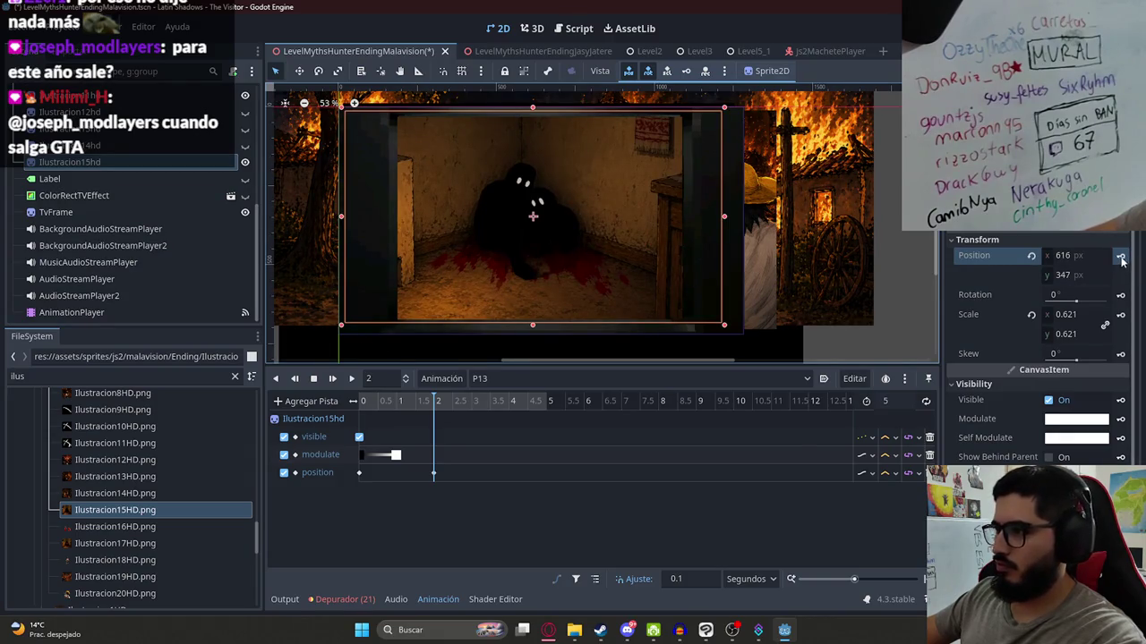
left_click_drag(472, 408, 509, 408)
left_click_drag(552, 229, 581, 229)
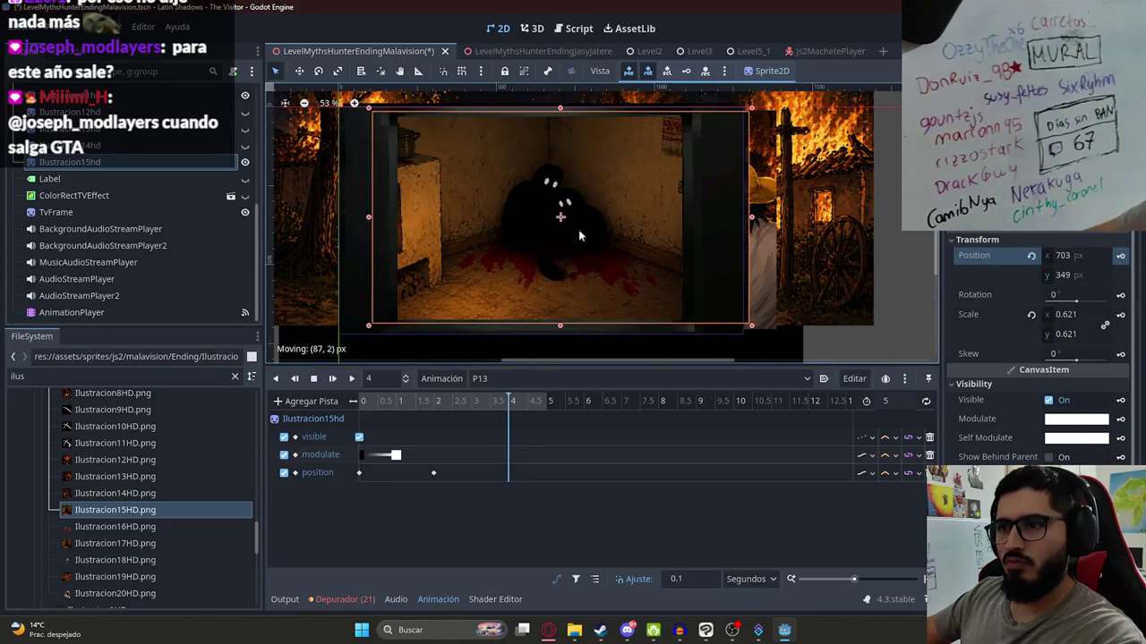
left_click(1120, 257)
left_click(351, 377)
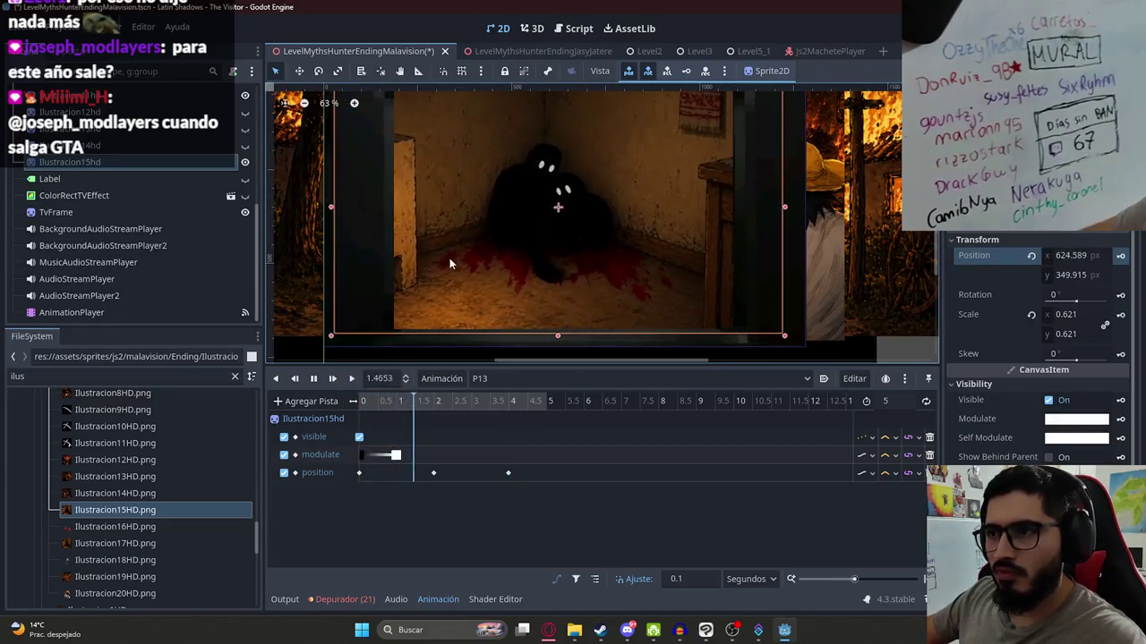
left_click(313, 377)
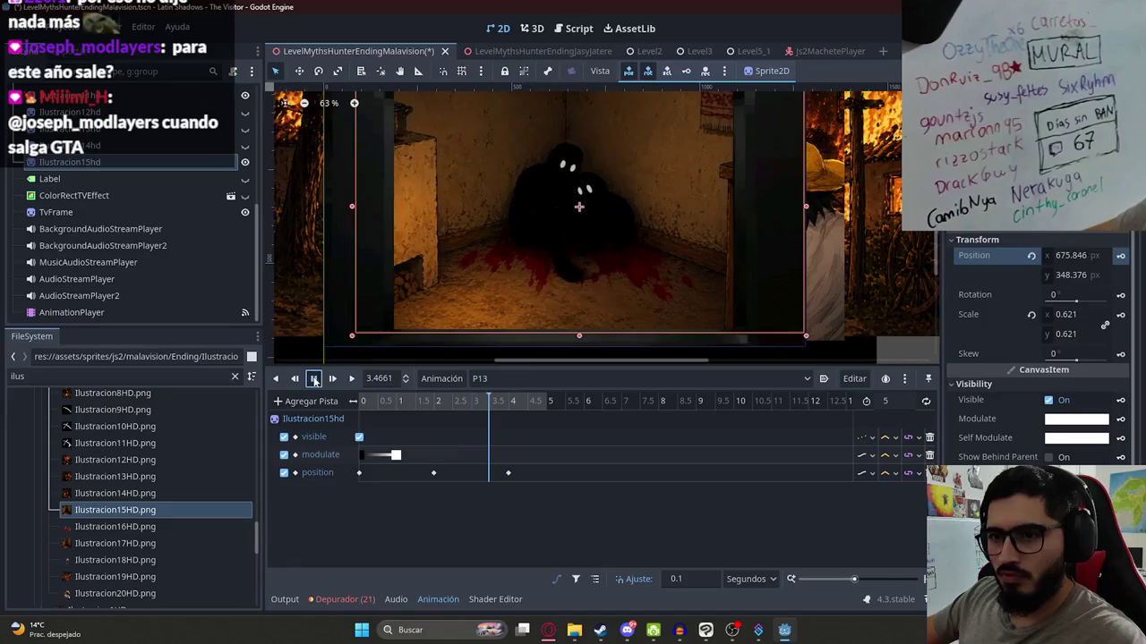
- Replace the misplaced position keyframe near 3.9 s with a new position key at 4 s and preview
left_click(507, 473)
key("Delete")
left_click_drag(390, 400, 440, 402)
left_click(508, 403)
left_click_drag(492, 267, 503, 259)
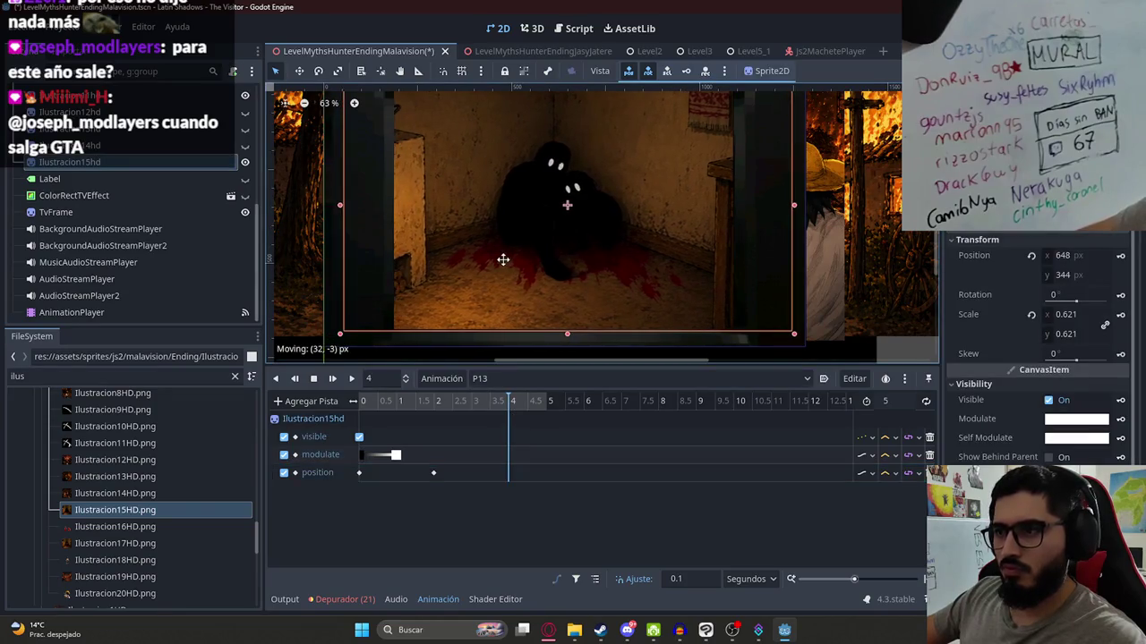
left_click(1119, 255)
left_click(404, 402)
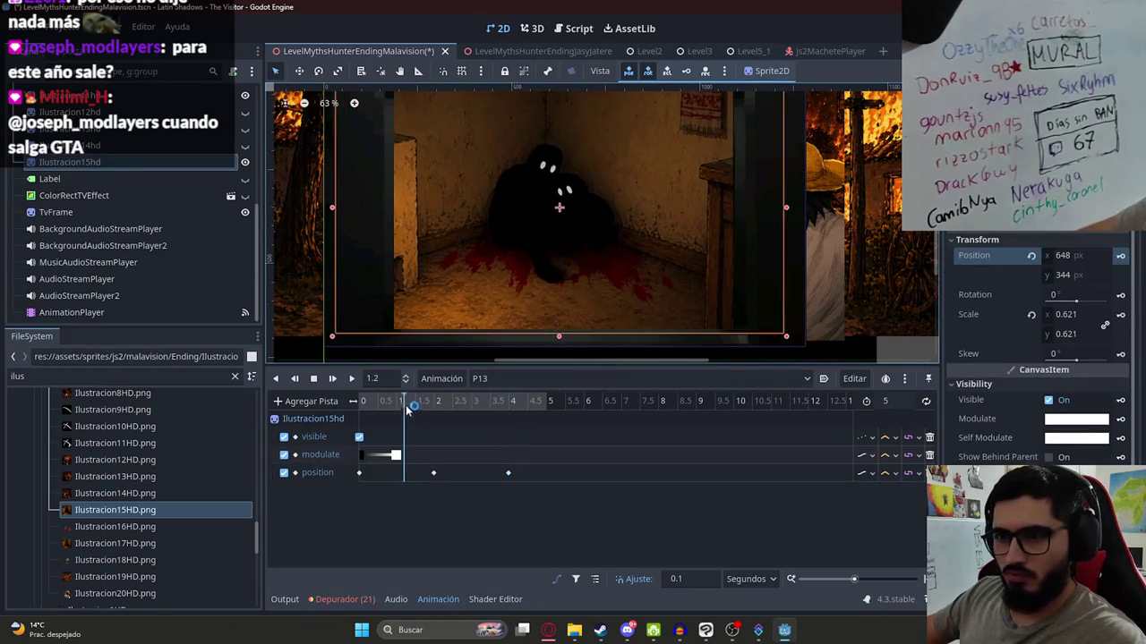
left_click(353, 379)
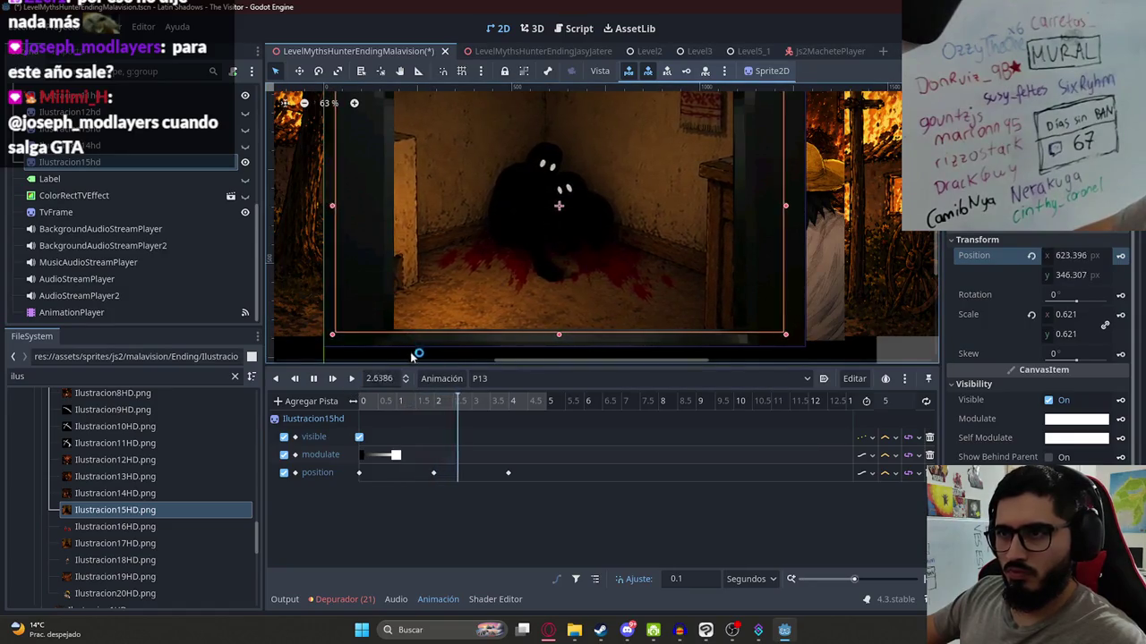
left_click(315, 379)
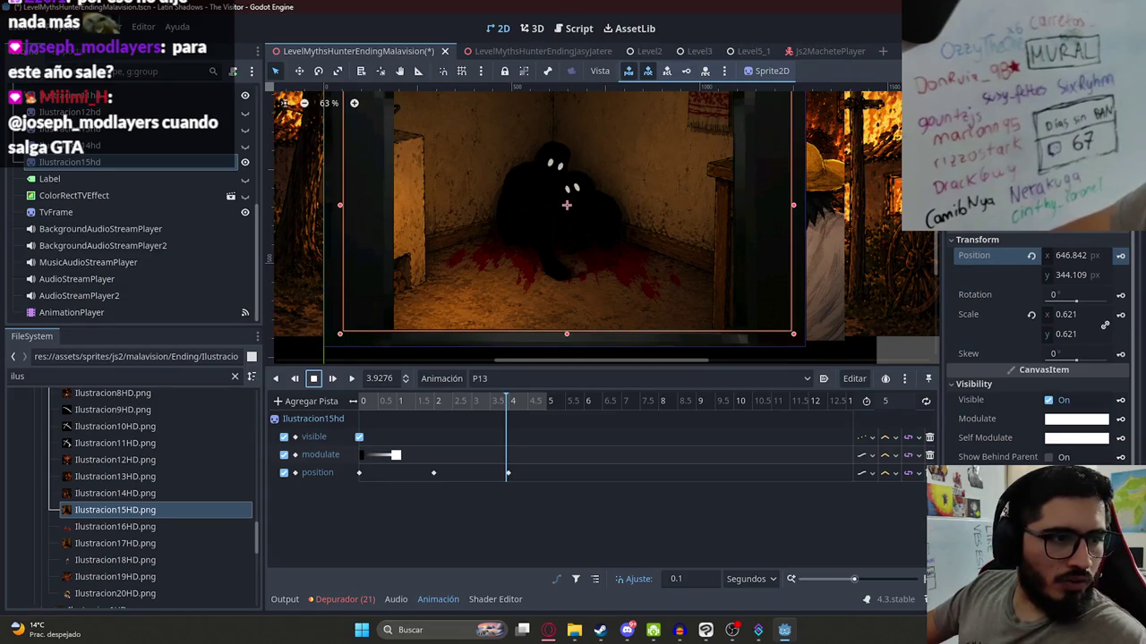
- Lengthen the P13 animation to 10 seconds
scroll(651, 217, "down", 1)
left_click(518, 221)
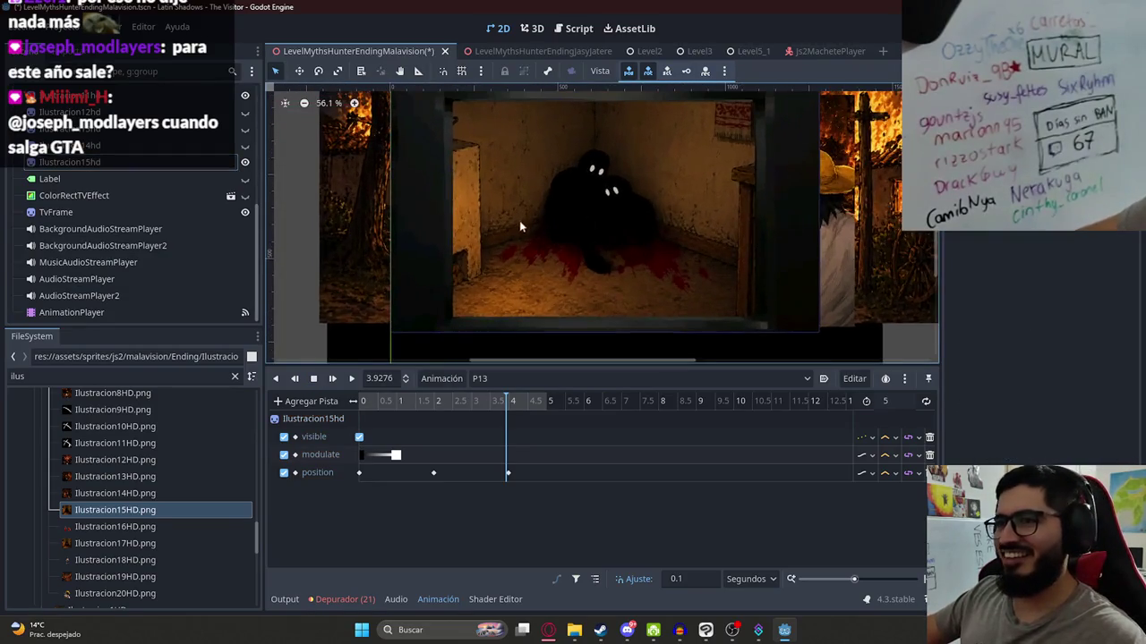
left_click(513, 403)
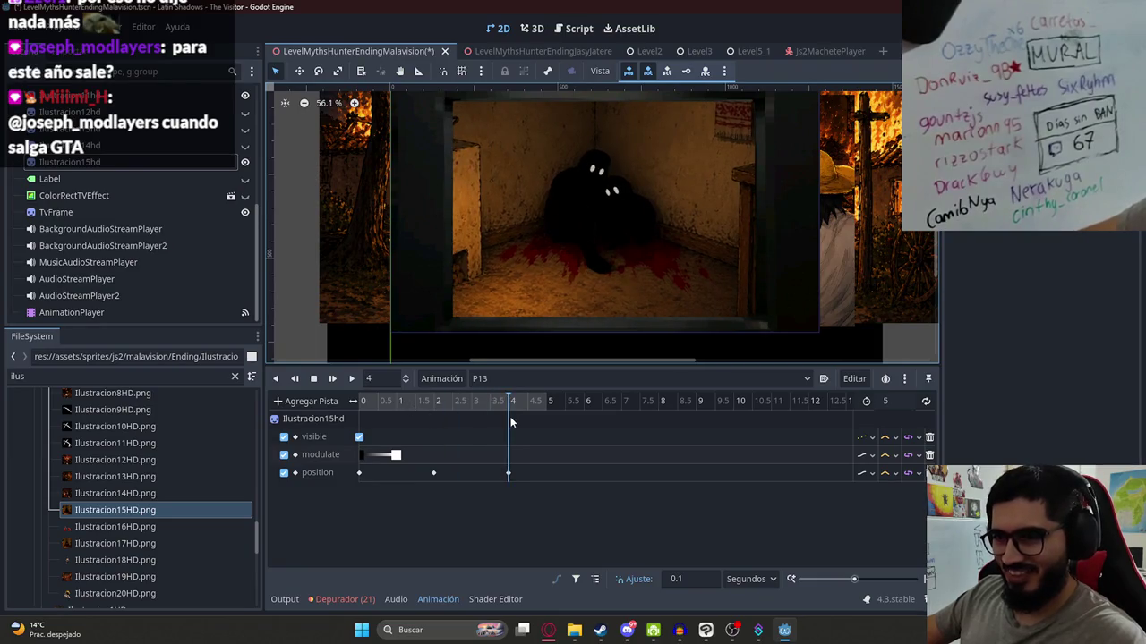
left_click(886, 401)
type("10")
key("Return")
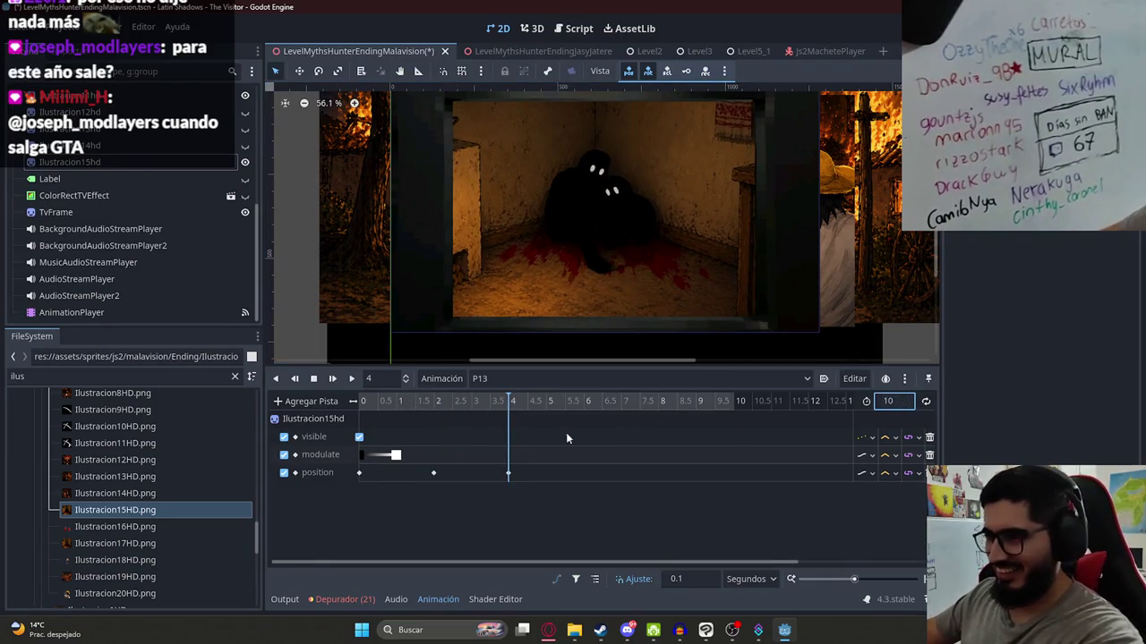
- Nudge Ilustracion15hd slightly lower to Position Y 353 and preview the pan
scroll(457, 426, "down", 2)
mouse_move(452, 403)
left_mouse_down()
mouse_move(401, 403)
mouse_move(465, 401)
mouse_move(363, 403)
mouse_move(457, 406)
left_mouse_up()
left_click(590, 269)
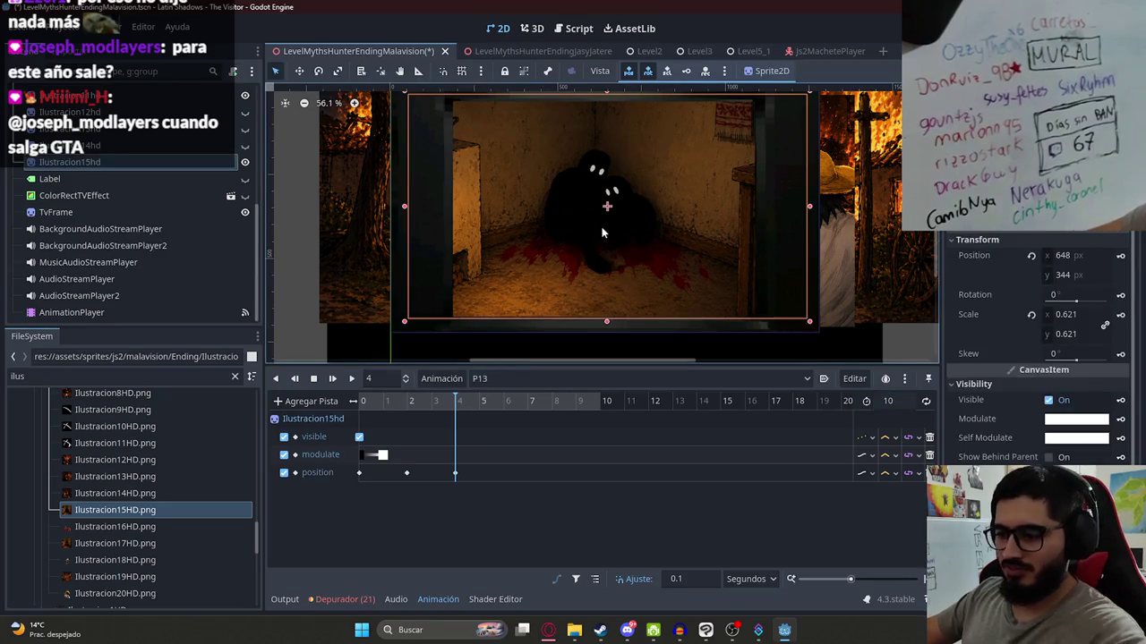
key("Down")
key("Down")
key("Down")
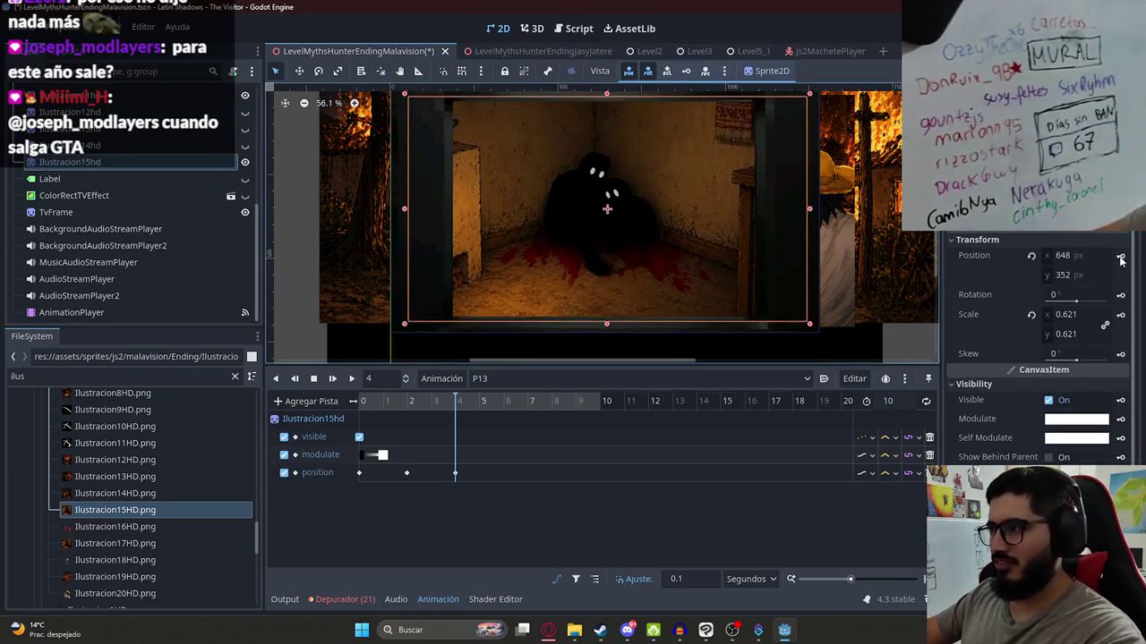
mouse_move(456, 403)
left_mouse_down()
mouse_move(374, 404)
mouse_move(475, 408)
mouse_move(275, 402)
left_mouse_up()
left_click(278, 278)
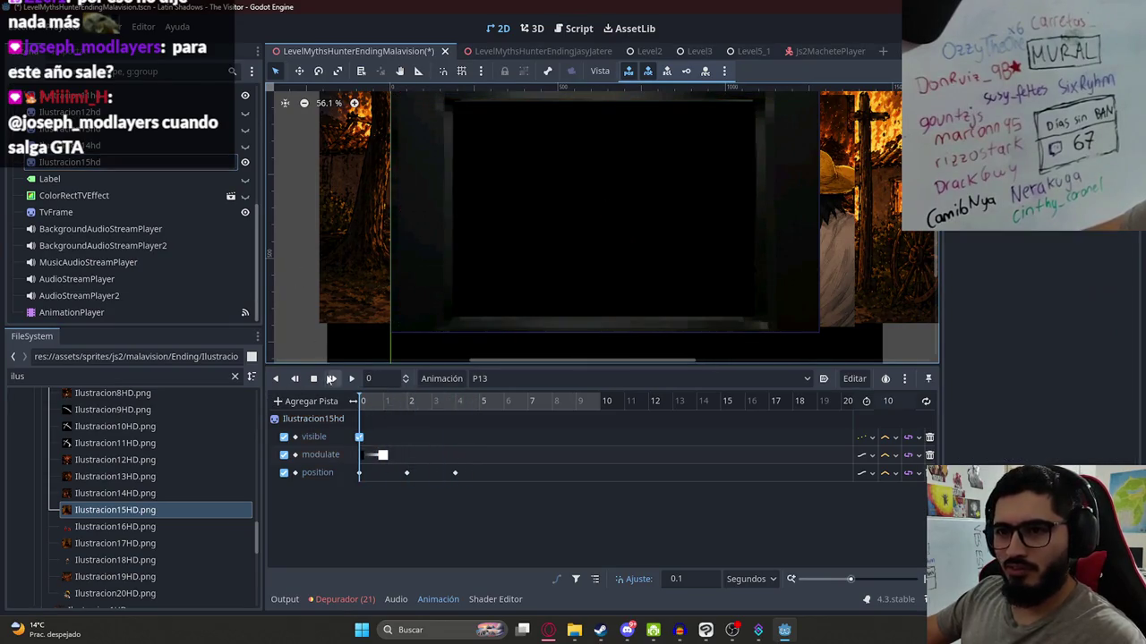
left_click(349, 379)
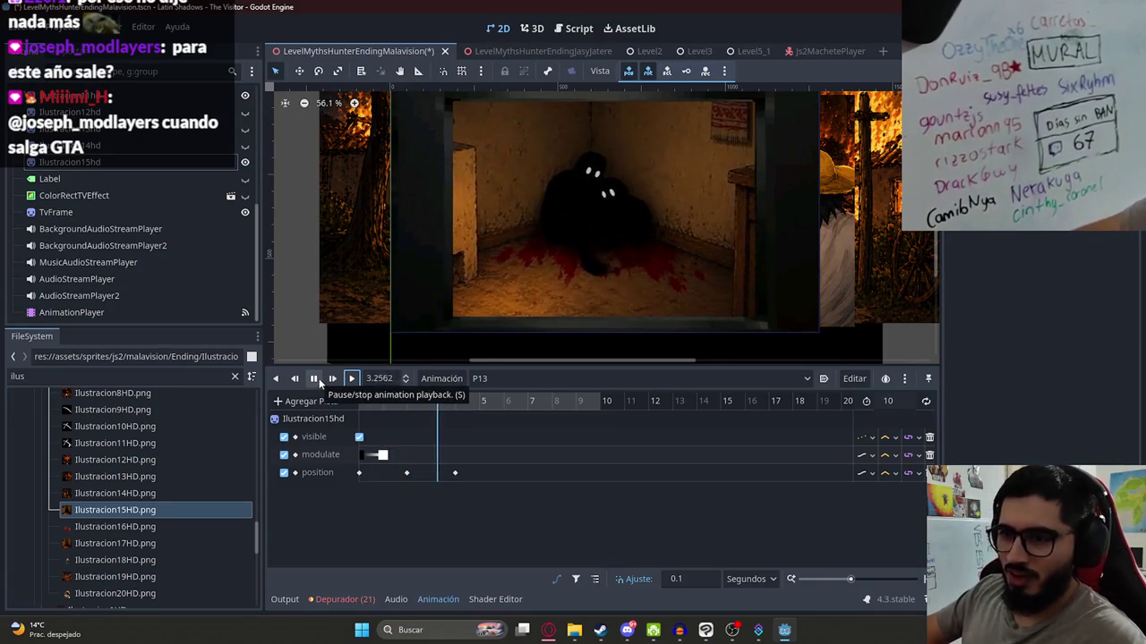
left_click(315, 378)
- Move the last position keyframe from 4 s to 5 s and add a white Modulate key at 4 s
mouse_move(441, 405)
left_mouse_down()
mouse_move(376, 404)
mouse_move(459, 403)
left_mouse_up()
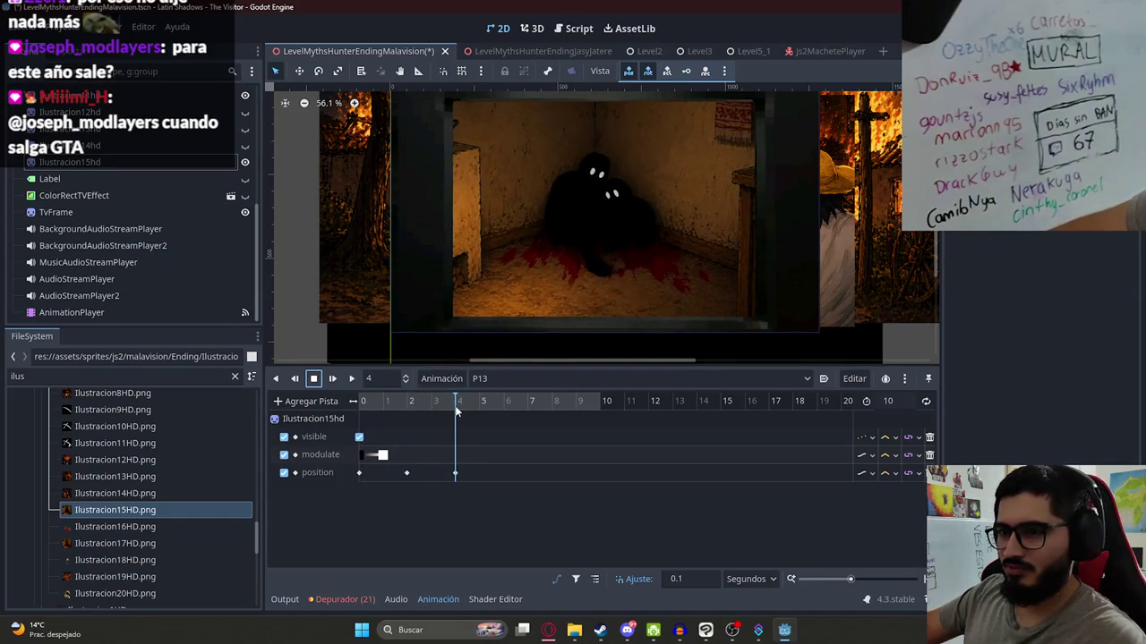
left_click(560, 278)
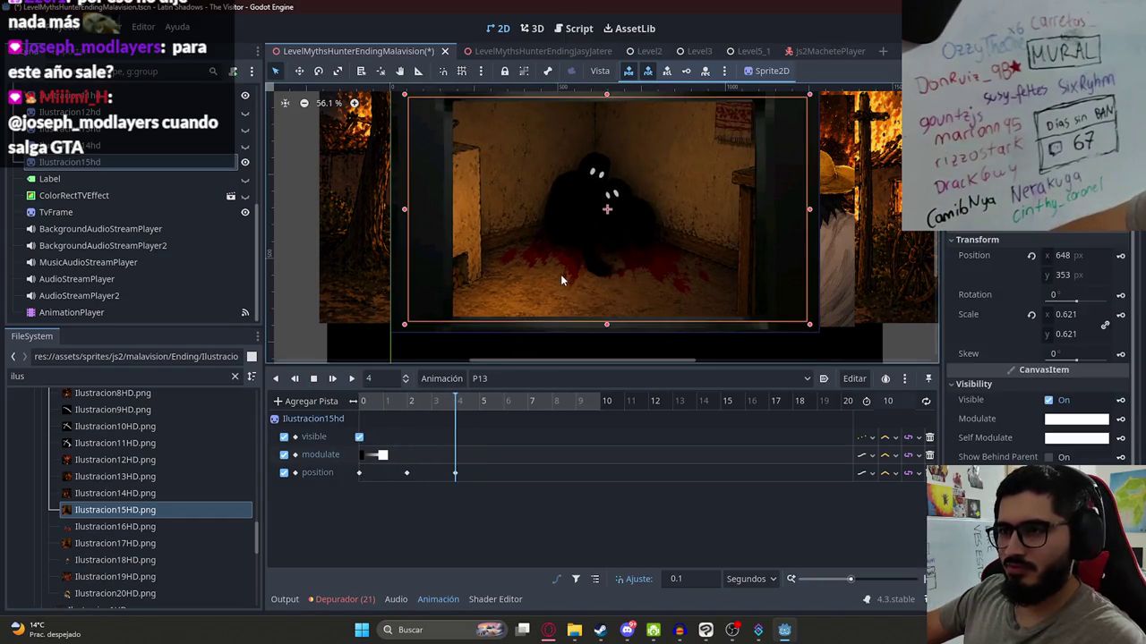
left_click_drag(455, 473, 478, 472)
left_click(481, 404)
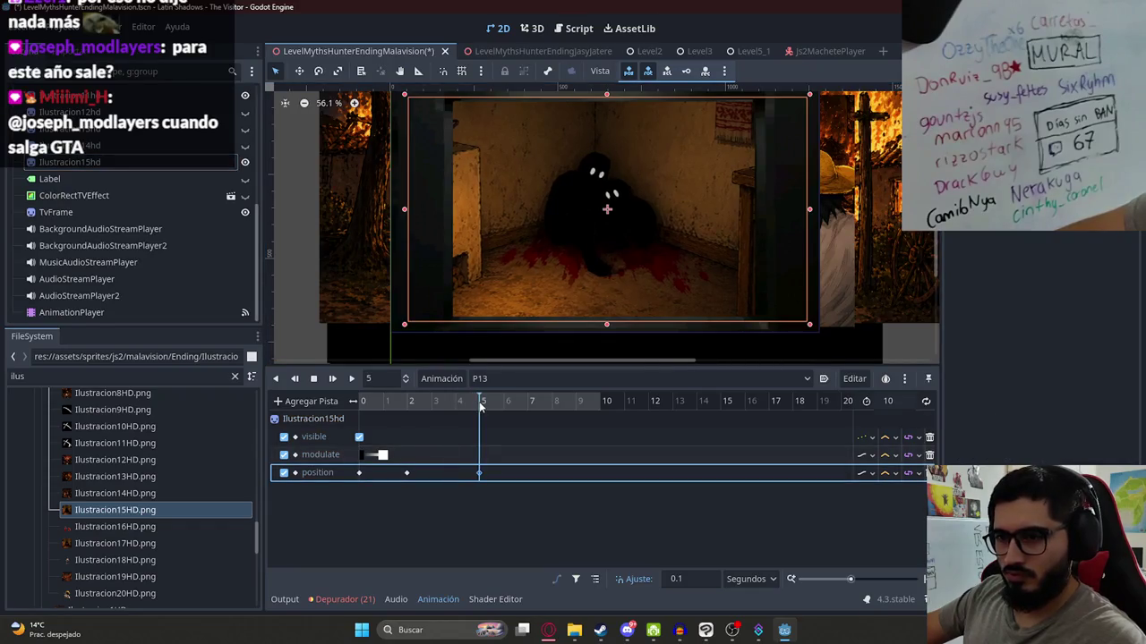
left_click(457, 403)
left_click(550, 224)
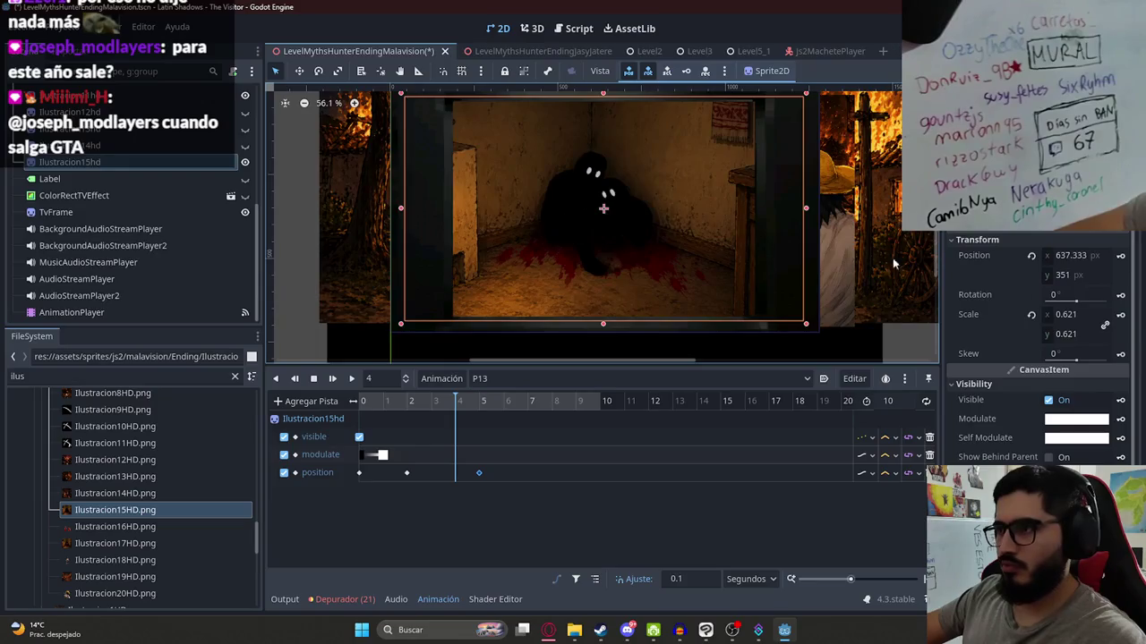
left_click(1120, 417)
left_click(478, 404)
left_click_drag(478, 405, 484, 405)
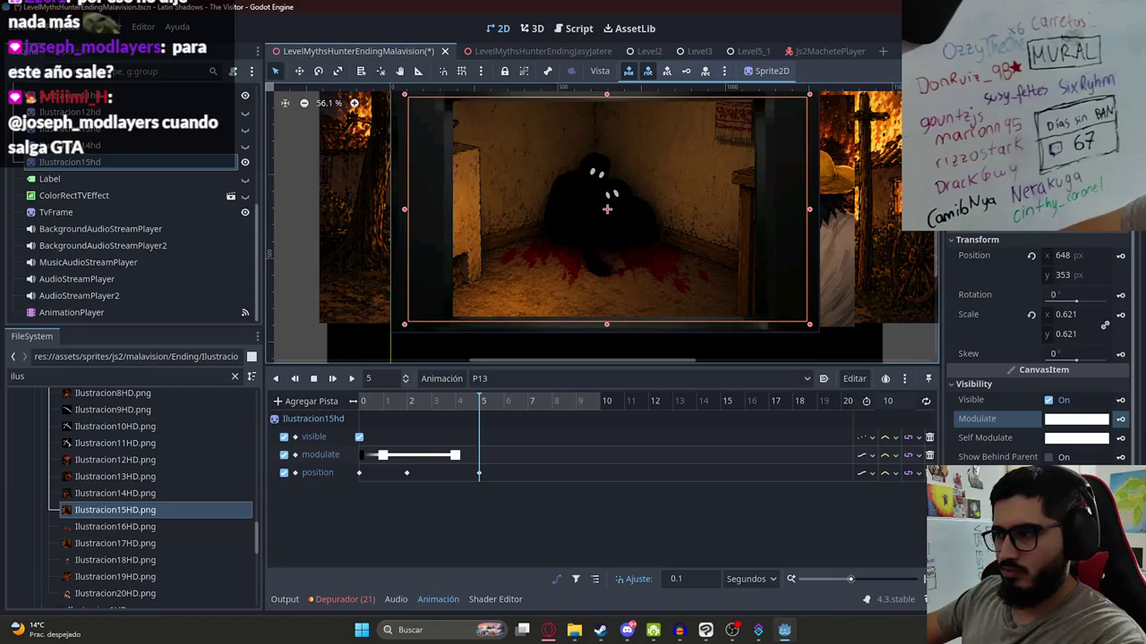
- Set Ilustracion15hd's Modulate to black (000000) at 5 s so it fades out after 4 s
left_click(1076, 418)
left_click(984, 309)
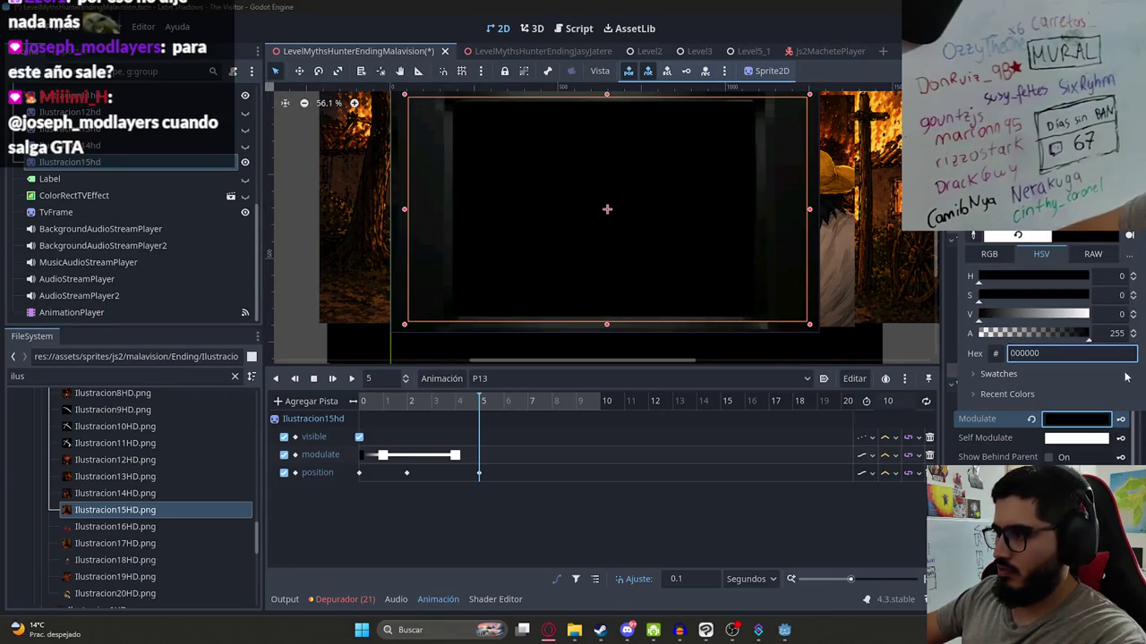
left_click_drag(472, 400, 484, 401)
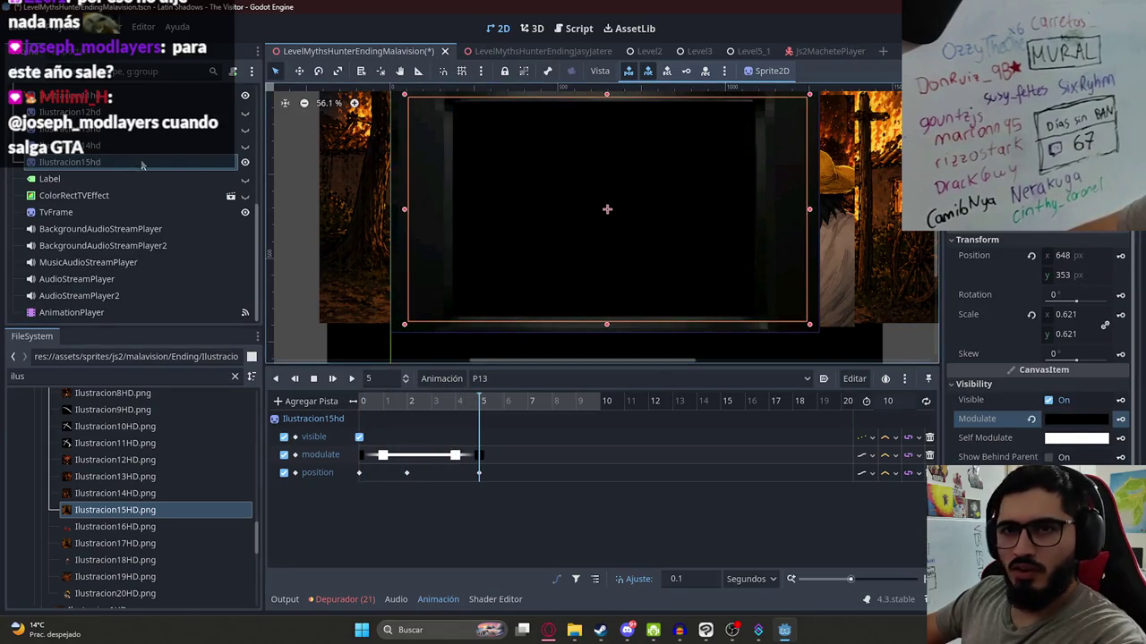
- Add Ilustracion17HD.png as a new sprite, undoing the wrong drops, and move it up the scene tree
mouse_move(147, 530)
left_mouse_down()
mouse_move(342, 396)
mouse_move(595, 161)
mouse_move(610, 115)
mouse_move(601, 141)
left_mouse_up()
key("ctrl+z")
mouse_move(115, 512)
left_mouse_down()
mouse_move(426, 296)
mouse_move(592, 208)
mouse_move(593, 235)
mouse_move(517, 248)
mouse_move(368, 221)
left_mouse_up()
key("ctrl+z")
left_click_drag(115, 494, 520, 212)
key("ctrl+z")
mouse_move(129, 544)
left_mouse_down()
mouse_move(537, 192)
mouse_move(587, 230)
left_mouse_up()
left_click_drag(106, 320, 97, 162)
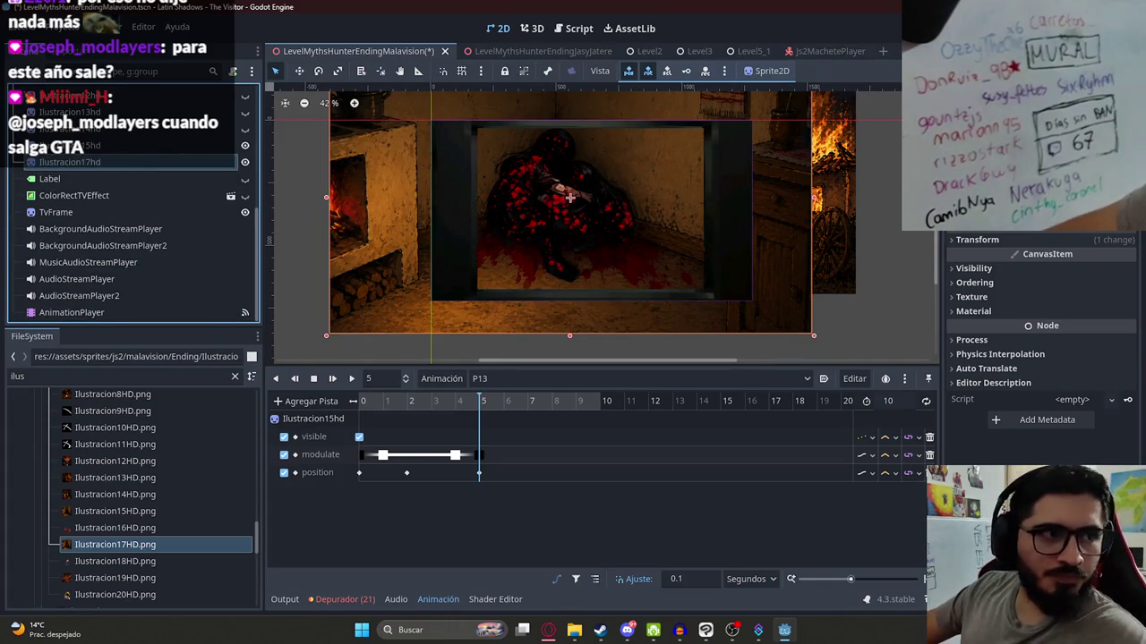
- Paste the 648, 353 position onto the Ilustracion17hd sprite
left_click(612, 137)
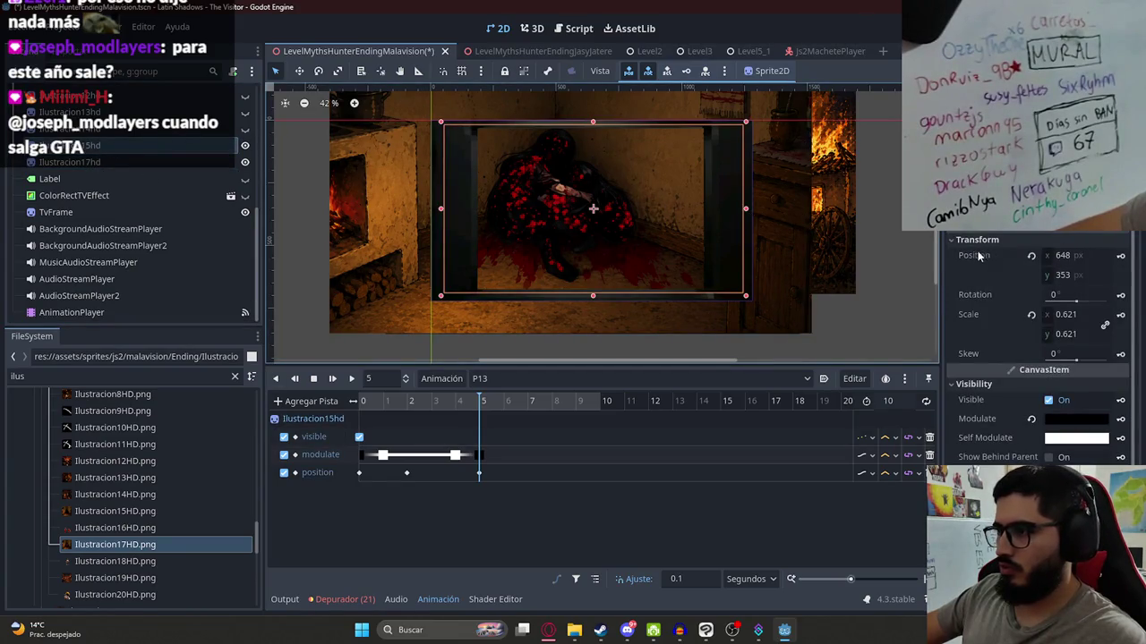
left_click(910, 237)
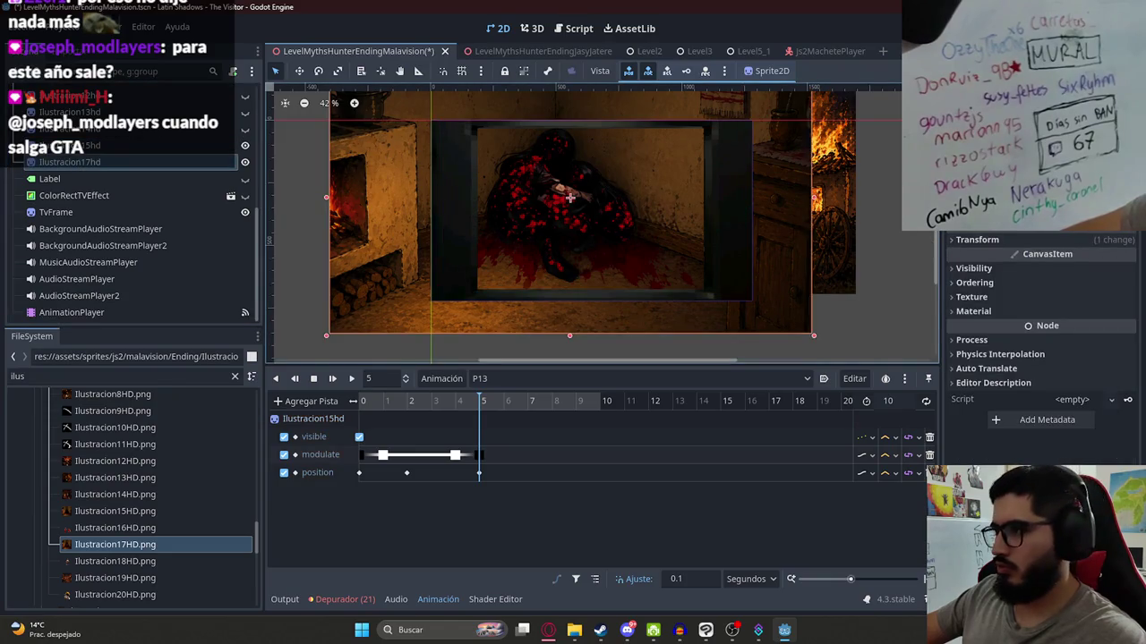
left_click(976, 240)
right_click(985, 257)
left_click(1003, 282)
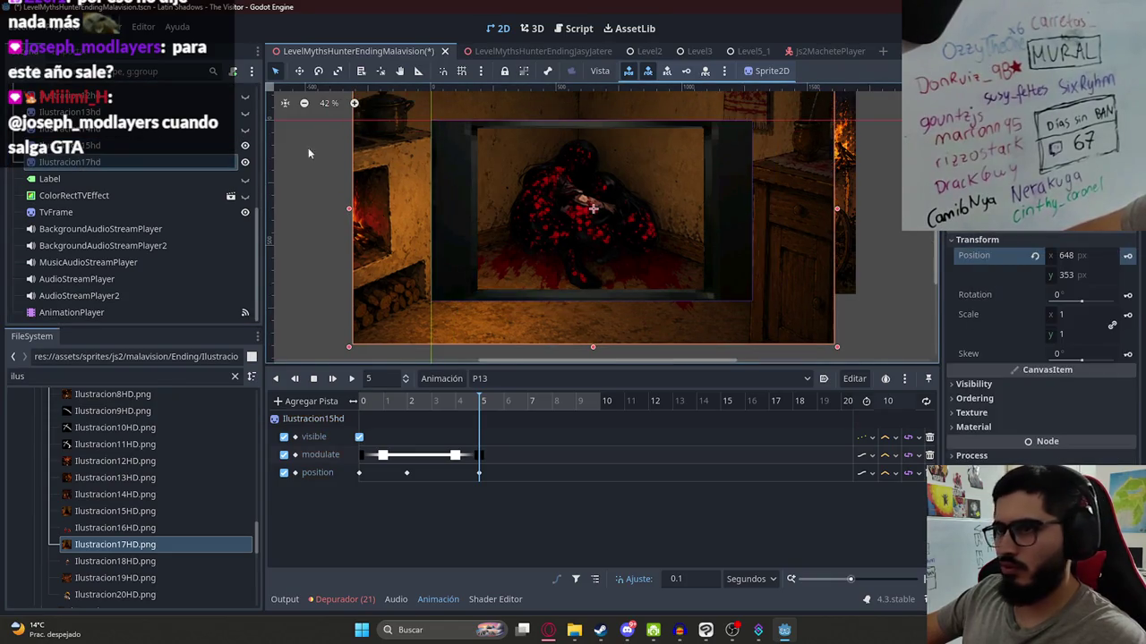
- Copy Ilustracion15hd's 0.621 scale and paste it onto Ilustracion17hd
left_click(106, 146)
right_click(967, 315)
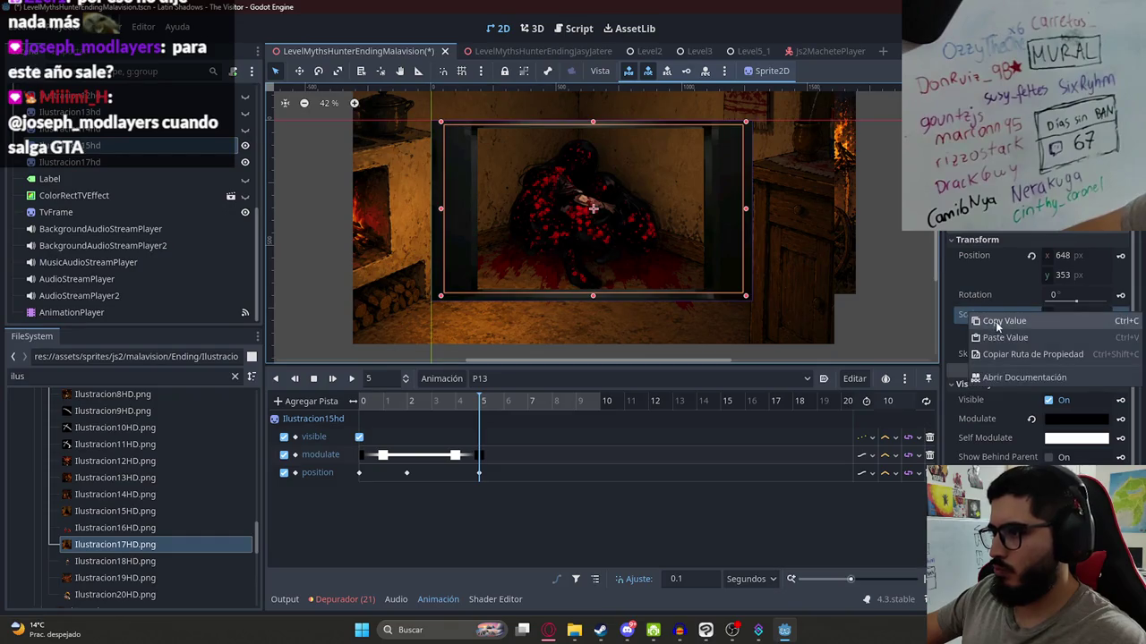
left_click(995, 325)
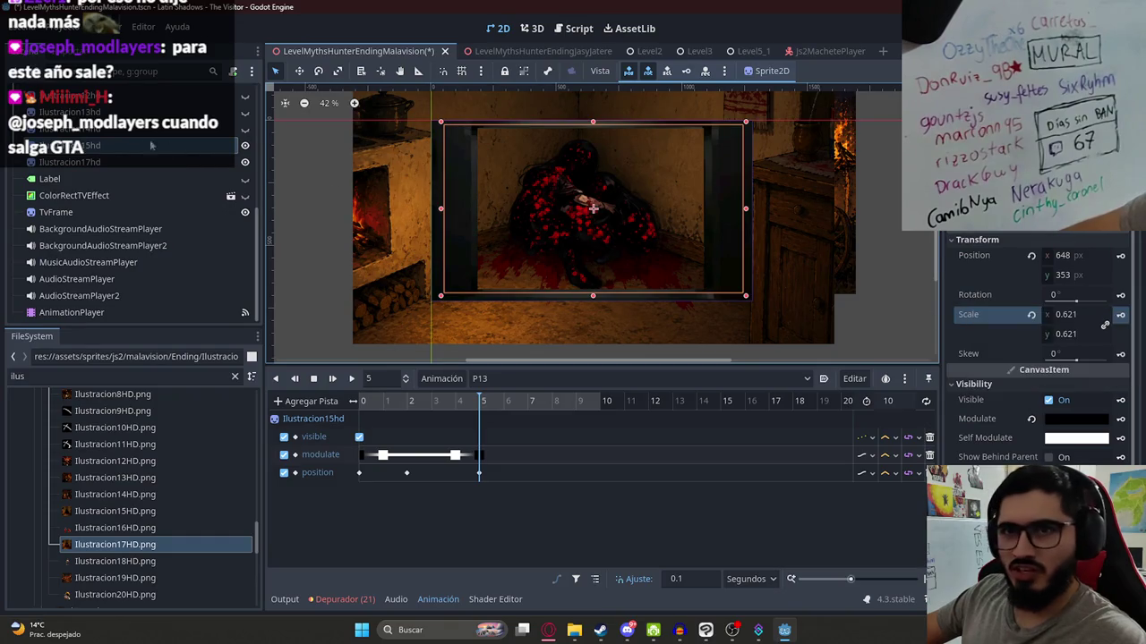
left_click(80, 161)
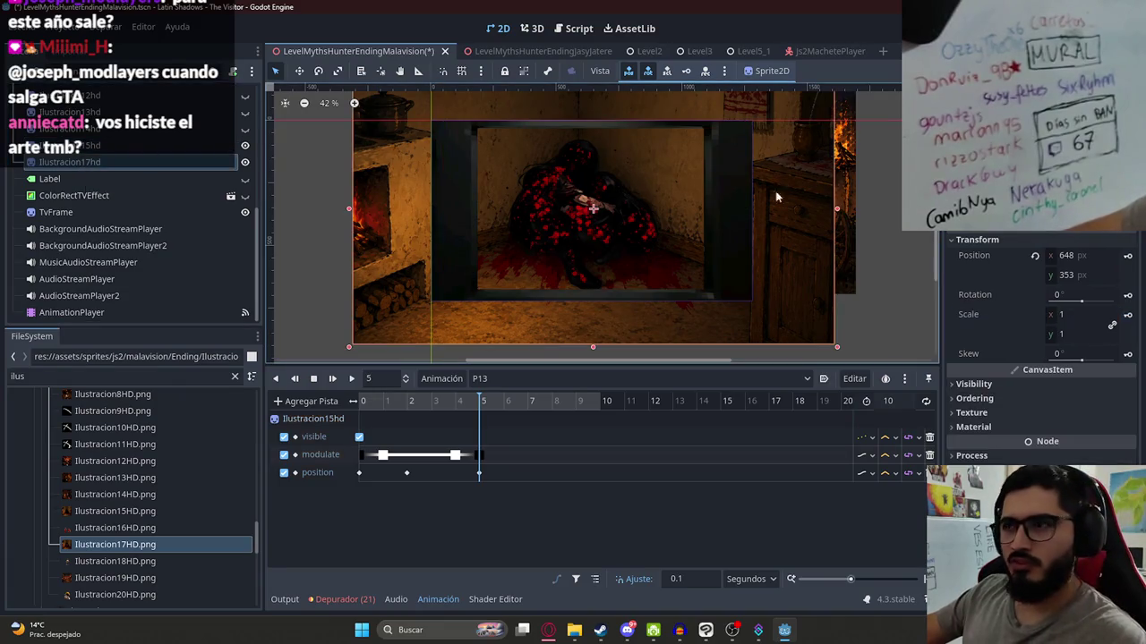
right_click(989, 309)
left_click(1007, 331)
- Hide Ilustracion17hd and key its Visible property in P13
scroll(614, 261, "up", 3)
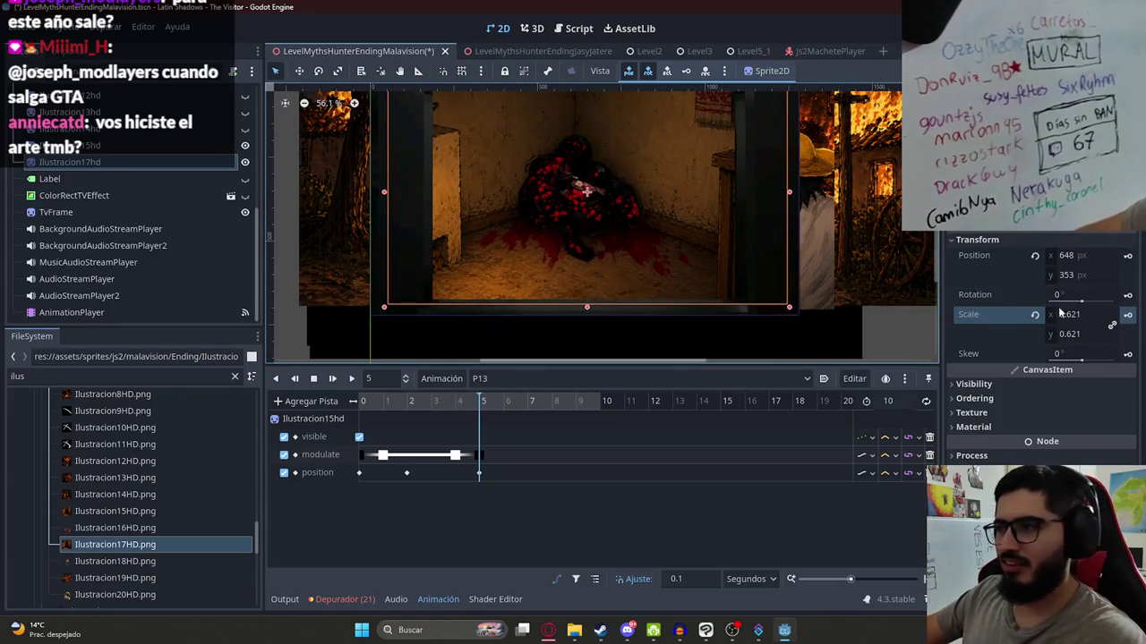
left_click(974, 384)
left_click(1074, 400)
left_click(1121, 400)
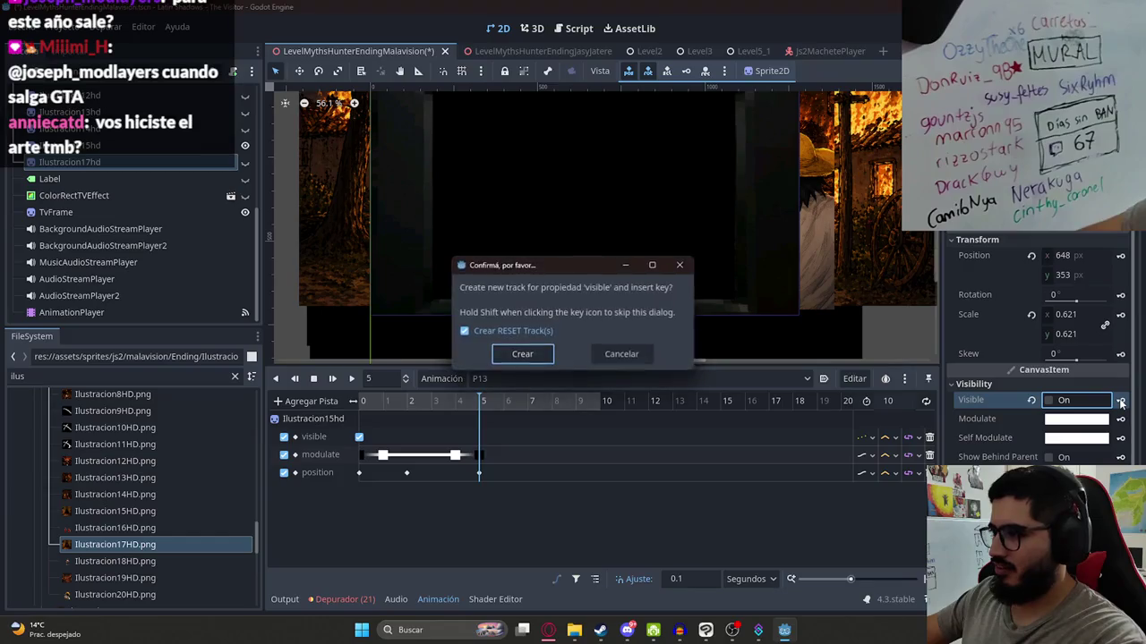
- Create Ilustracion17hd's hidden Visible track and key its Modulate black at 5 s
left_click(522, 354)
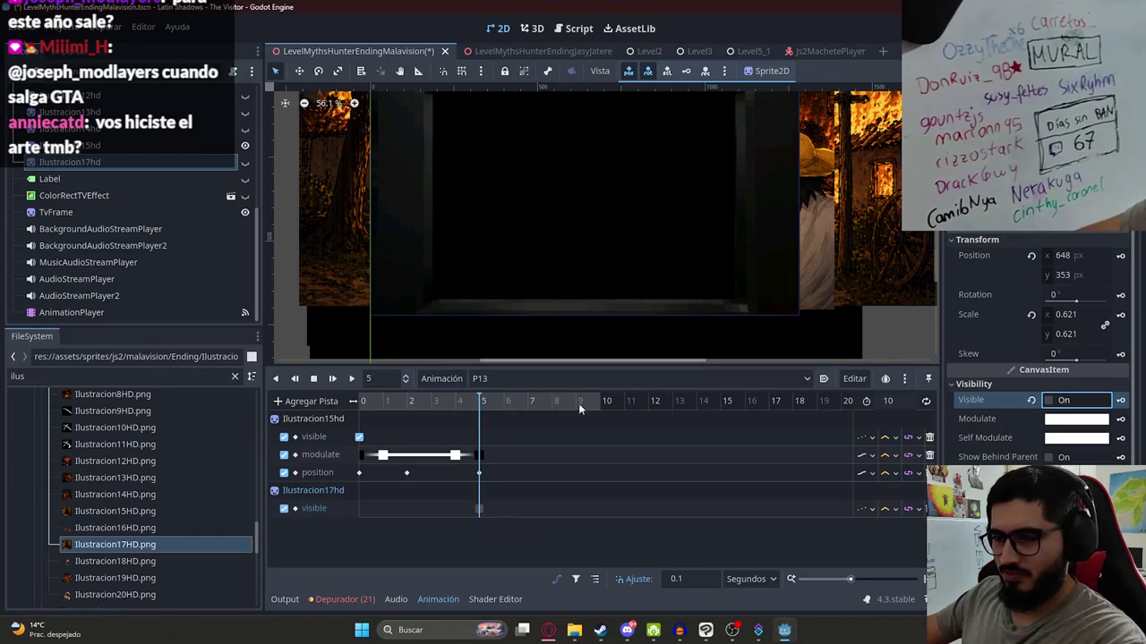
left_click(1049, 401)
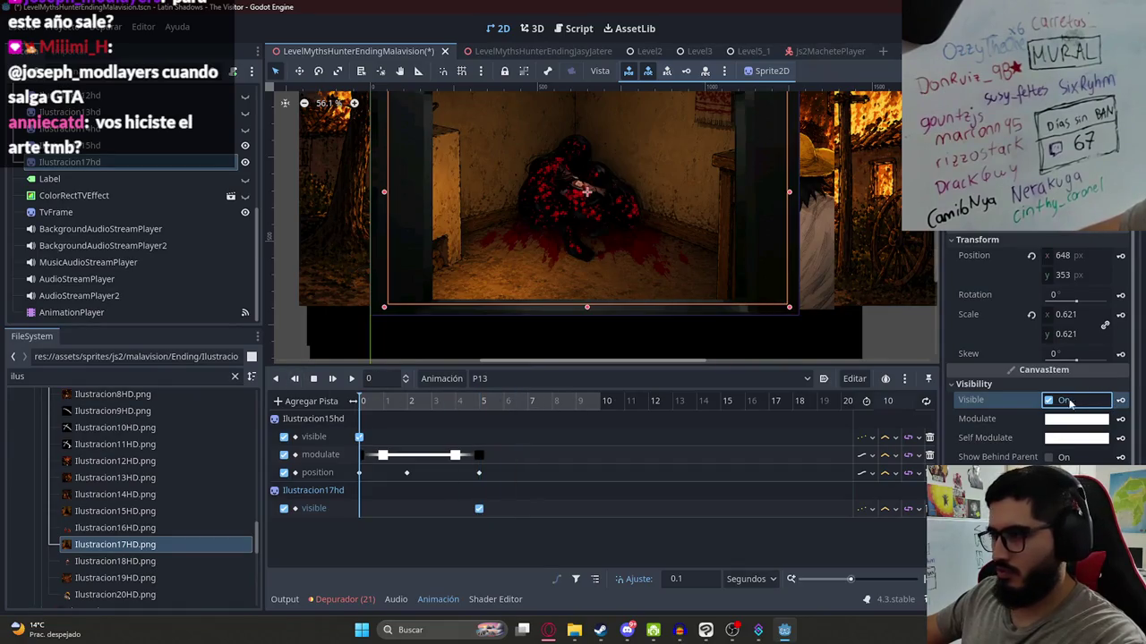
left_click(1074, 403)
left_click_drag(457, 401, 483, 409)
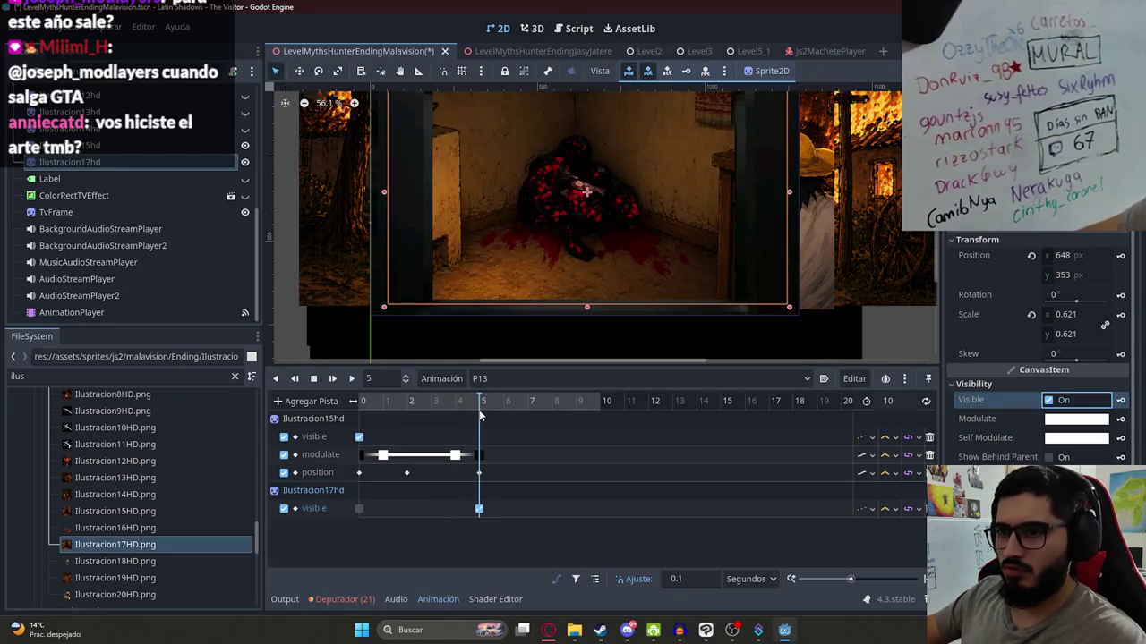
left_click(1058, 420)
left_click_drag(1133, 314, 1135, 391)
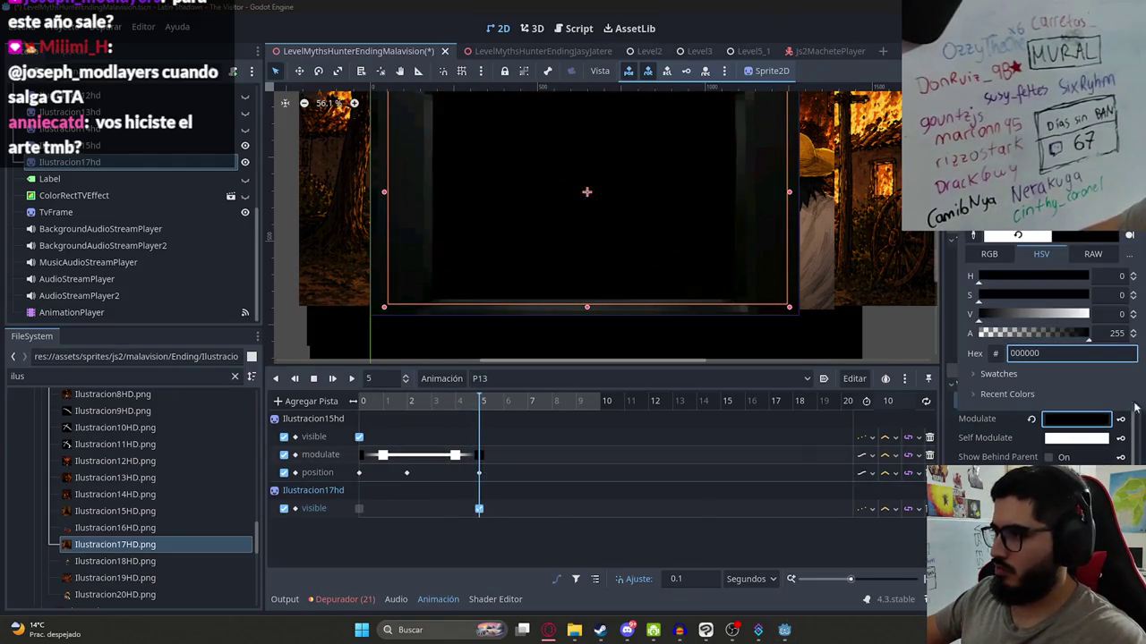
left_click(1120, 421)
left_click(537, 352)
- Set Ilustracion17hd's Modulate to white at 6 s, preview the fade-in, and save the scene
left_click(504, 401)
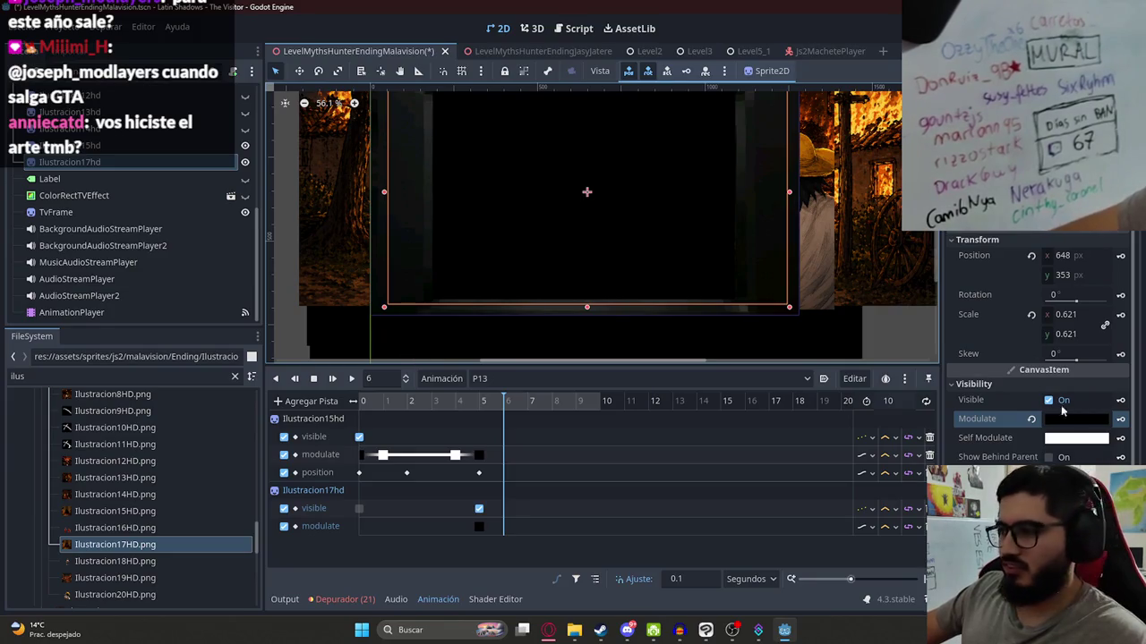
left_click(1031, 418)
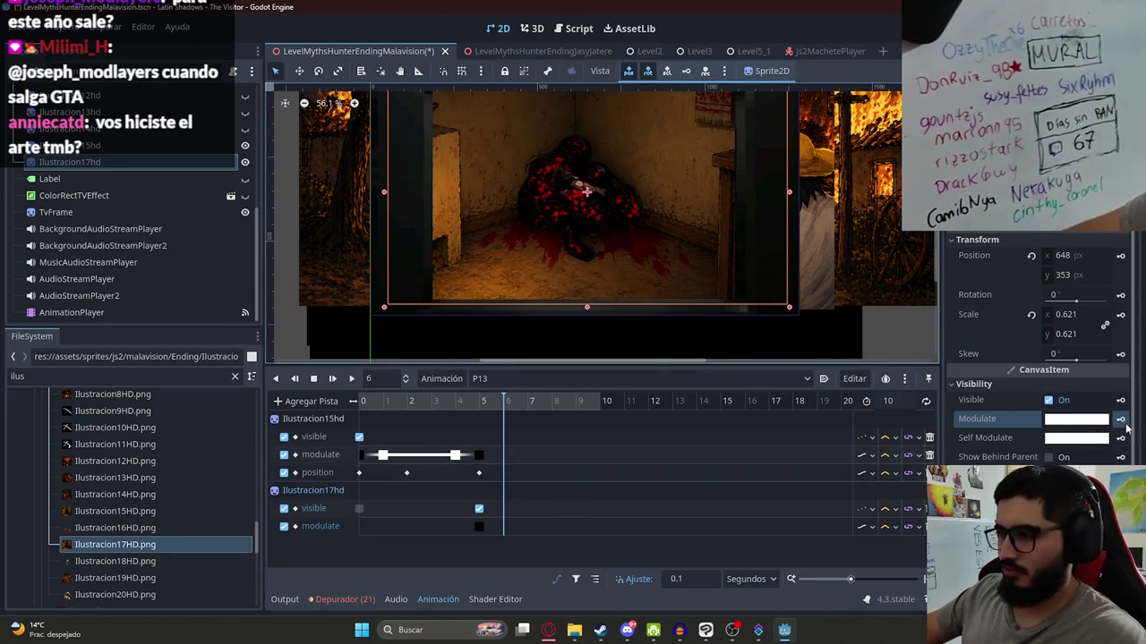
mouse_move(455, 405)
left_mouse_down()
mouse_move(490, 404)
mouse_move(401, 404)
mouse_move(519, 412)
mouse_move(356, 409)
left_mouse_up()
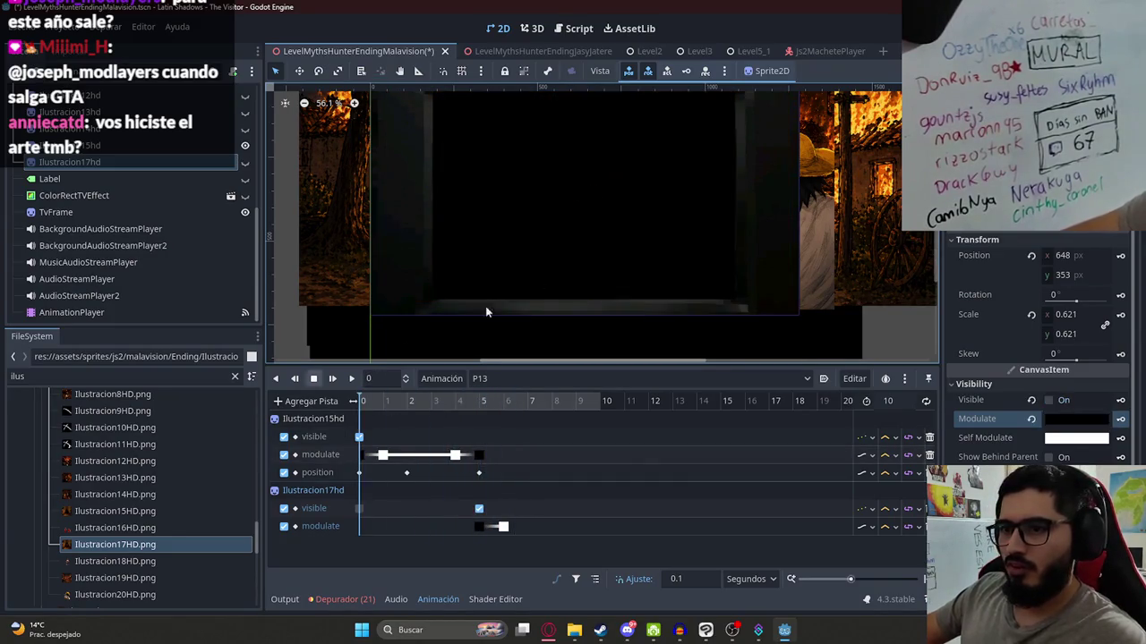
scroll(573, 226, "down", 2)
key("ctrl+s")
left_click(903, 285)
scroll(680, 238, "up", 2)
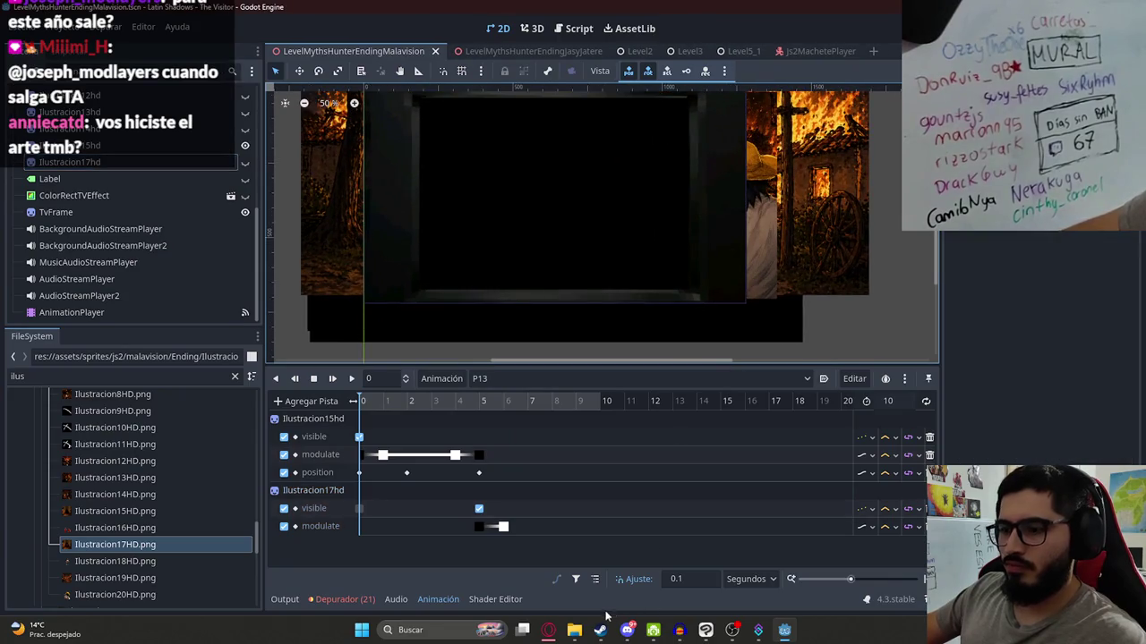
- Look through the Malavision Ending illustrations folder in File Explorer, then switch to Opera
mouse_move(578, 633)
left_click(534, 555)
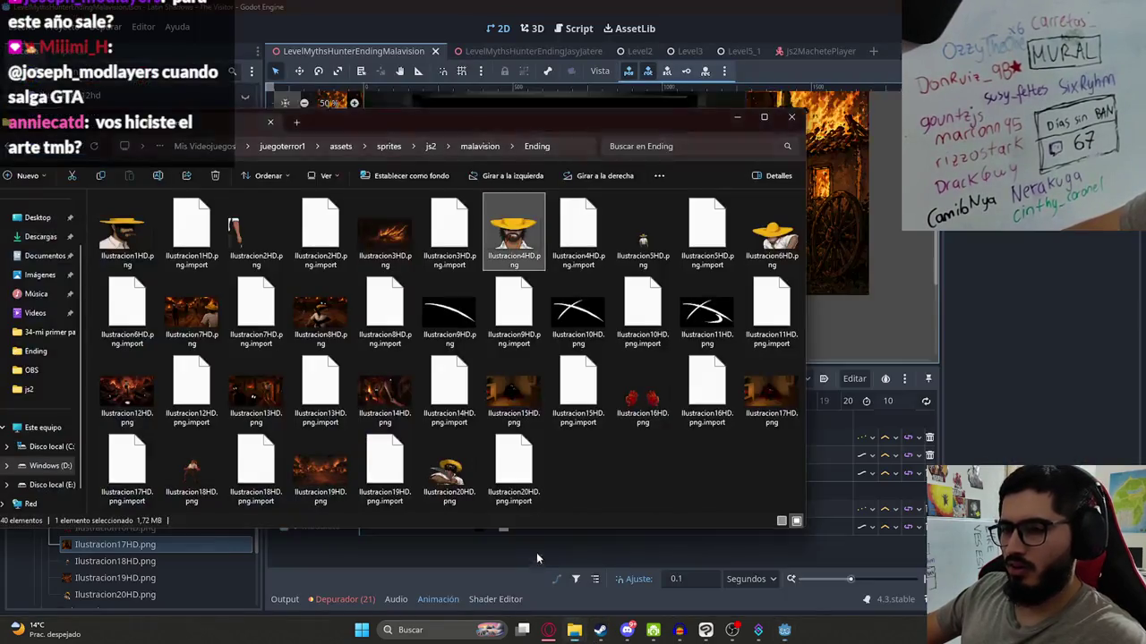
left_click_drag(341, 131, 494, 89)
left_click(206, 99)
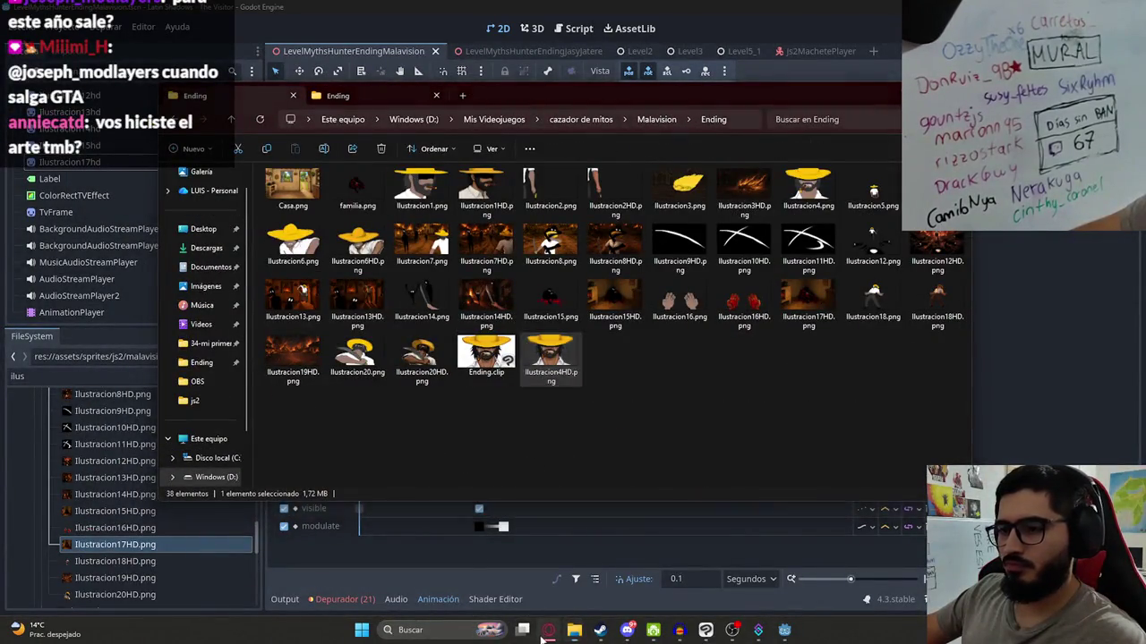
left_click(548, 630)
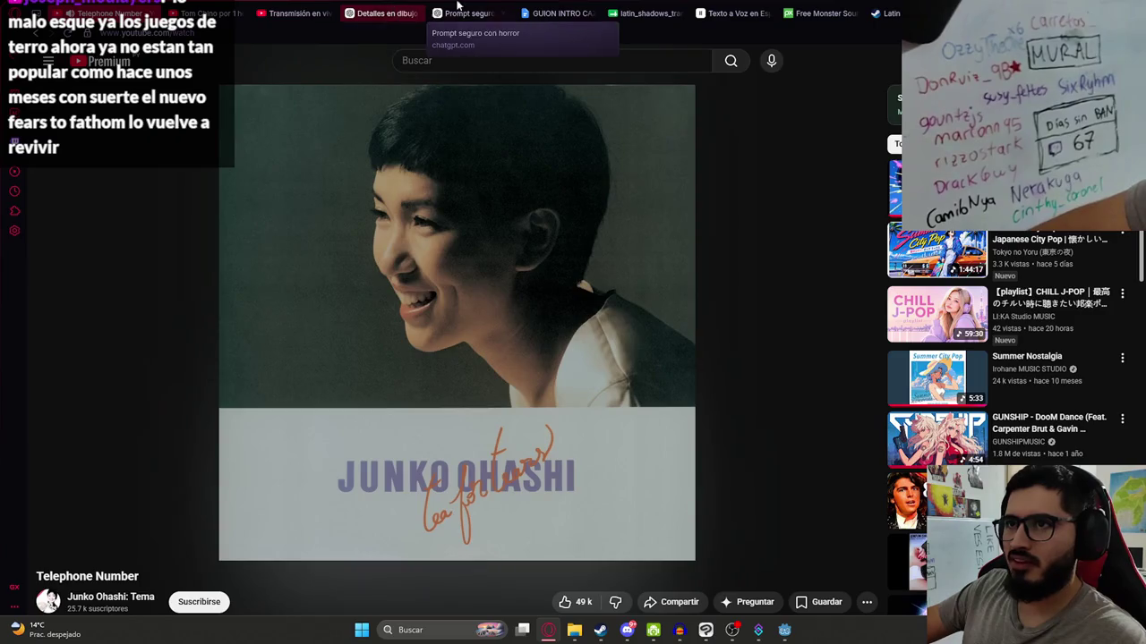
- Look back through the ChatGPT chat about detailing drawings
left_click(464, 7)
left_click(371, 13)
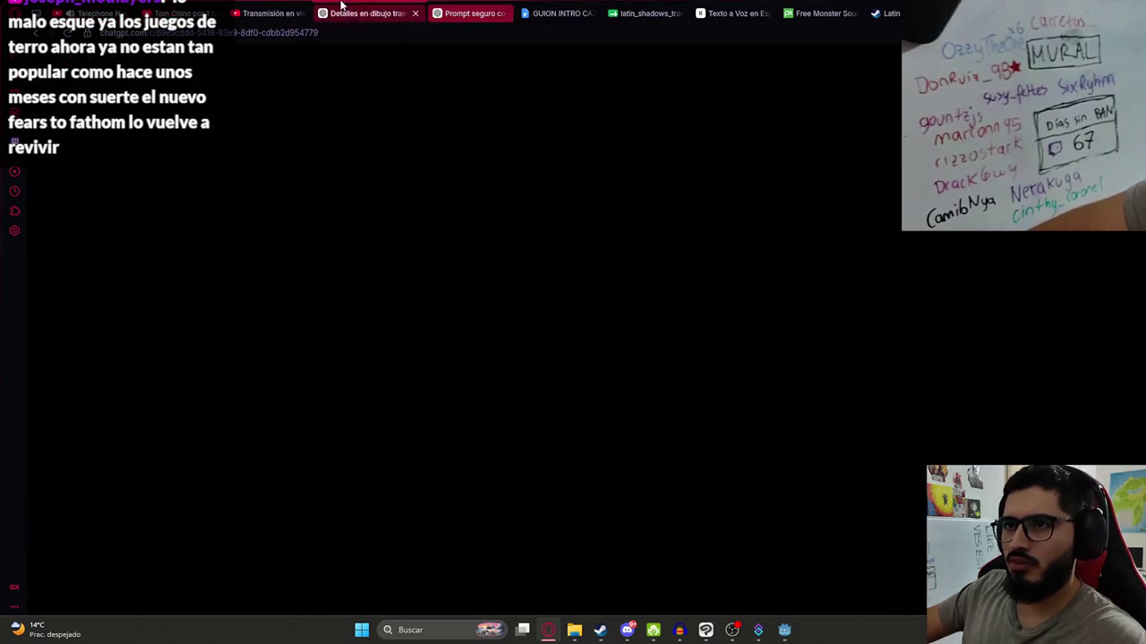
scroll(696, 431, "up", 2)
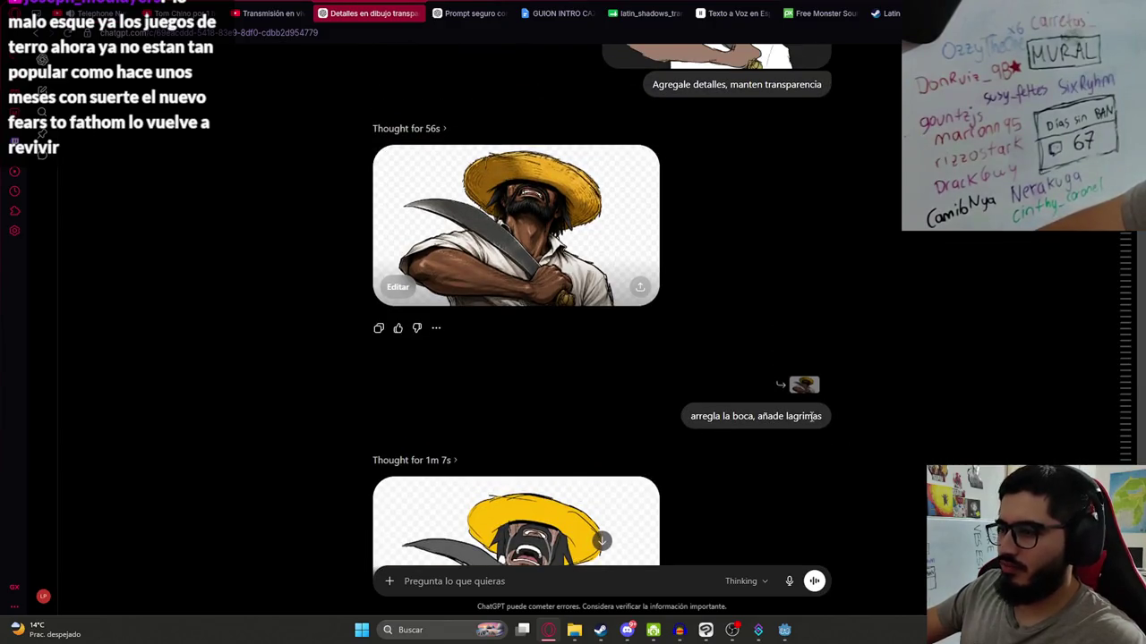
scroll(877, 340, "up", 4)
scroll(914, 374, "up", 20)
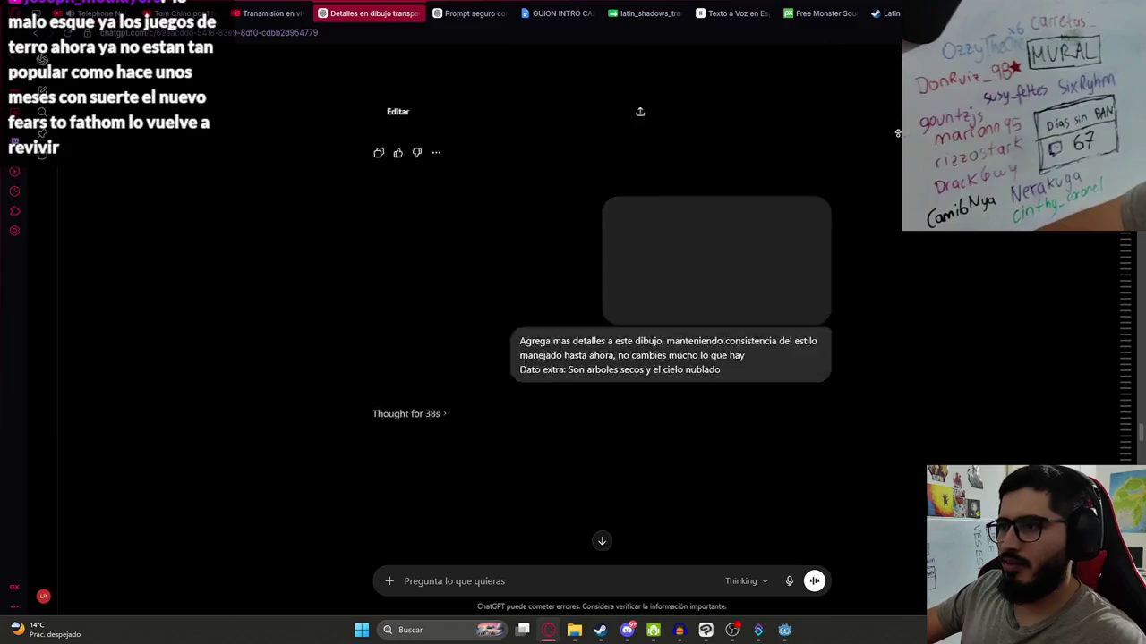
scroll(896, 104, "down", 5)
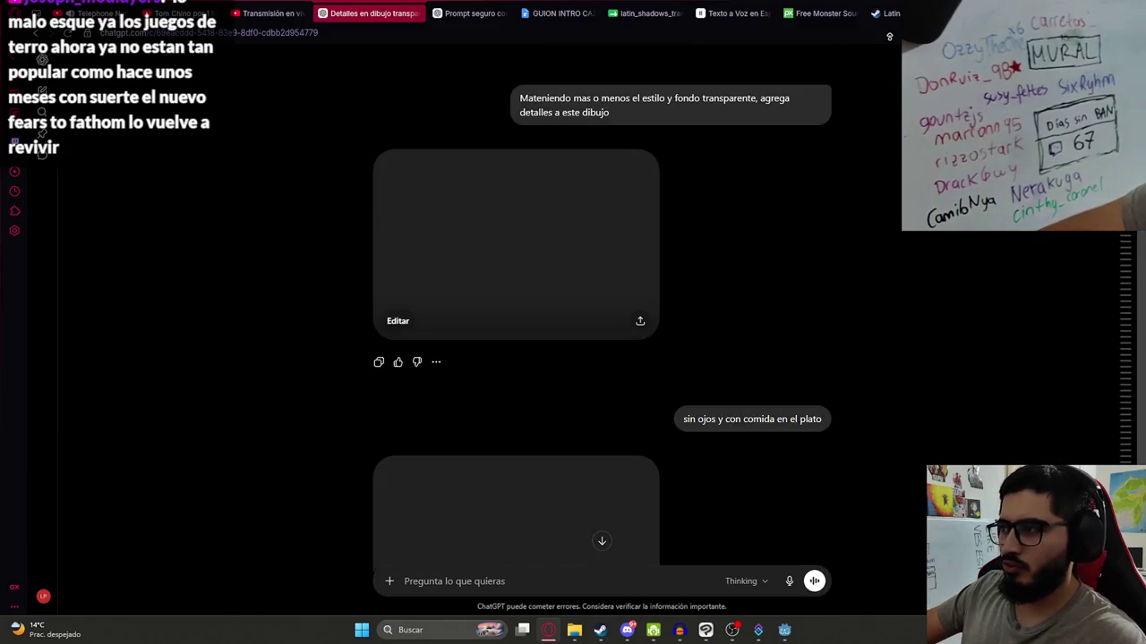
scroll(707, 568, "up", 2)
- Glance over the drawing open in Clip Studio Paint
left_click(705, 630)
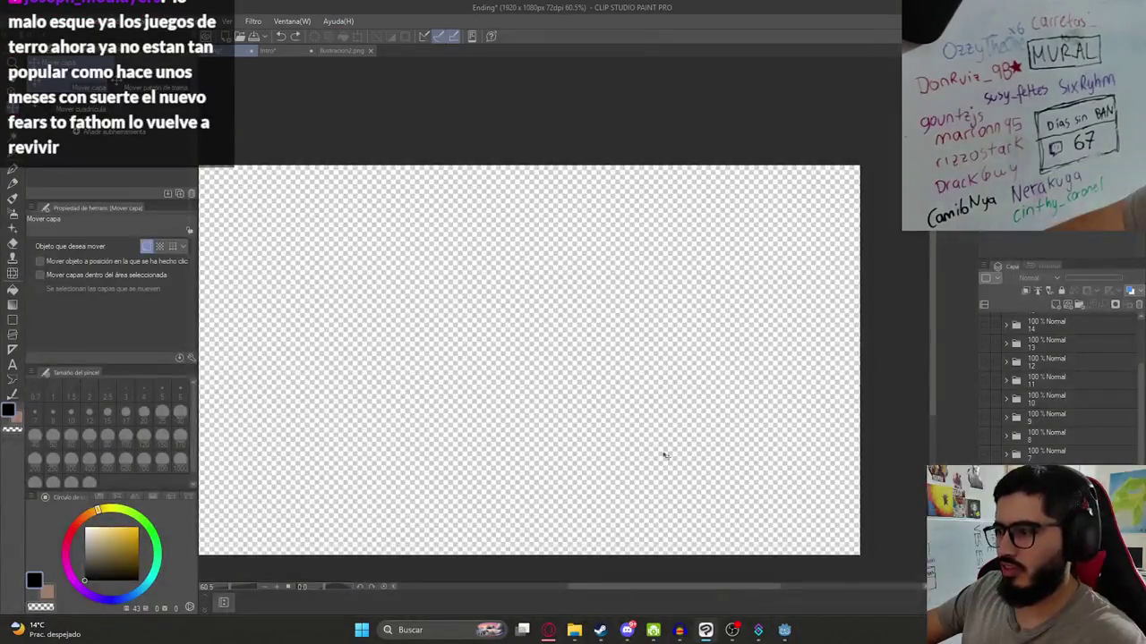
scroll(693, 457, "down", 2)
scroll(1060, 385, "down", 2)
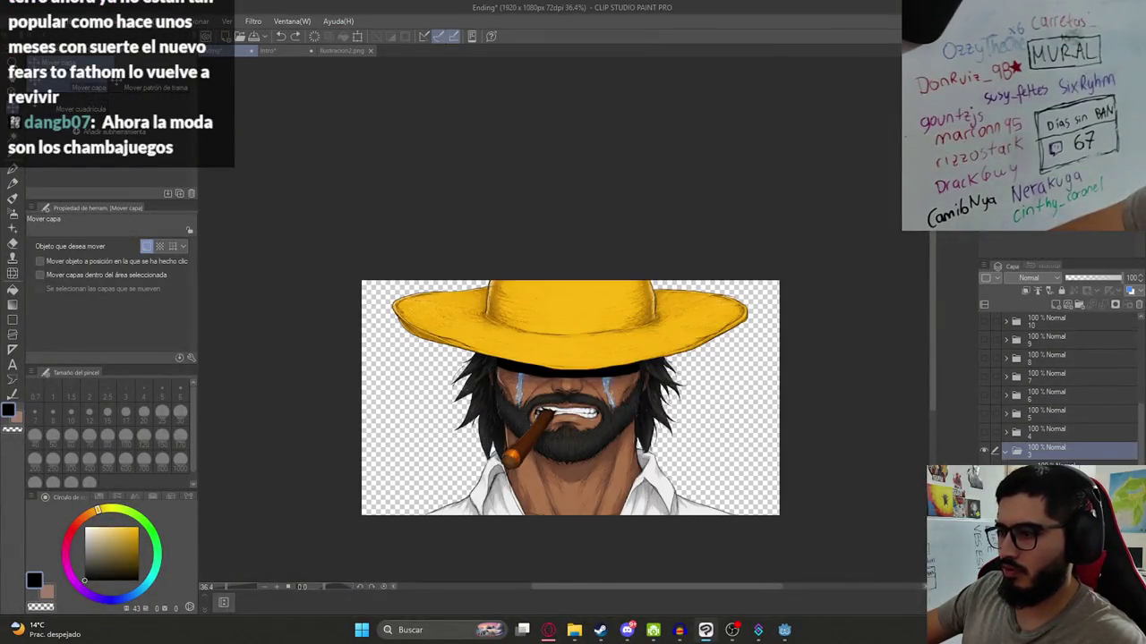
scroll(591, 434, "up", 2)
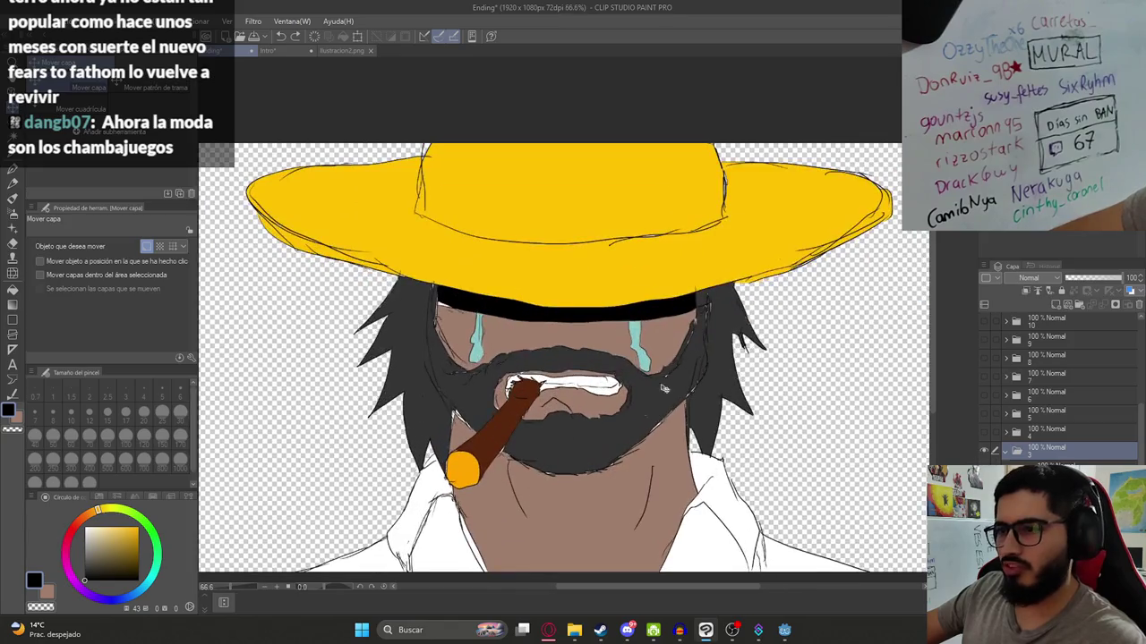
- Scroll ChatGPT down to the newest crying machete man image, then return to Godot
key("alt+Tab")
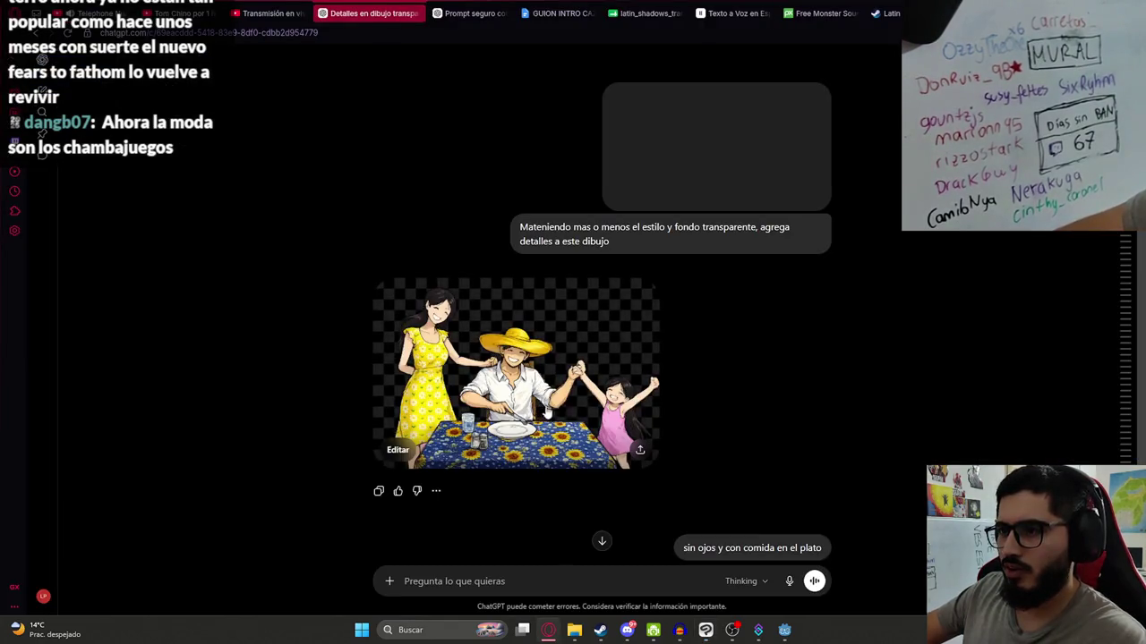
scroll(678, 338, "down", 5)
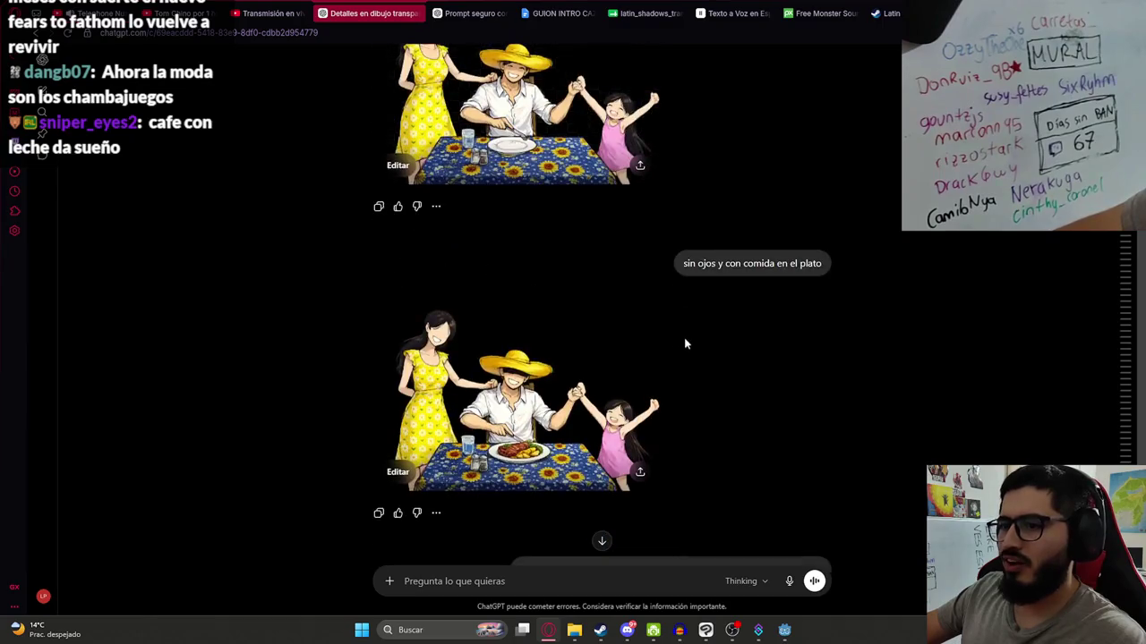
scroll(742, 343, "down", 10)
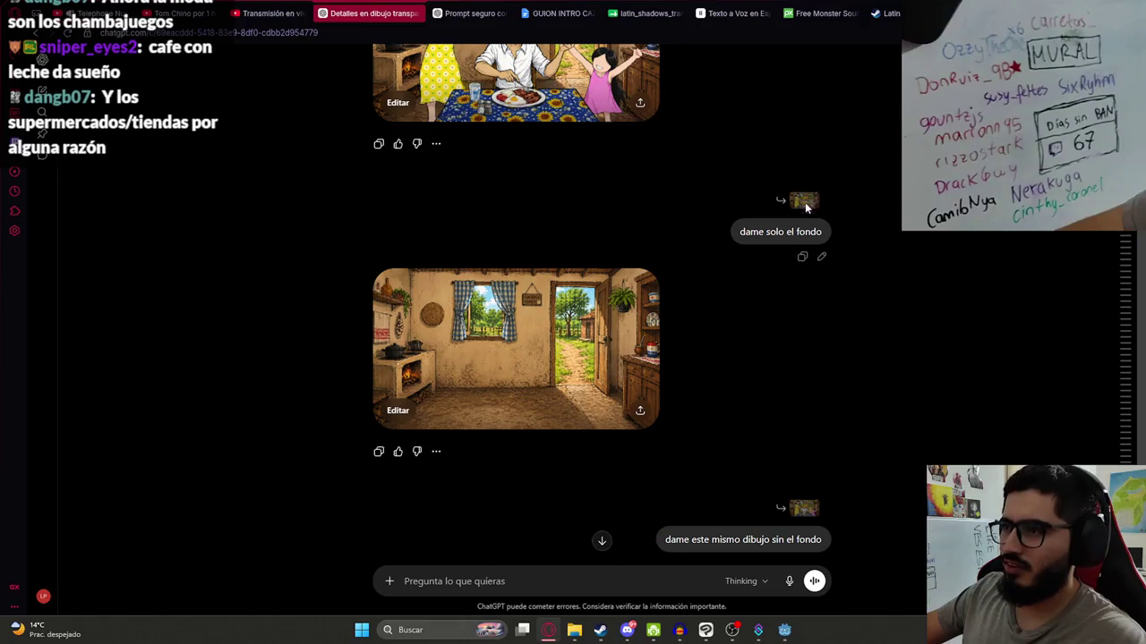
scroll(779, 296, "down", 5)
scroll(698, 302, "down", 8)
scroll(706, 301, "down", 12)
scroll(673, 312, "down", 4)
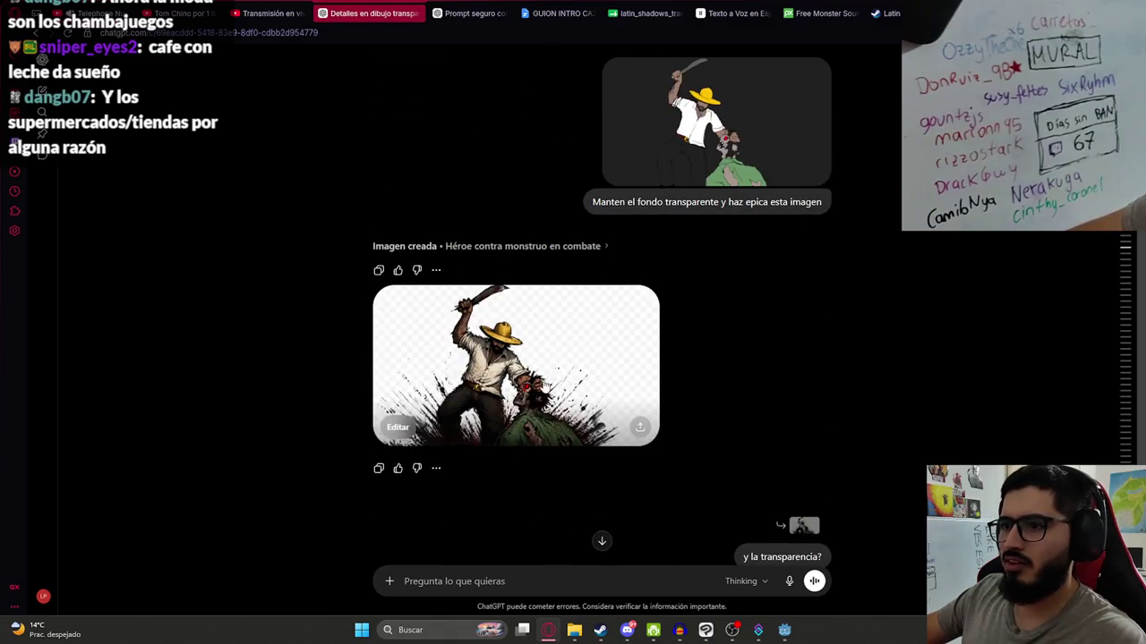
scroll(680, 323, "down", 18)
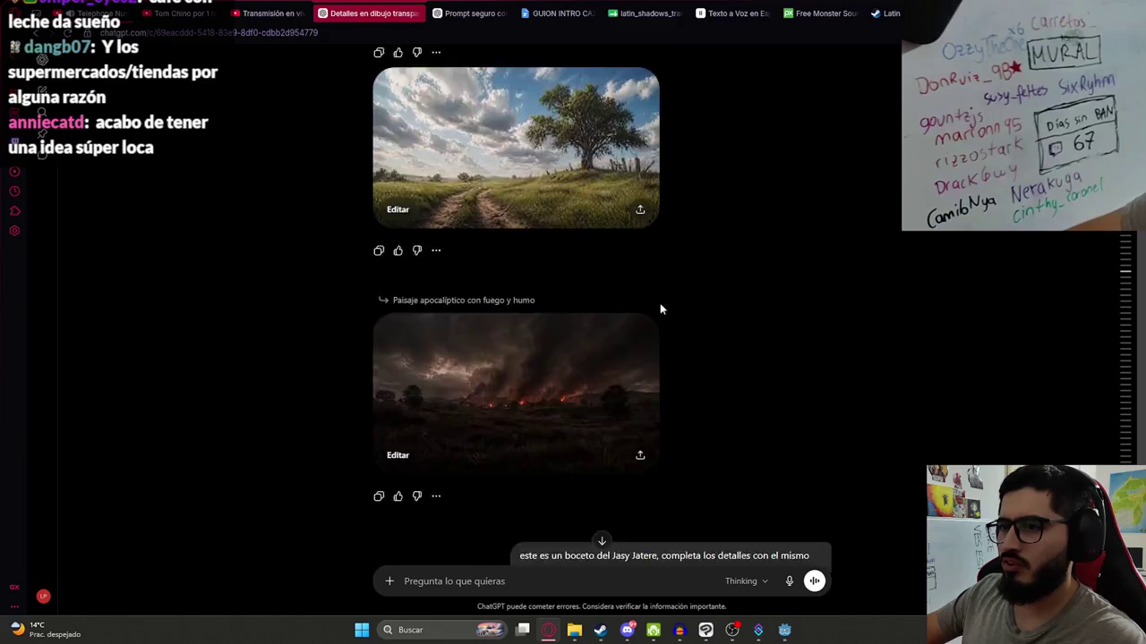
scroll(688, 295, "down", 20)
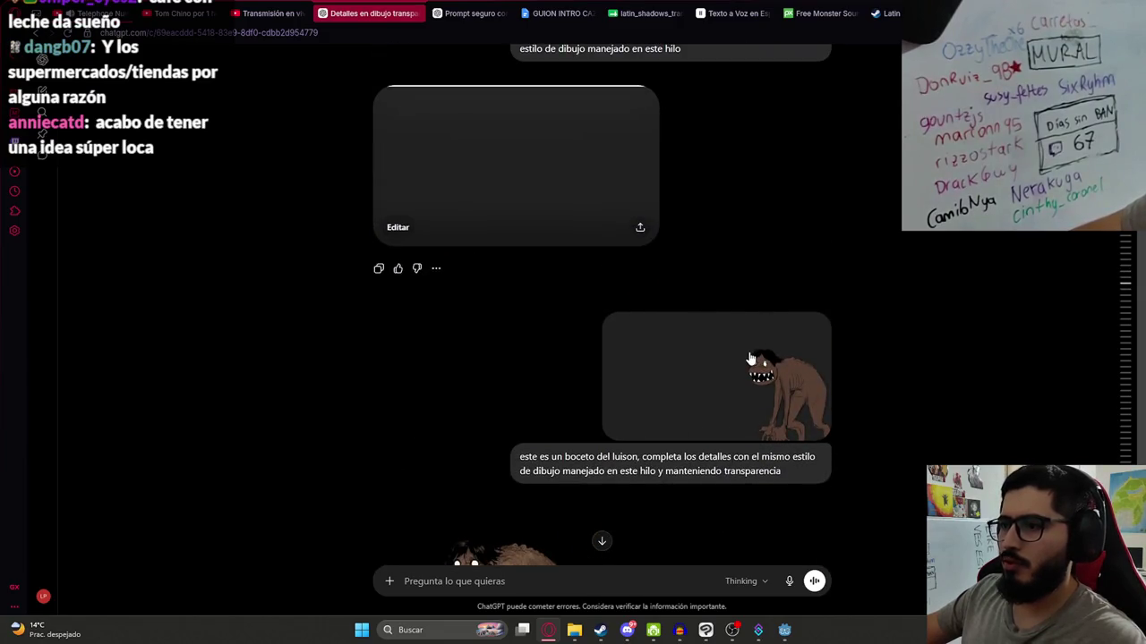
scroll(707, 349, "down", 3)
scroll(671, 345, "down", 4)
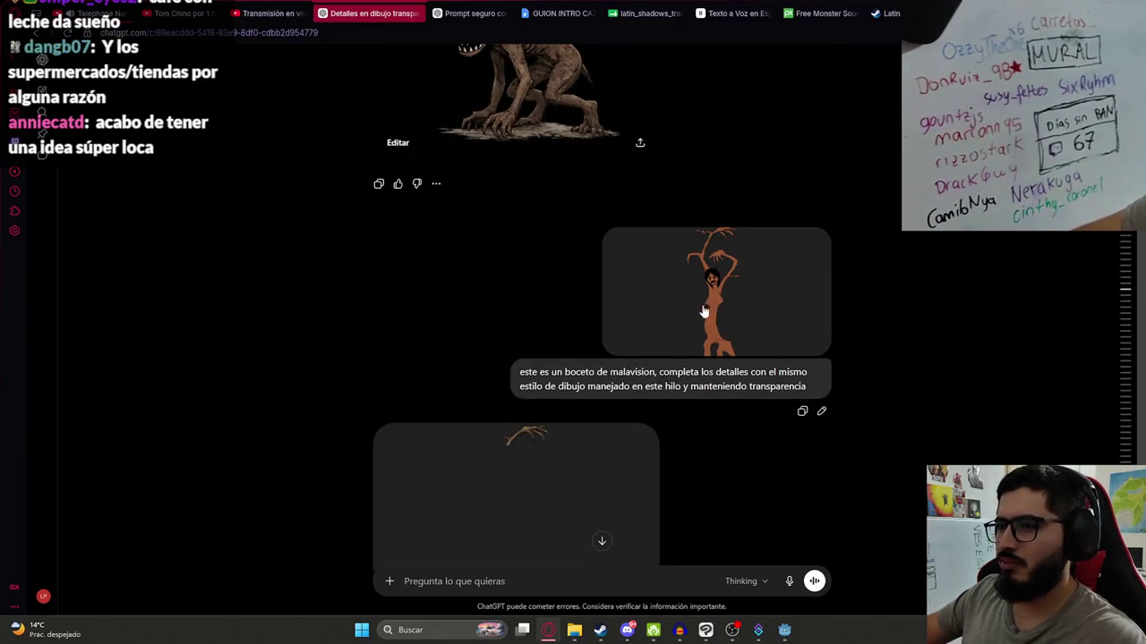
scroll(503, 274, "down", 3)
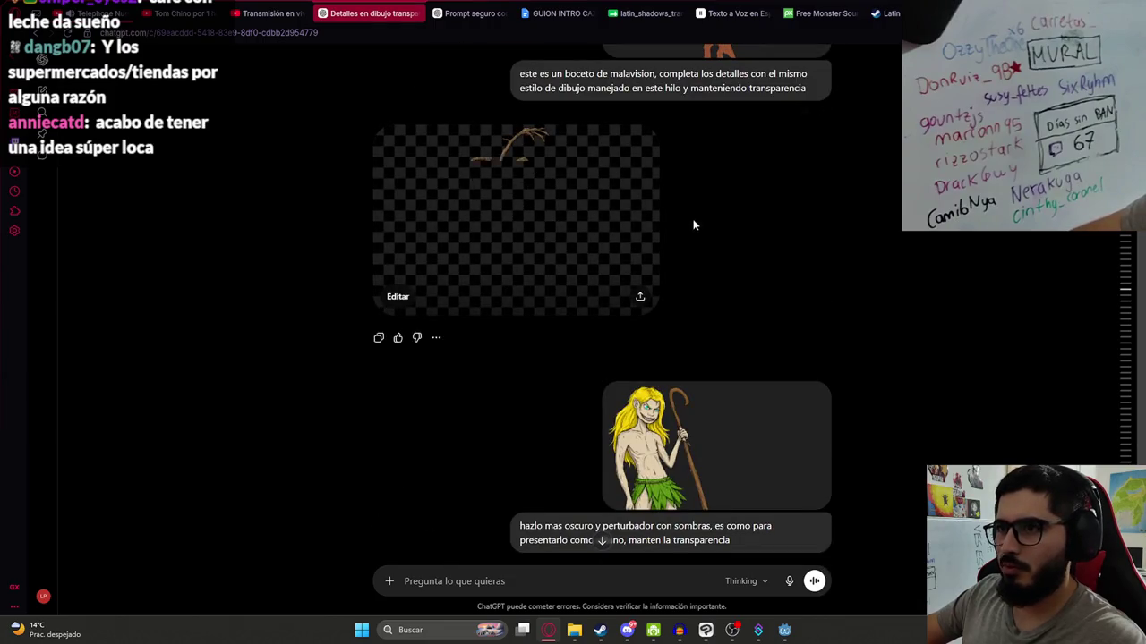
scroll(621, 379, "down", 9)
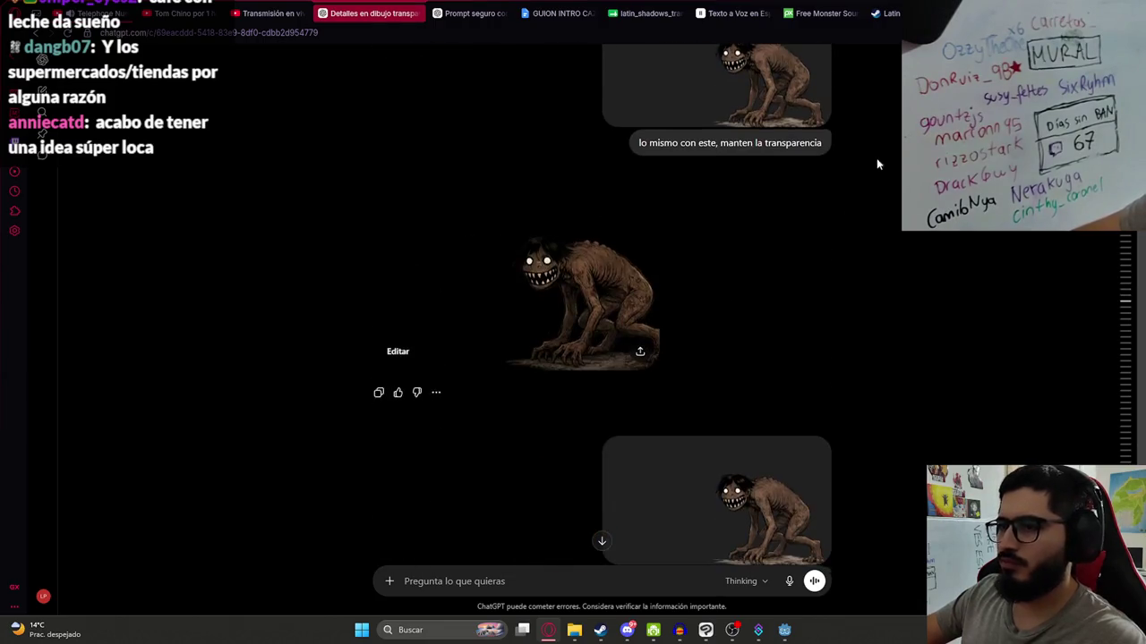
scroll(876, 171, "down", 20)
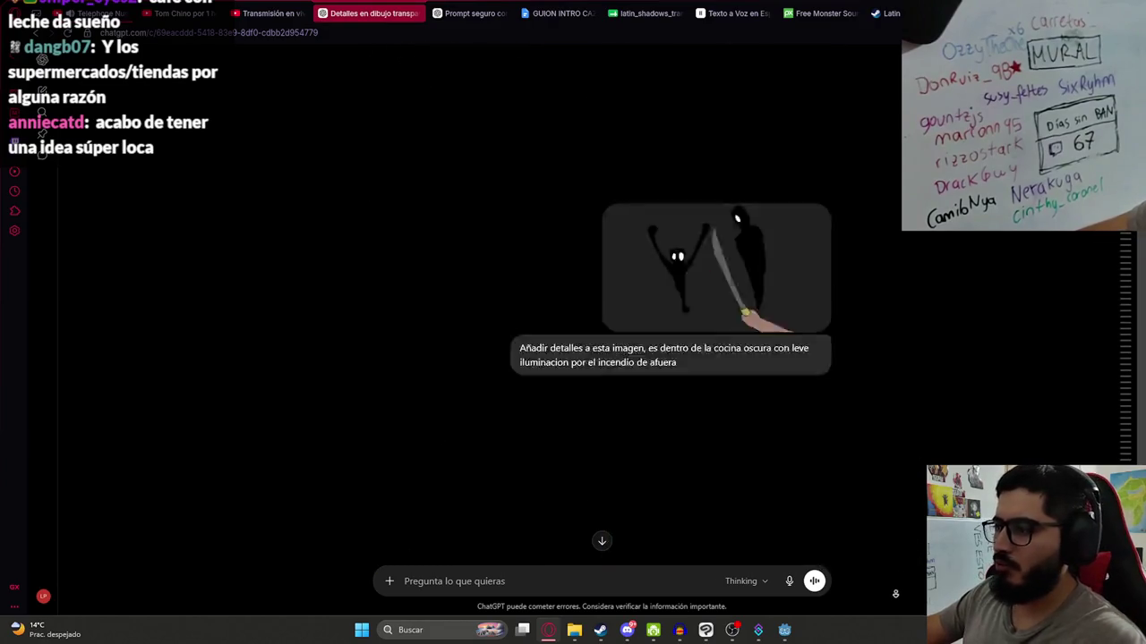
scroll(896, 591, "down", 5)
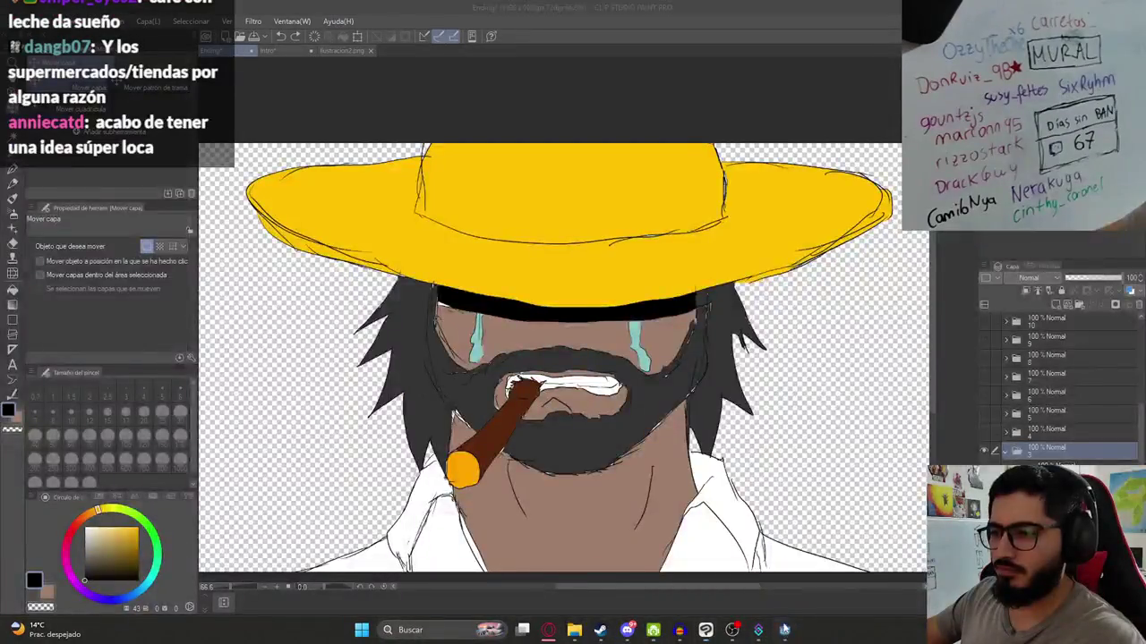
left_click(784, 630)
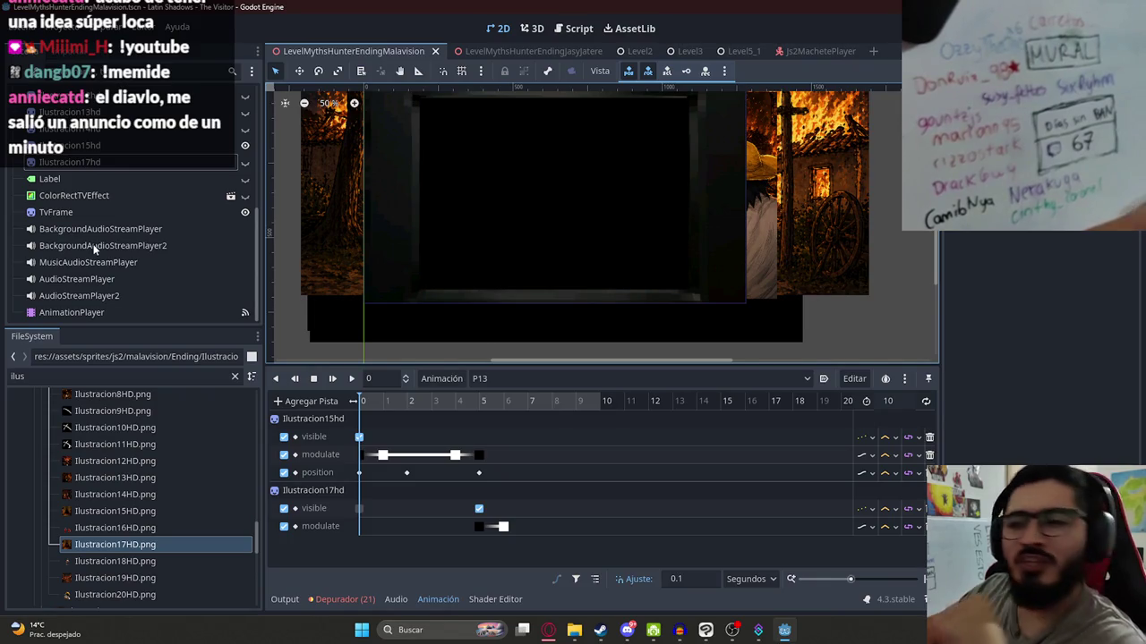
mouse_move(413, 401)
left_mouse_down()
mouse_move(506, 401)
mouse_move(402, 401)
left_mouse_up()
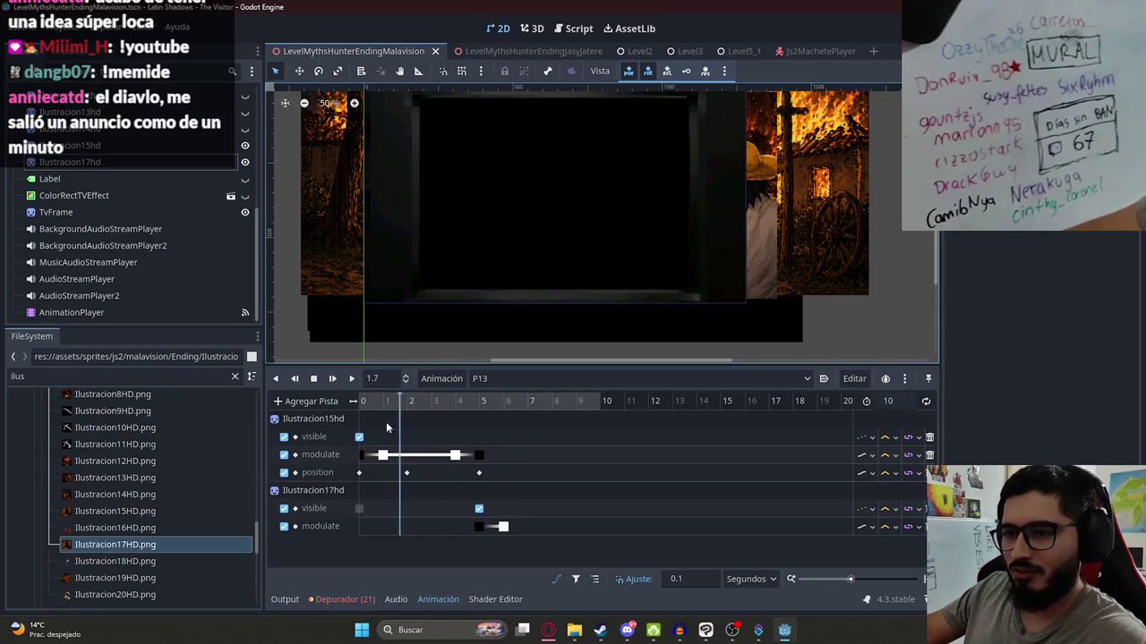
mouse_move(358, 435)
left_mouse_down()
mouse_move(528, 429)
mouse_move(480, 431)
left_mouse_up()
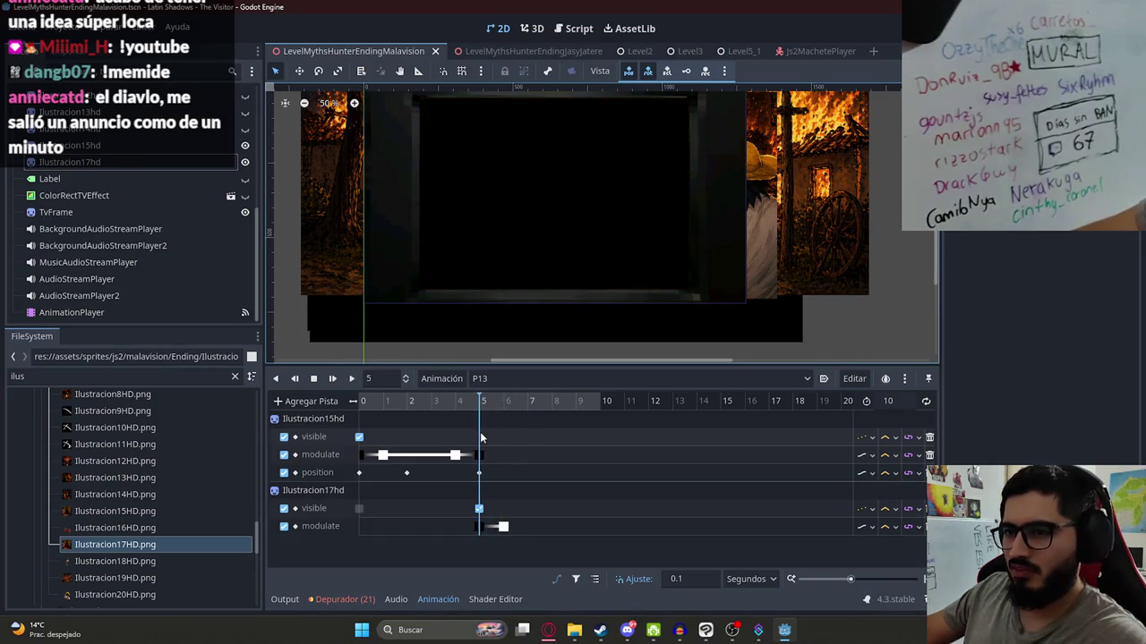
left_click(191, 160)
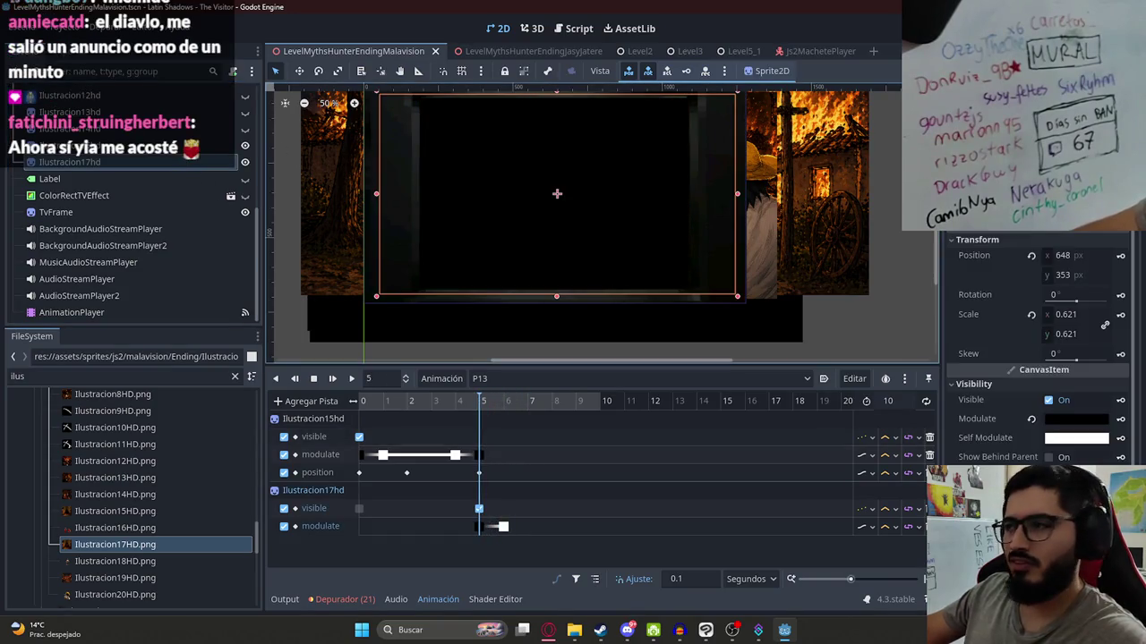
- Create Ilustracion17hd's position track and key it at 7 s near (676, 345)
left_click(1121, 256)
left_click(522, 353)
left_click_drag(516, 402, 533, 404)
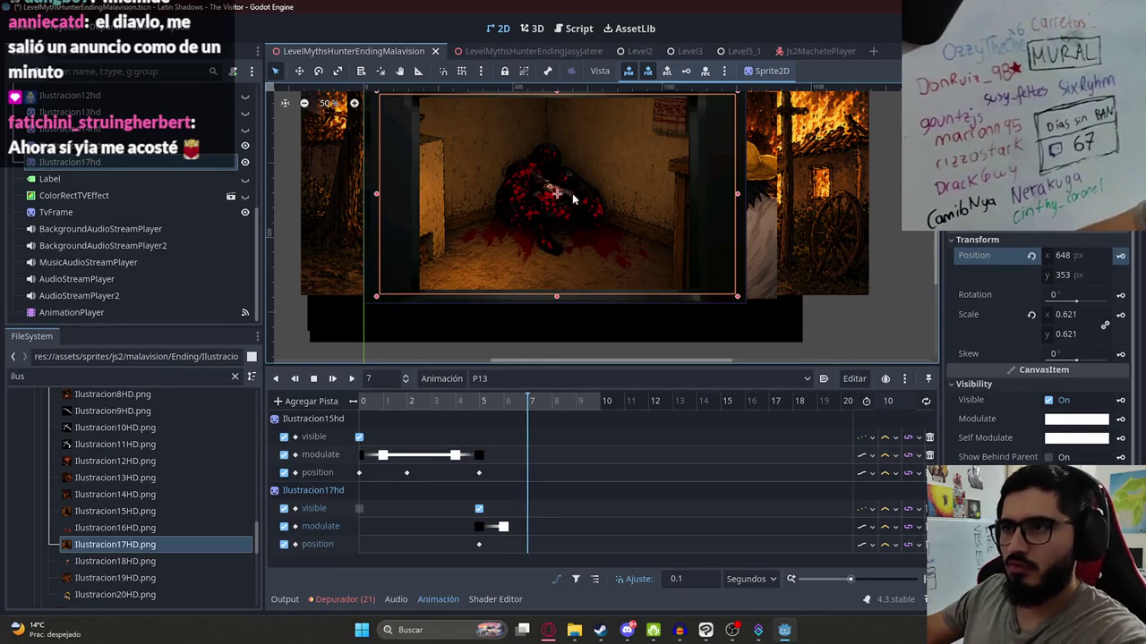
left_click_drag(571, 188, 580, 184)
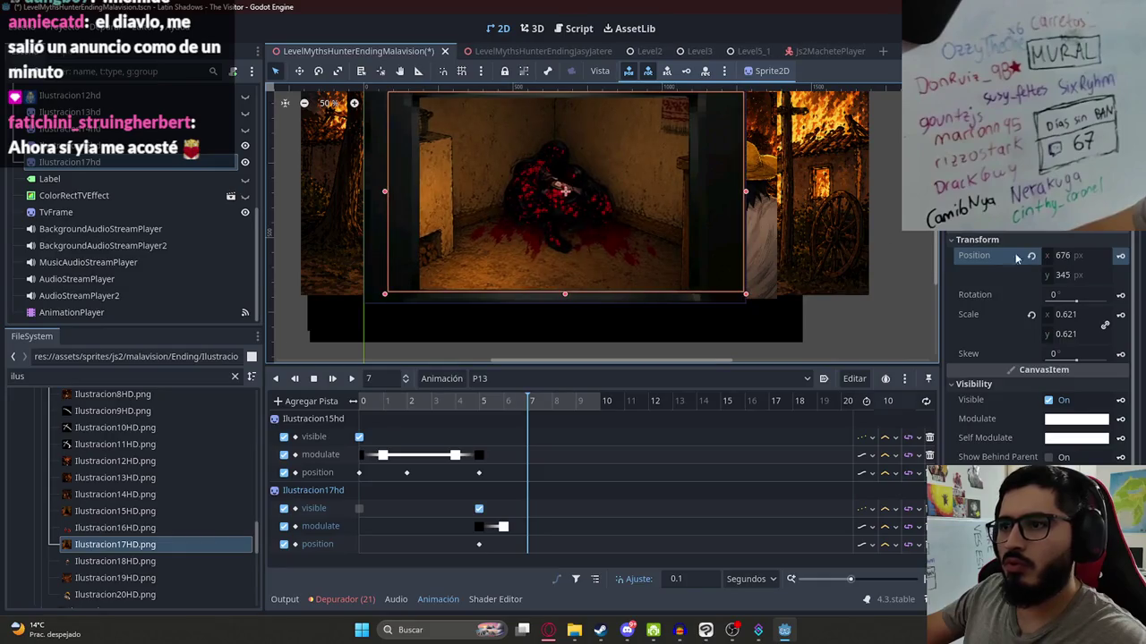
left_click(1119, 259)
- Key Ilustracion17hd's position at 9 s near (710, 359), then preview and play the pan
left_click(577, 403)
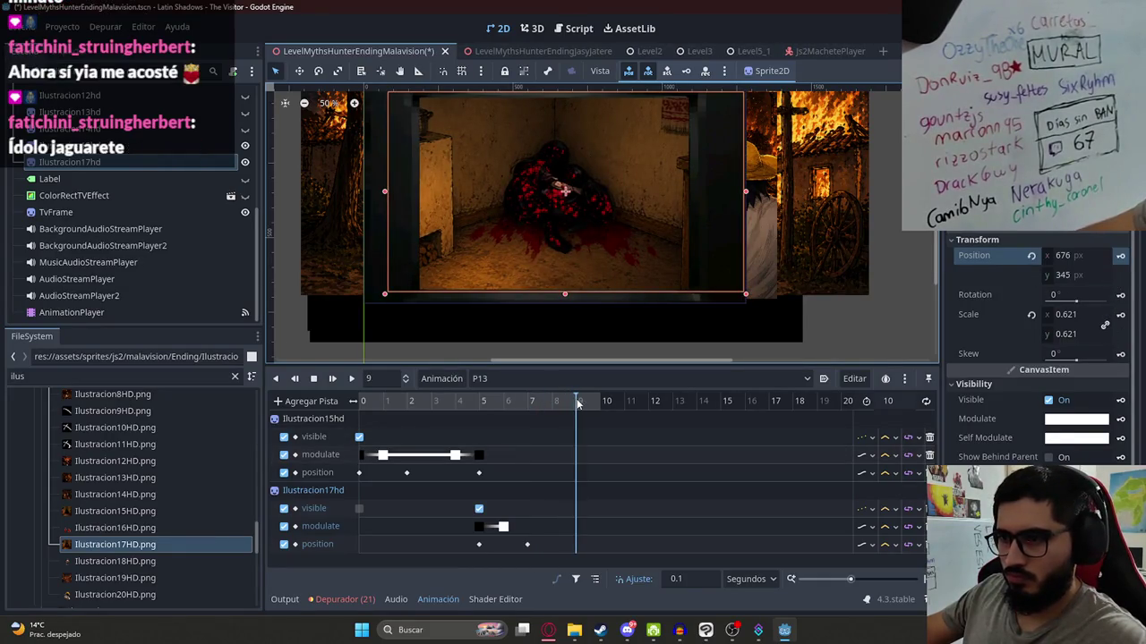
left_click_drag(578, 204, 609, 216)
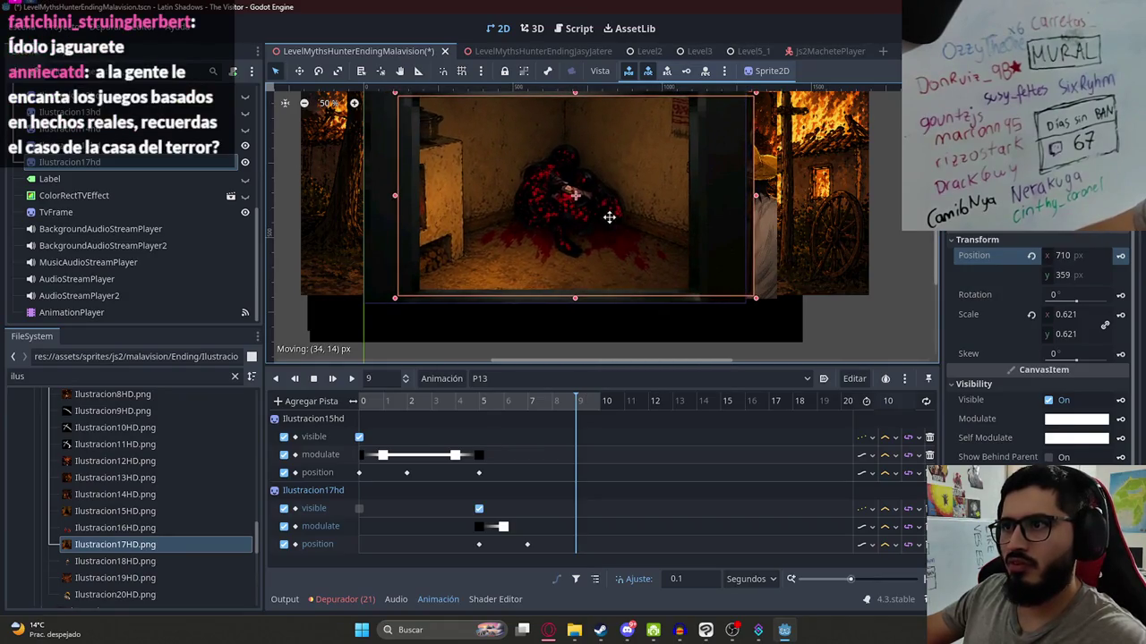
left_click(1120, 259)
left_click_drag(537, 404, 455, 404)
left_click(347, 376)
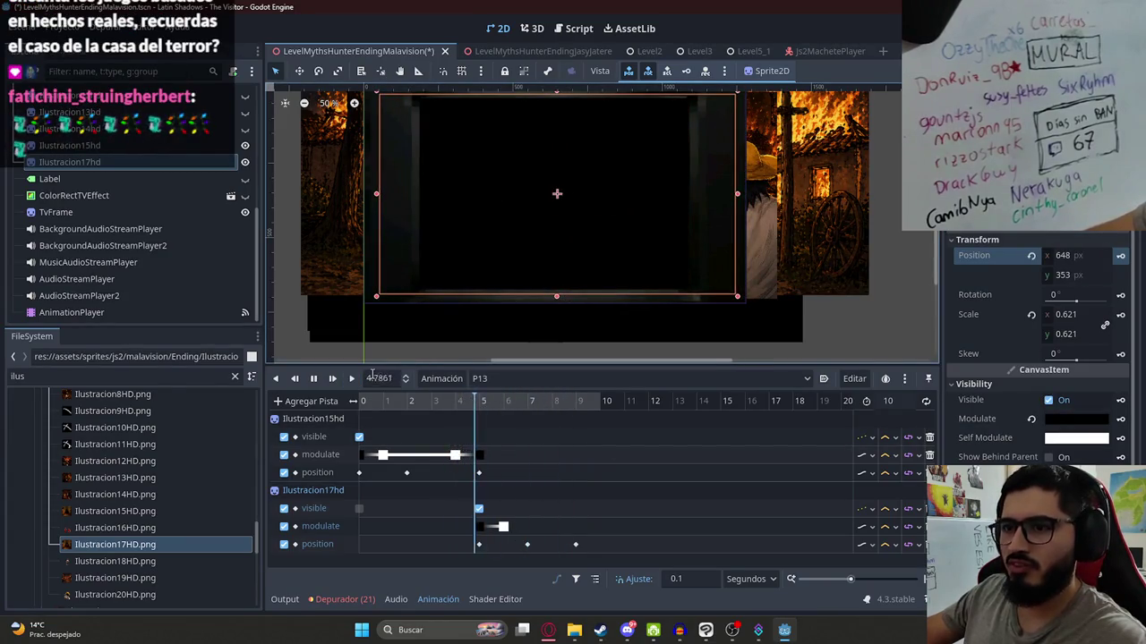
left_click(351, 377)
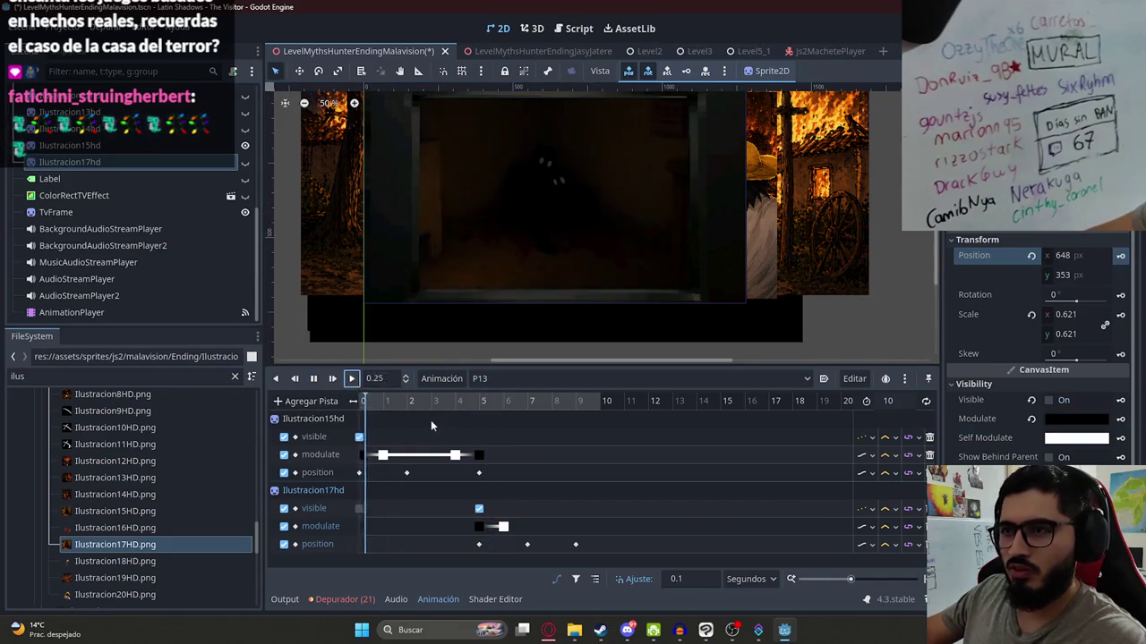
scroll(552, 255, "up", 1)
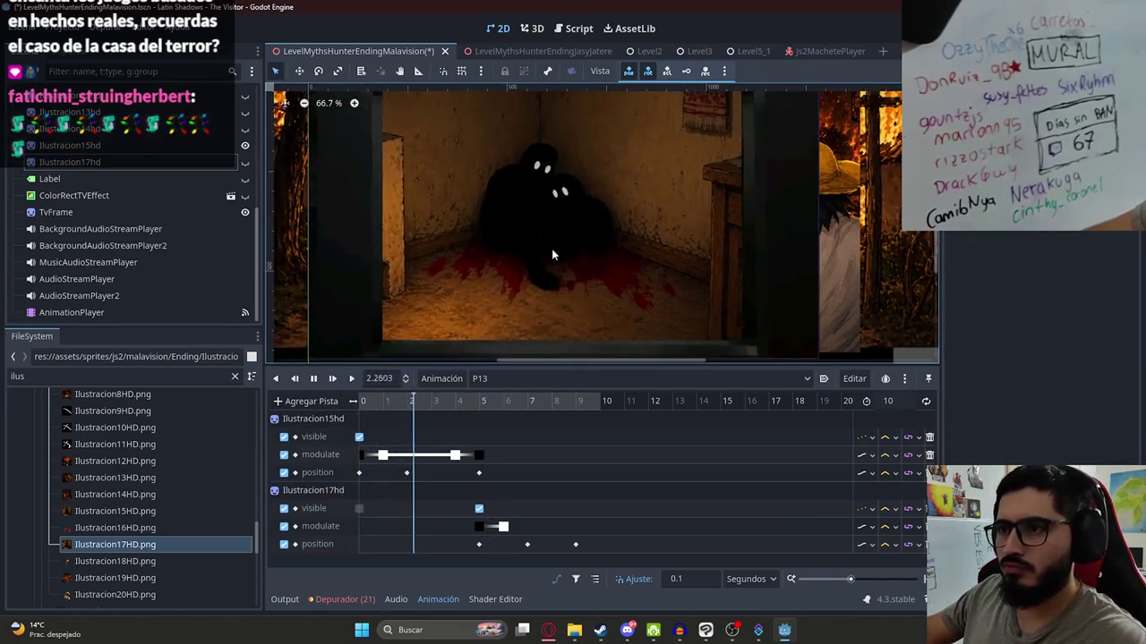
scroll(552, 255, "down", 1)
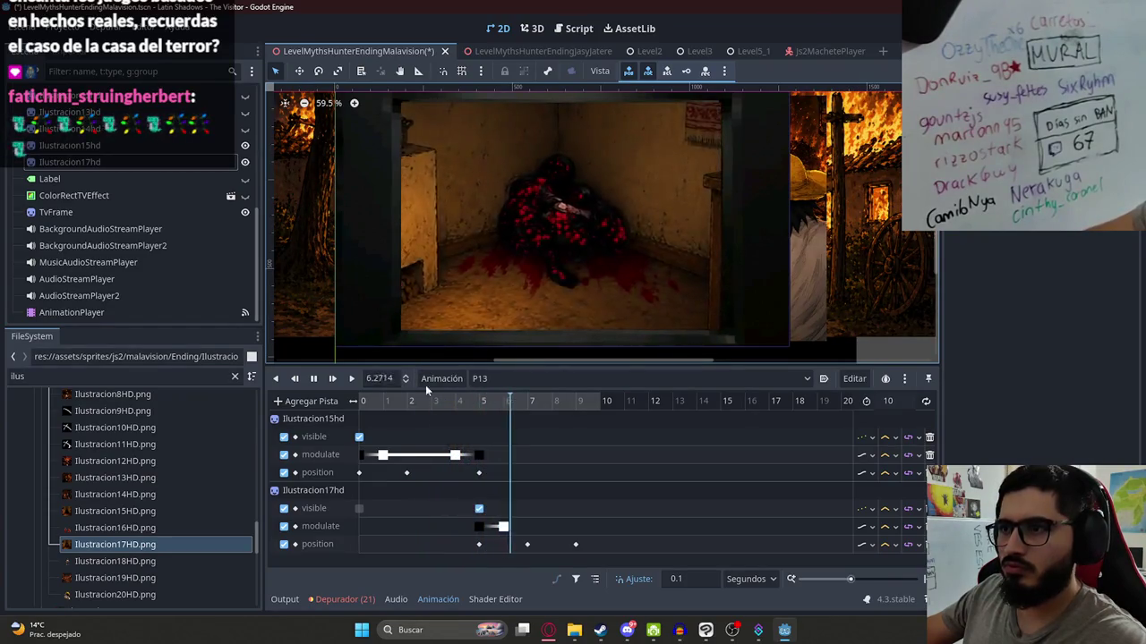
left_click(317, 380)
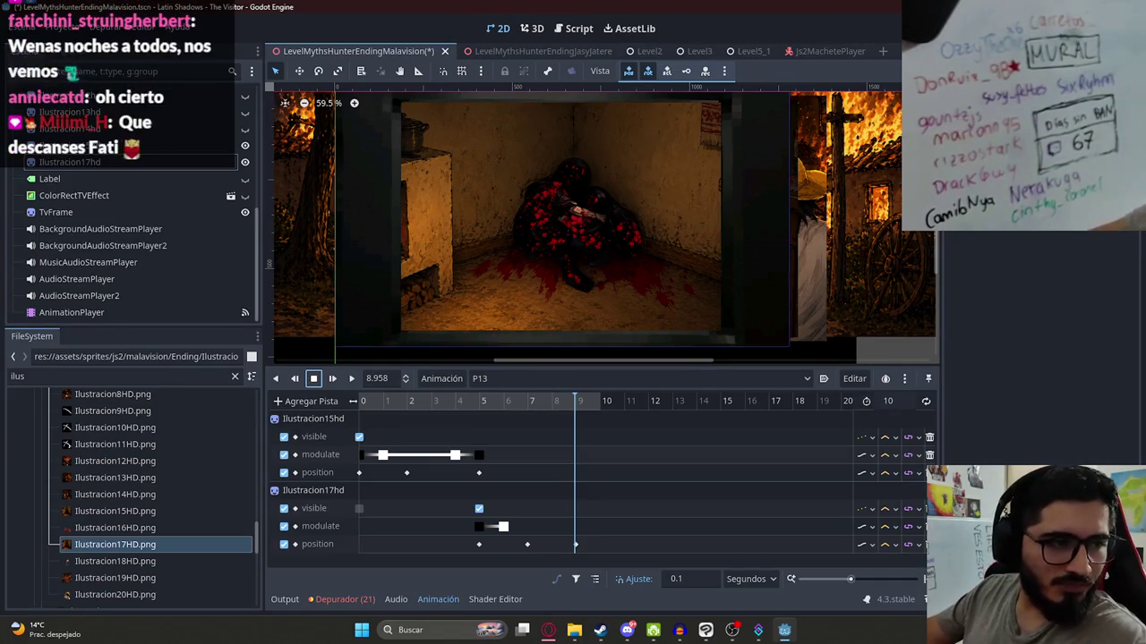
left_click_drag(405, 402, 618, 426)
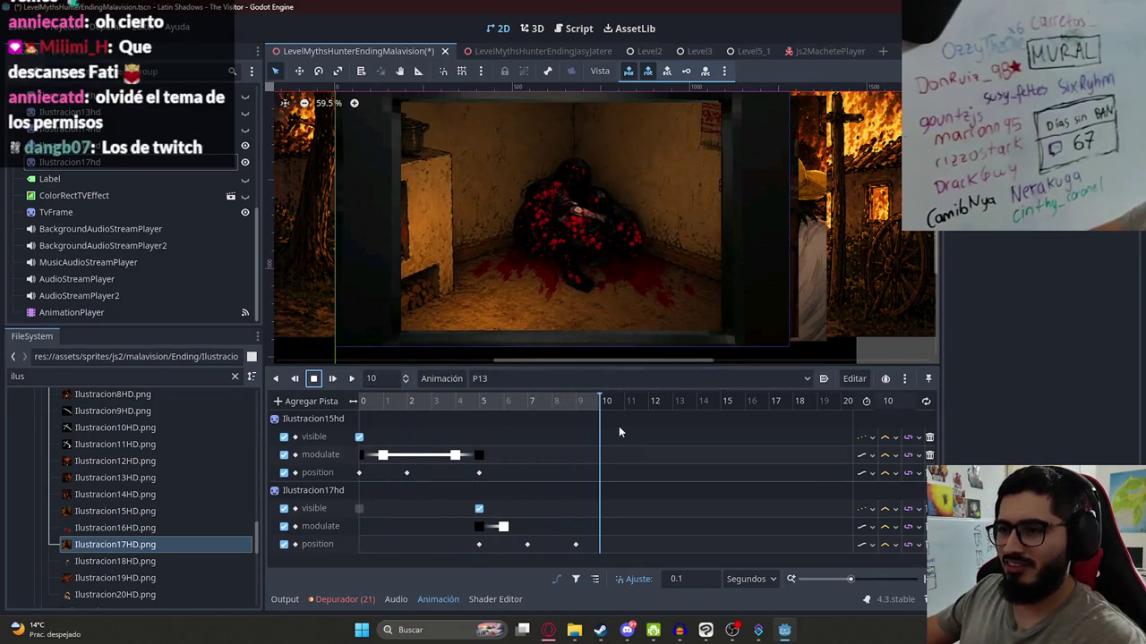
left_click(482, 406)
left_click_drag(485, 405, 538, 403)
scroll(520, 250, "down", 1)
key("ctrl+s")
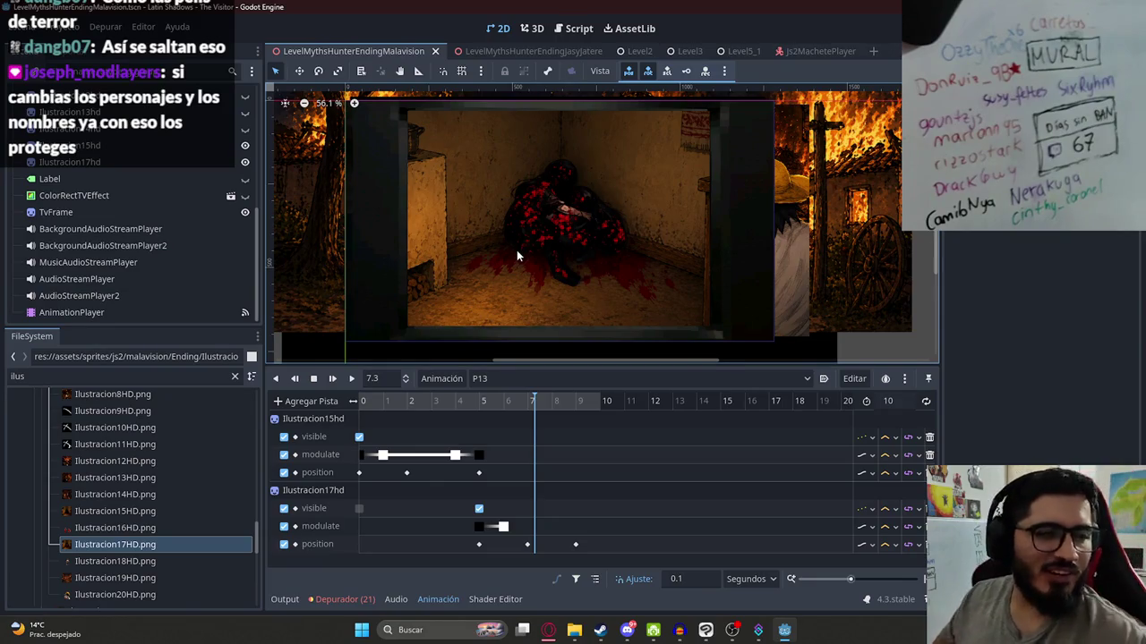
- Add Ilustracion16HD.png as a sprite and reorder it under Ilustracion17hd
left_click(549, 404)
mouse_move(561, 403)
left_mouse_down()
mouse_move(600, 405)
mouse_move(291, 436)
mouse_move(591, 427)
mouse_move(480, 431)
mouse_move(525, 431)
left_mouse_up()
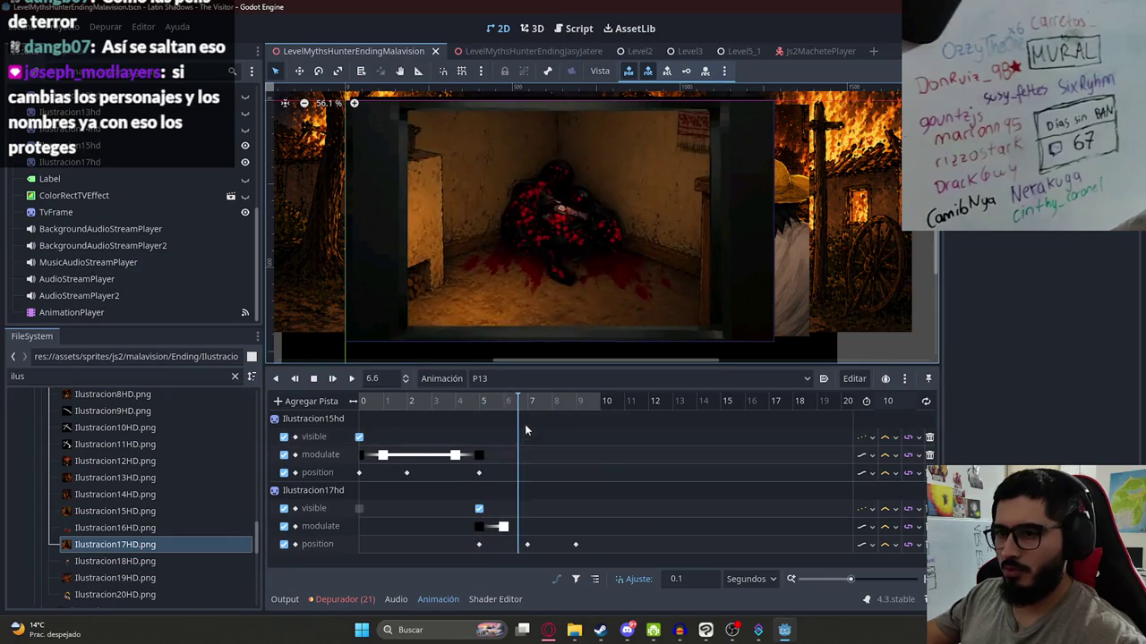
mouse_move(115, 527)
left_mouse_down()
mouse_move(667, 235)
mouse_move(584, 178)
left_mouse_up()
left_click_drag(124, 313, 116, 154)
- Move the hands sprite down toward the bottom of the TV frame
scroll(627, 244, "down", 5)
mouse_move(603, 295)
left_mouse_down()
mouse_move(630, 232)
mouse_move(635, 305)
left_mouse_up()
scroll(618, 277, "up", 8)
scroll(630, 232, "down", 8)
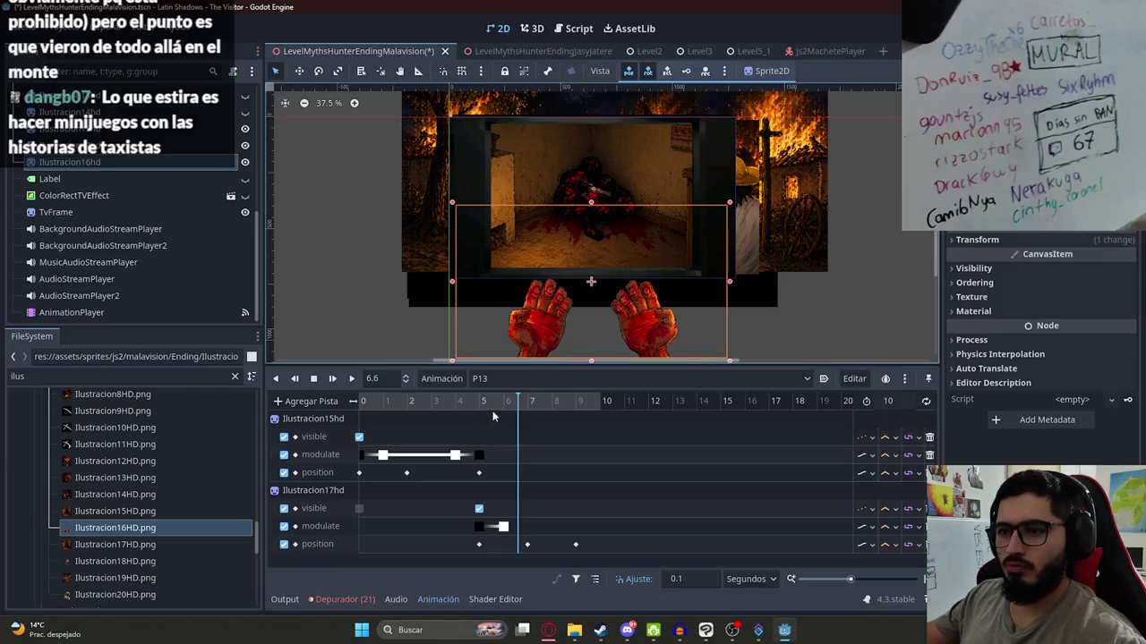
- Create a Visible track for Ilustracion16hd, keyed on at 5 seconds
left_click_drag(490, 400, 482, 404)
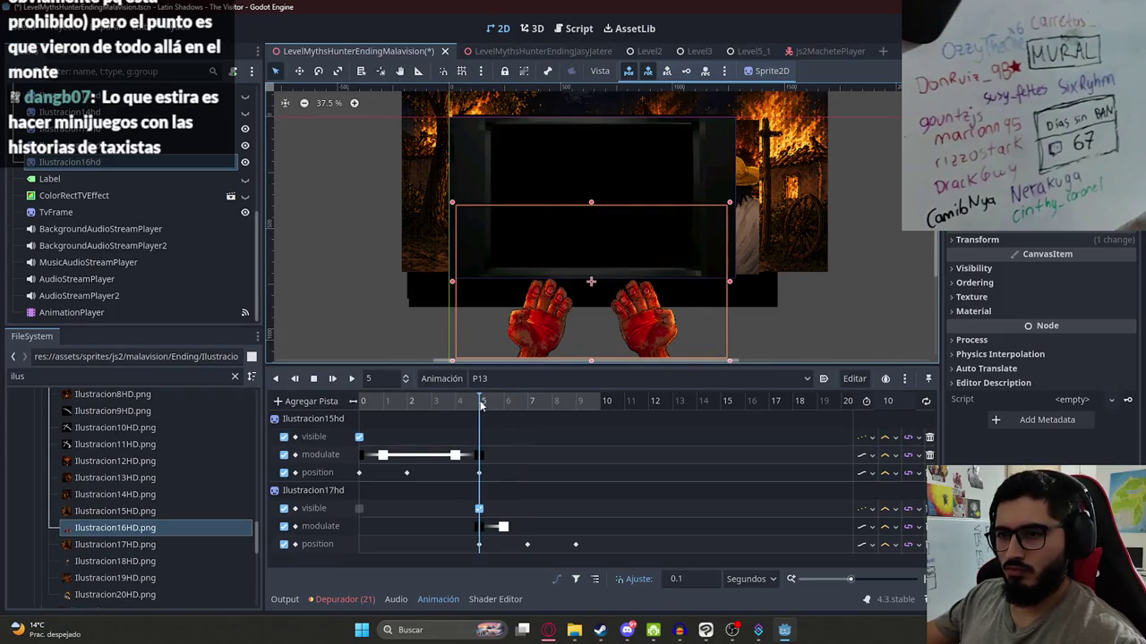
left_click(973, 268)
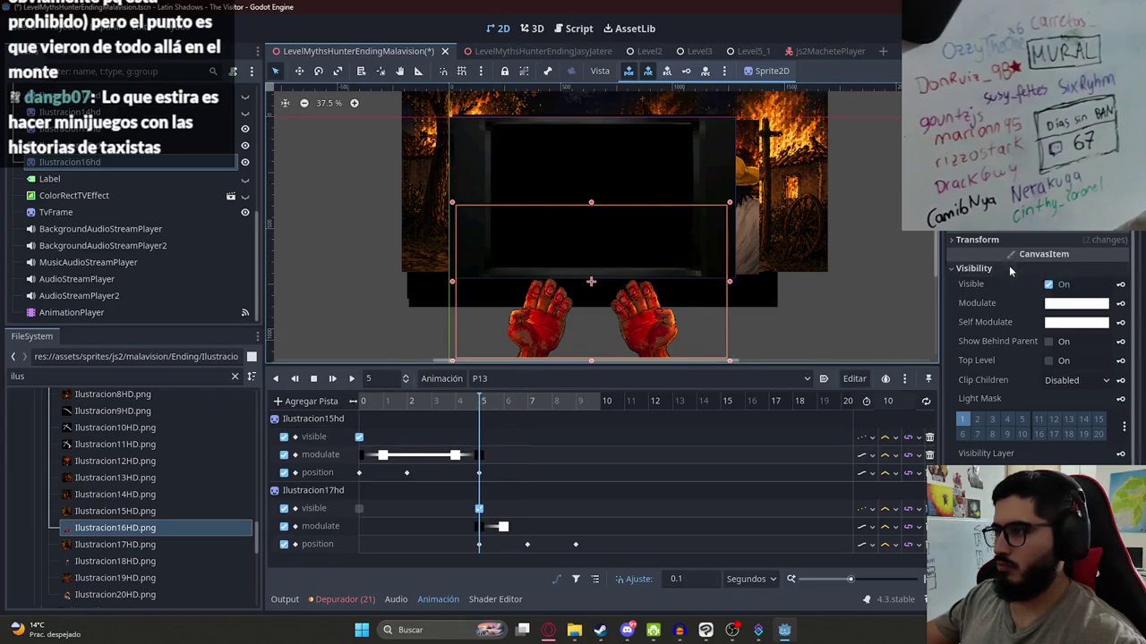
left_click(1061, 284)
left_click(1121, 284)
left_click(519, 353)
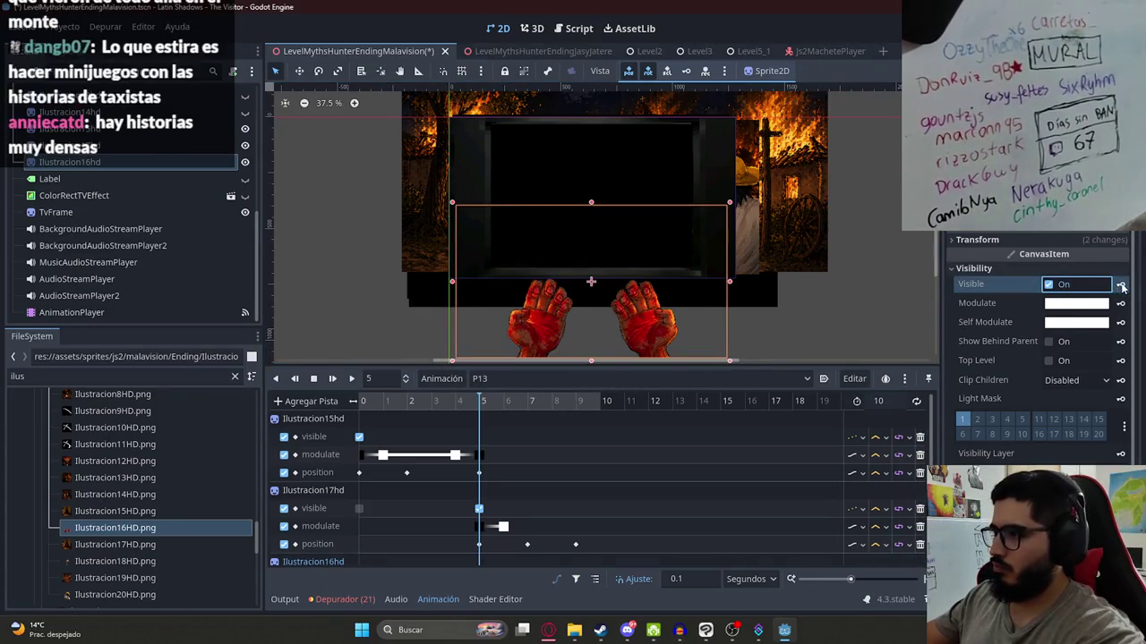
scroll(528, 485, "down", 1)
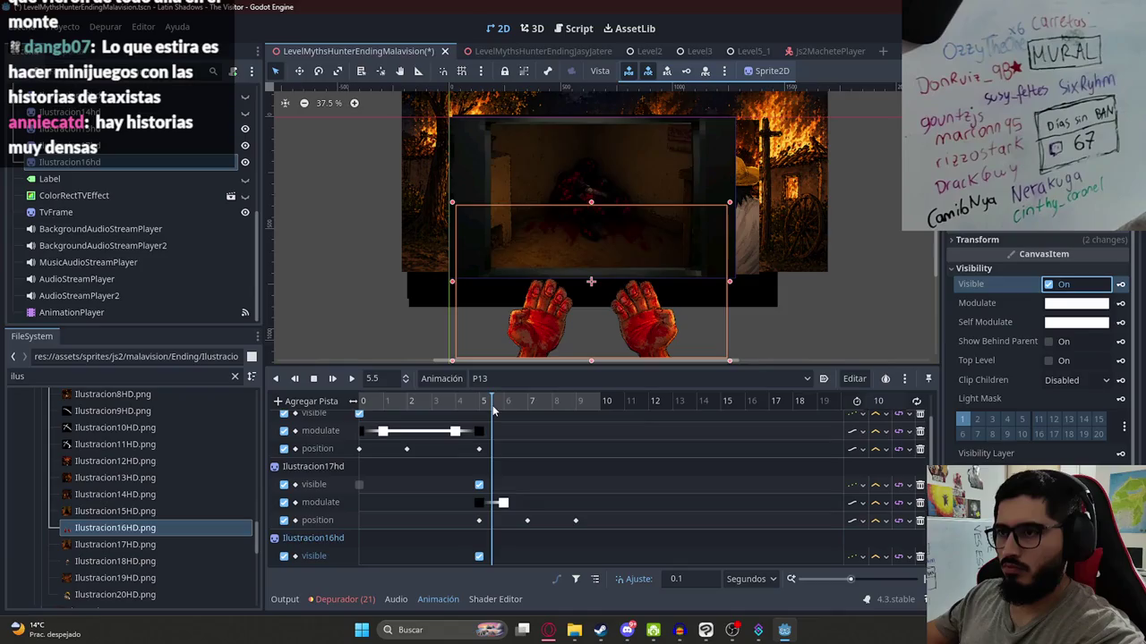
- Add a position track for Ilustracion16hd keyed at 5.1 seconds
left_click(481, 409)
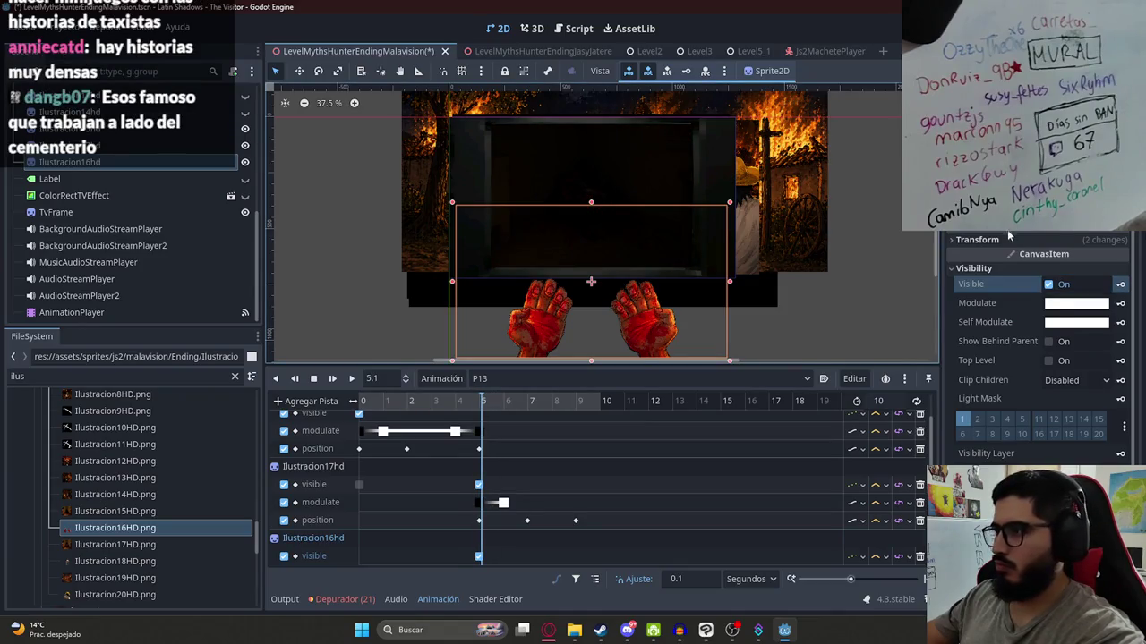
left_click(1010, 235)
left_click(1122, 256)
key("Return")
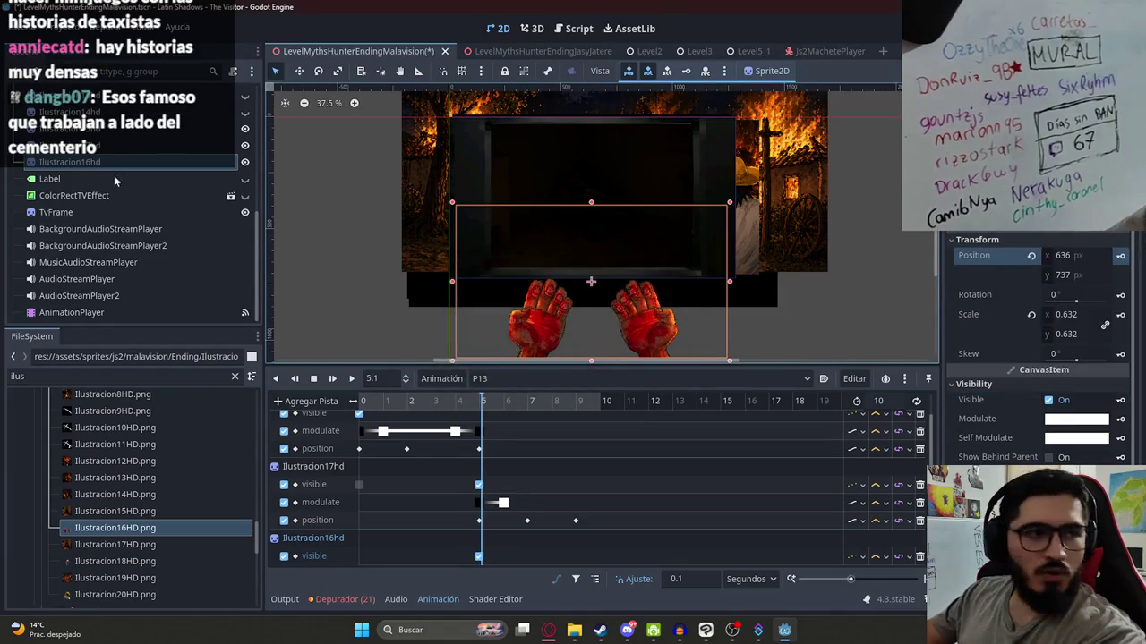
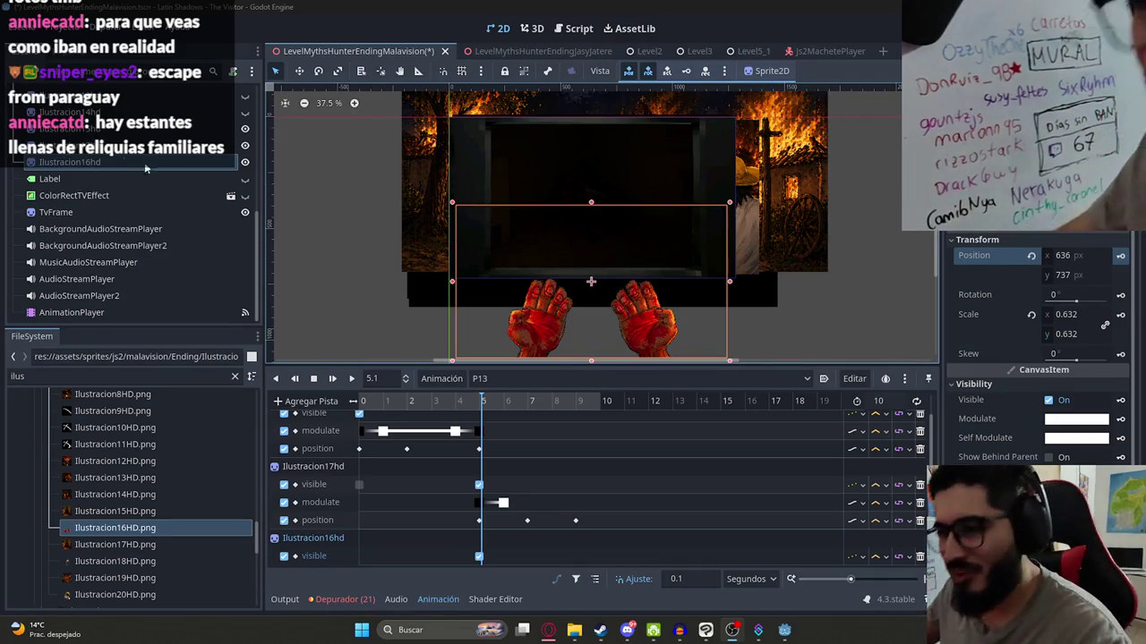
- Raise the bloody hands sprite into the frame at second 6 of P13
left_click(504, 401)
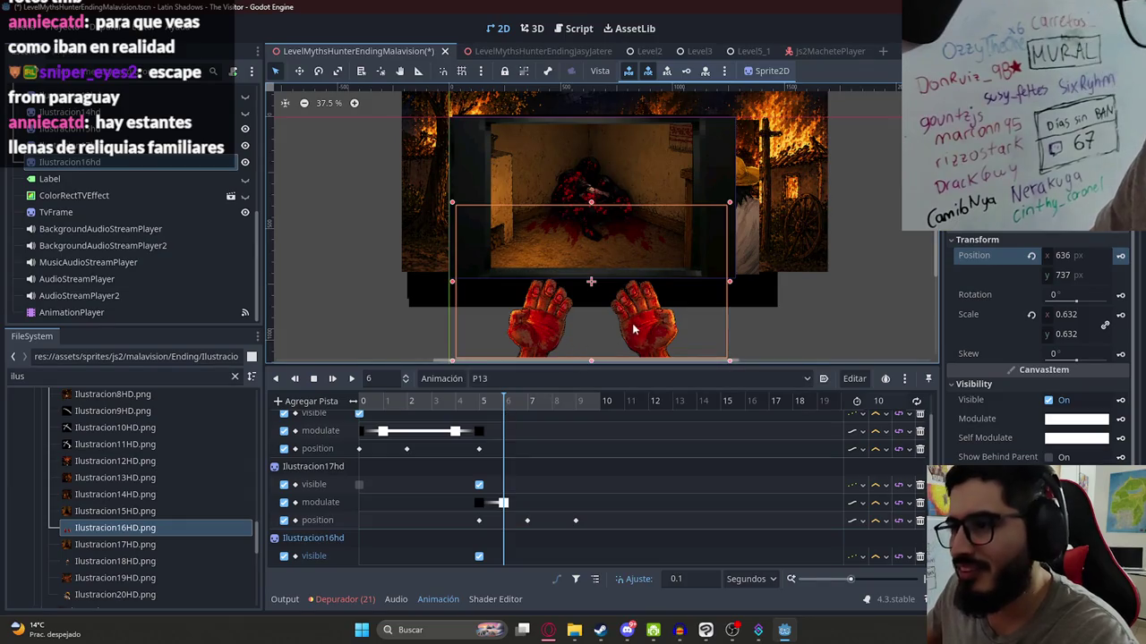
mouse_move(636, 332)
left_mouse_down()
mouse_move(633, 234)
mouse_move(682, 232)
left_mouse_up()
scroll(684, 237, "up", 4)
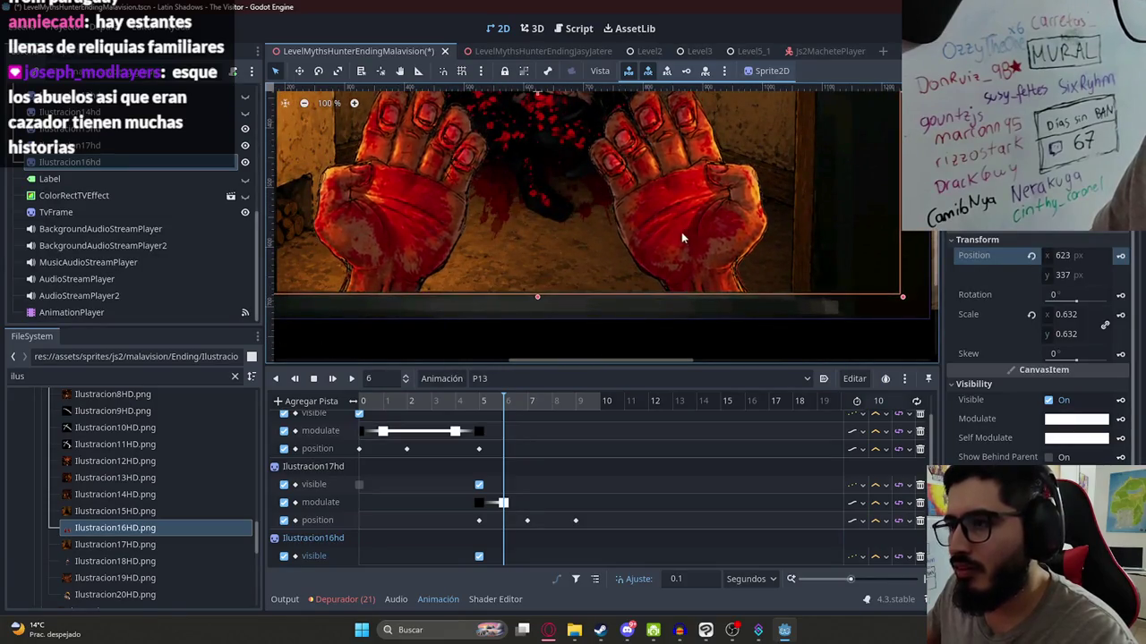
scroll(682, 232, "down", 1)
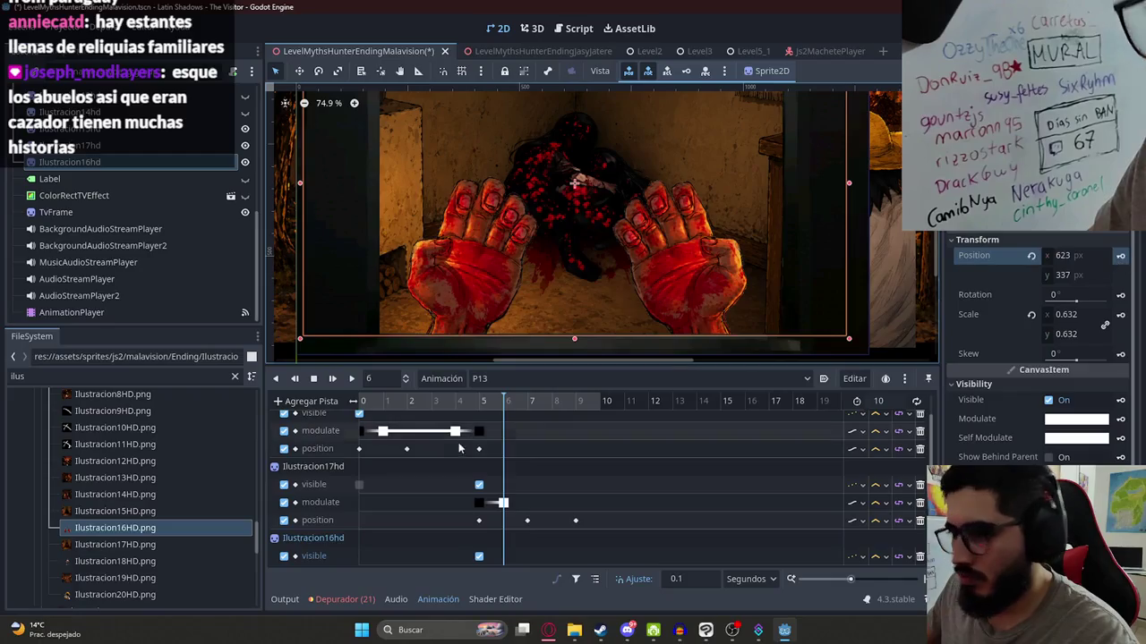
- Preview P13 from about 4.2 seconds with the Ilustracion16hd position track selected
left_click(475, 401)
left_click(351, 378)
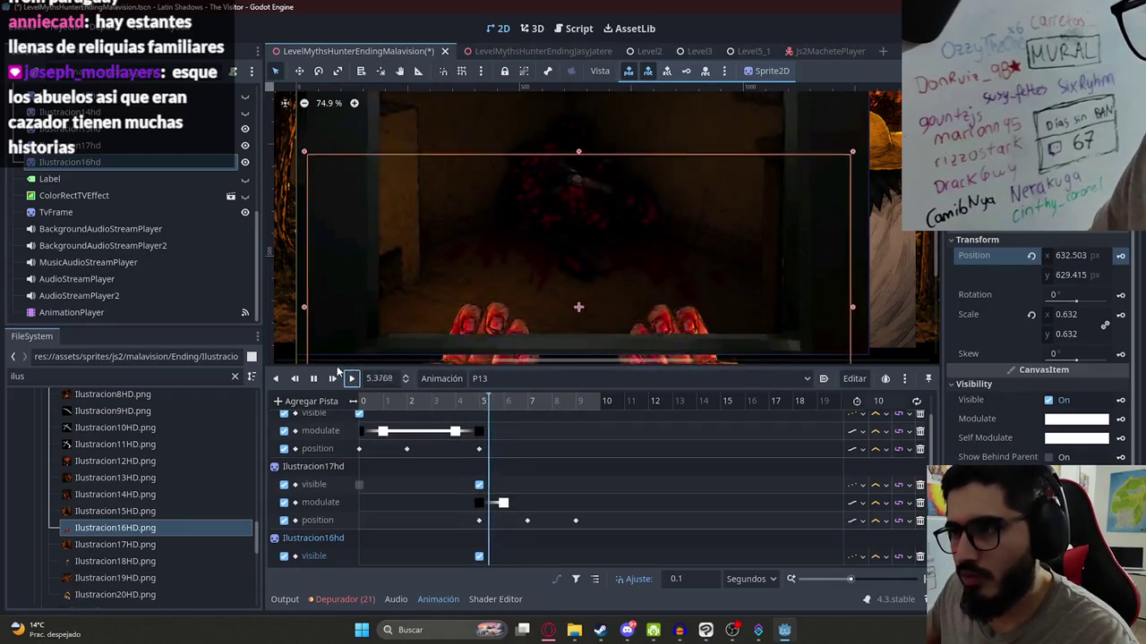
left_click(314, 377)
scroll(544, 473, "down", 1)
left_click(552, 556)
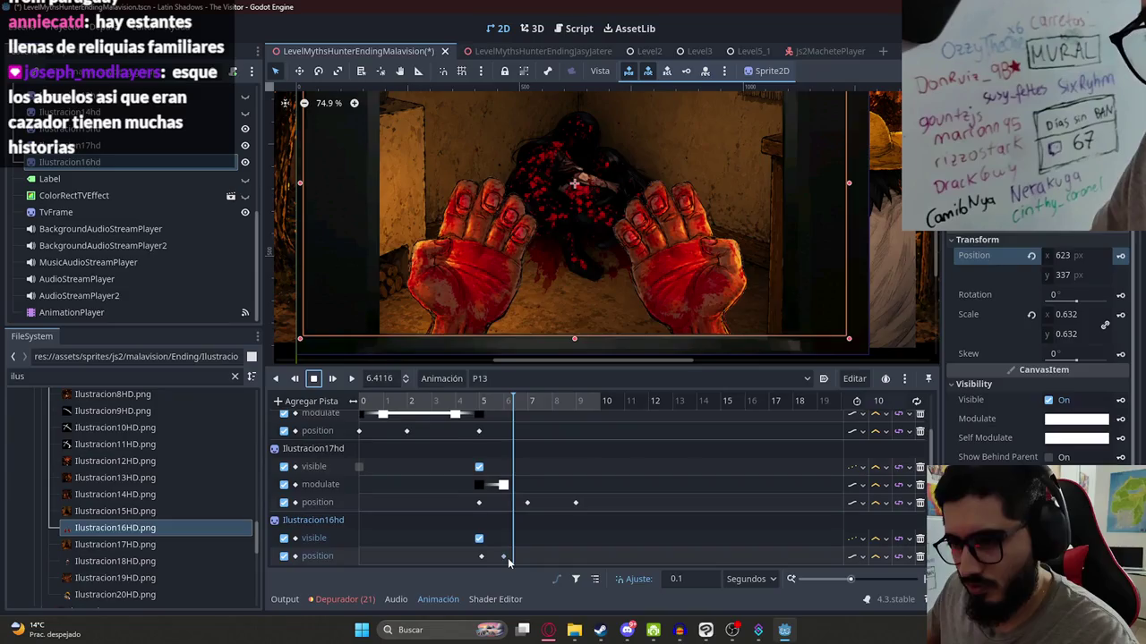
left_click_drag(553, 408, 466, 418)
left_click(353, 380)
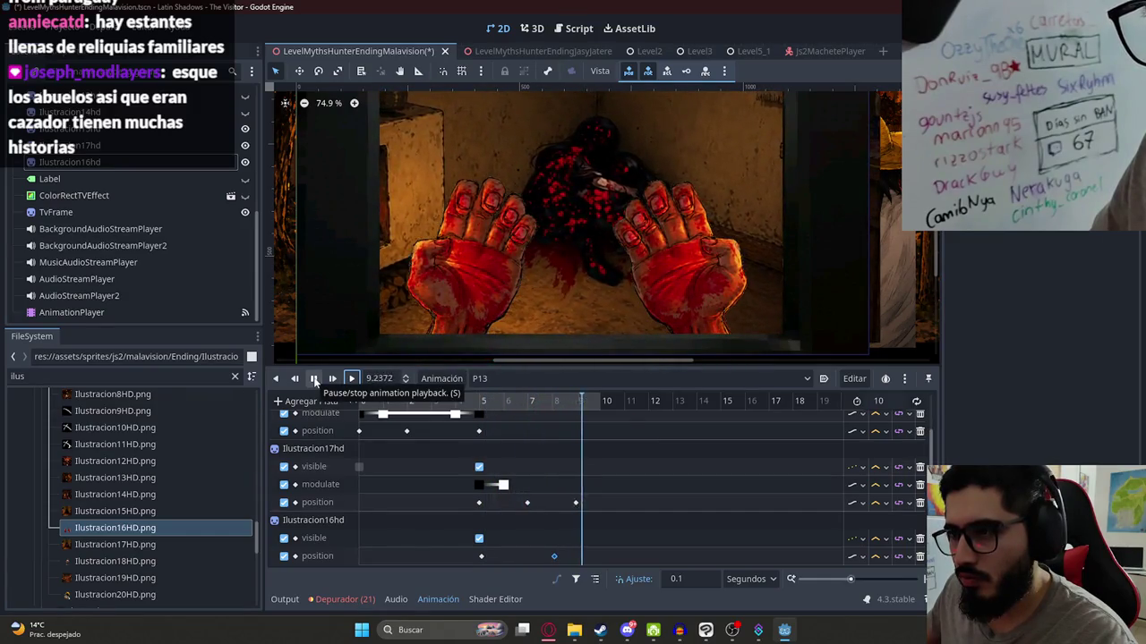
left_click(313, 380)
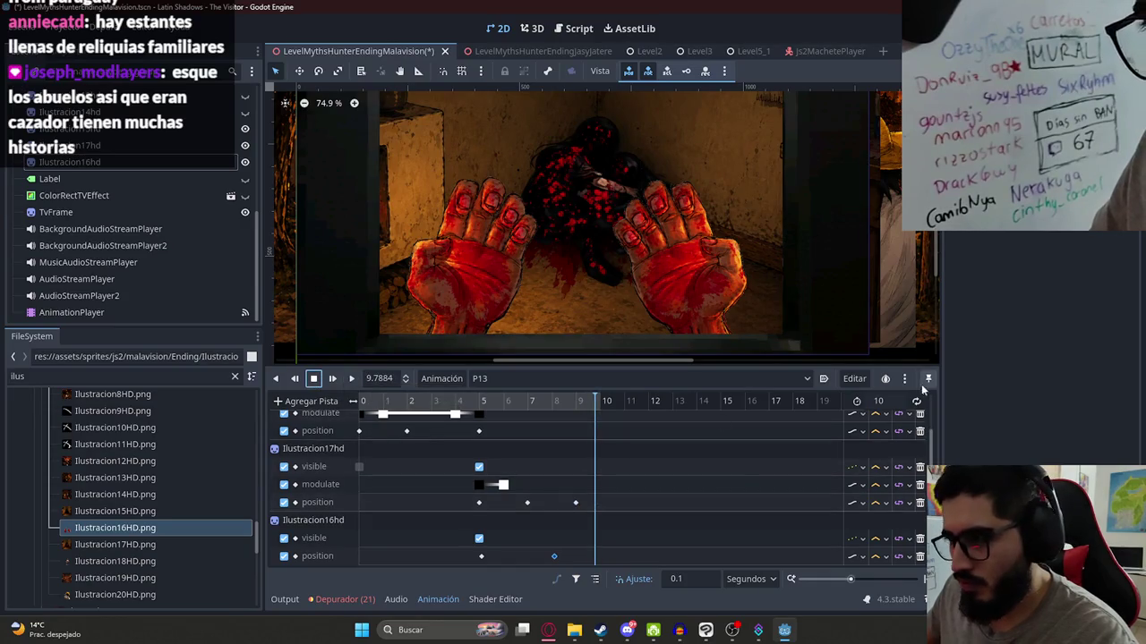
- Lengthen P13 to 12 seconds and move the playhead to about second 9
left_click(881, 401)
type("12")
key("Return")
left_click_drag(565, 403, 576, 410)
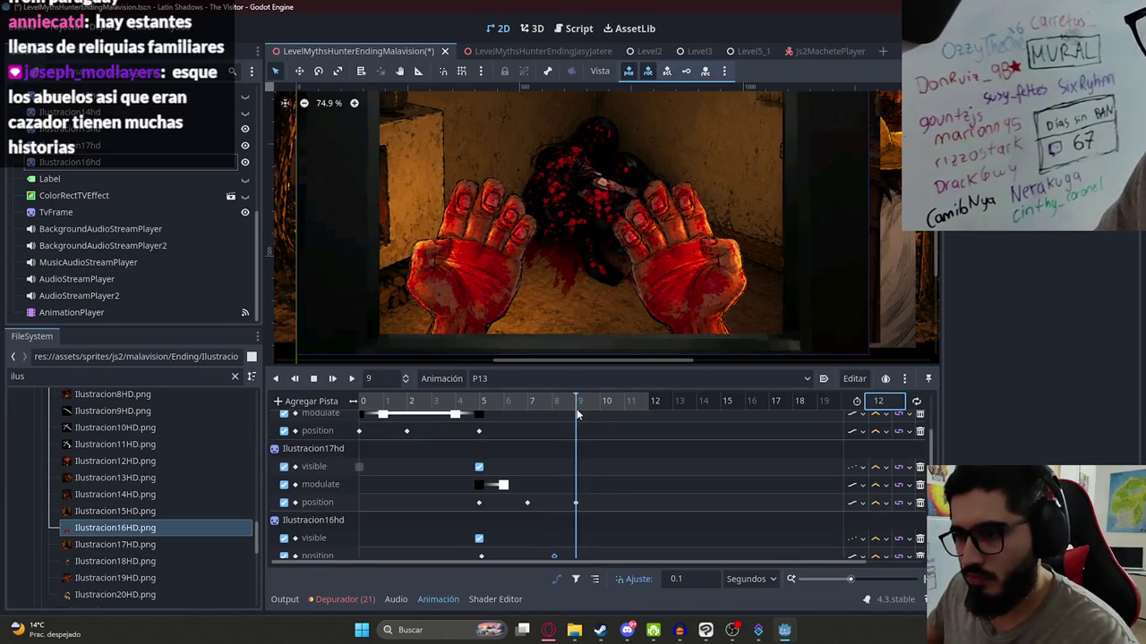
left_click(581, 247)
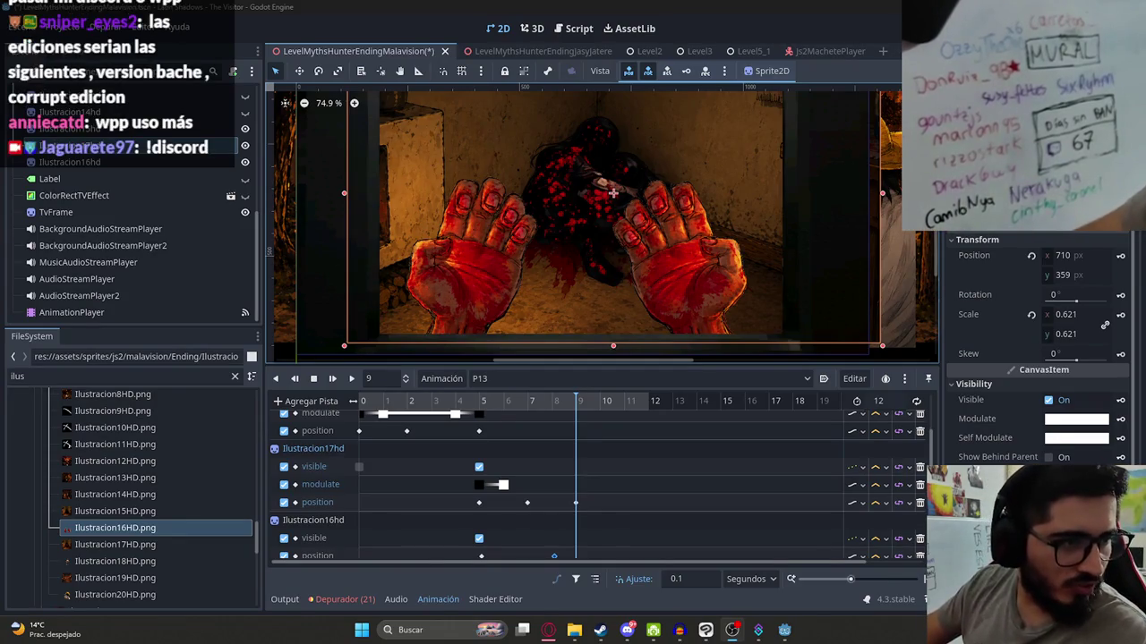
left_click(627, 630)
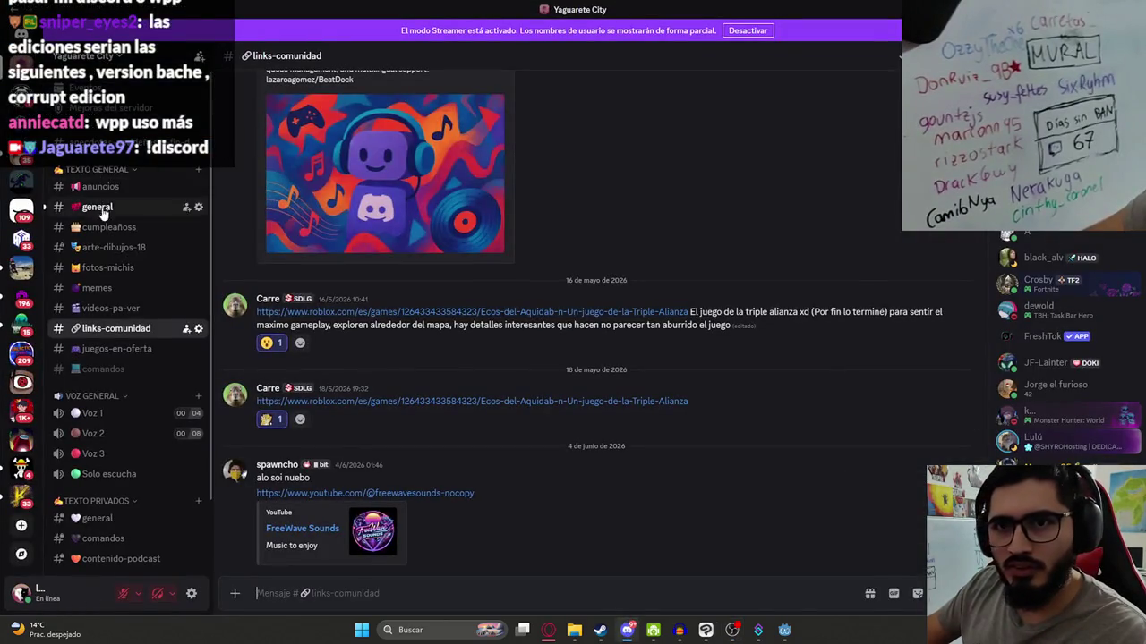
left_click(99, 208)
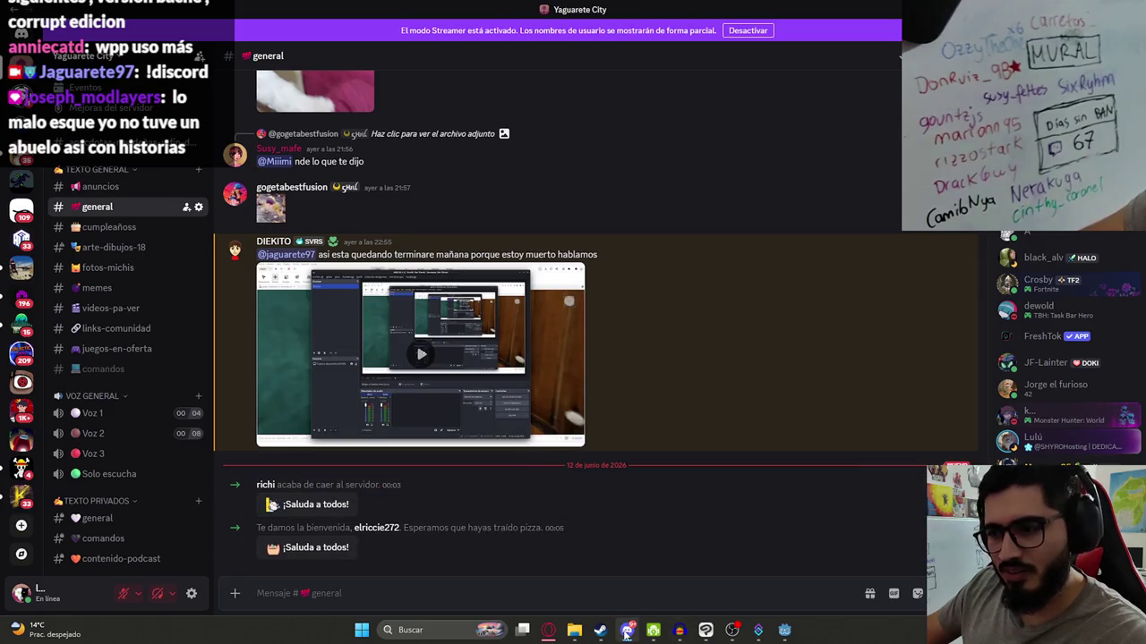
mouse_move(627, 634)
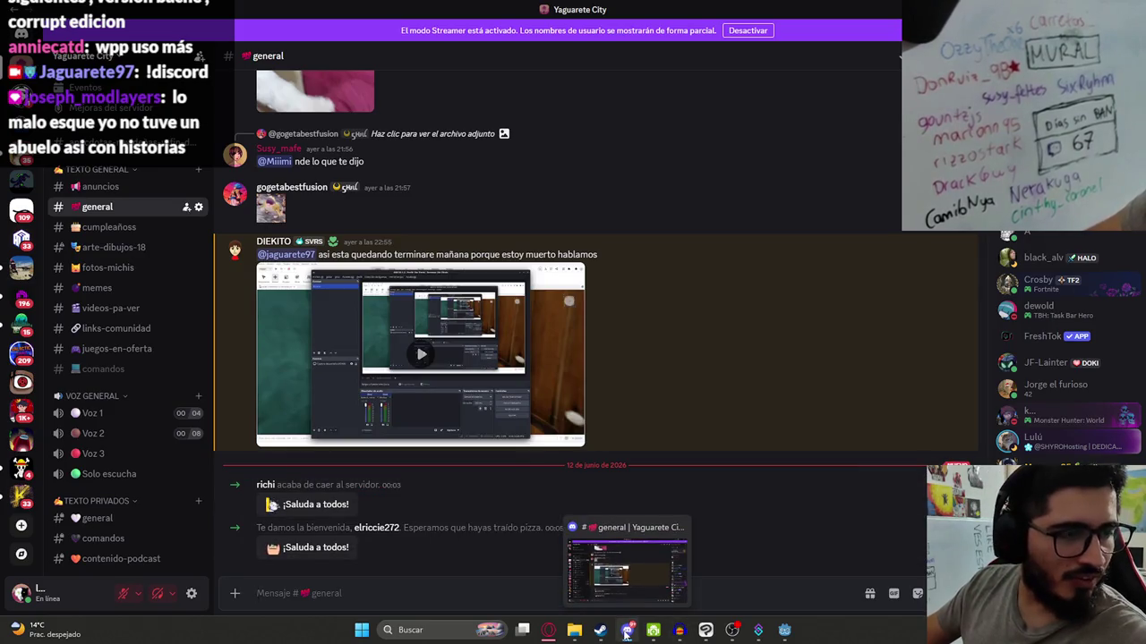
left_click(627, 632)
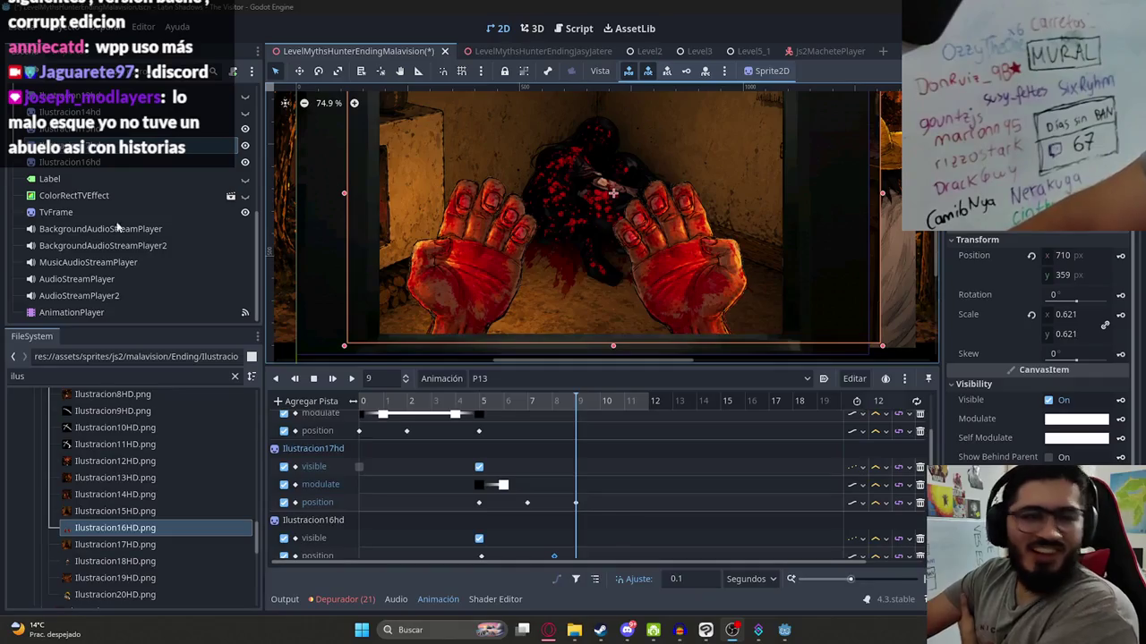
- Shift the scene illustration slightly left and key its position at second 11
scroll(313, 220, "down", 1)
left_click(493, 403)
mouse_move(501, 407)
left_mouse_down()
mouse_move(637, 410)
mouse_move(577, 431)
mouse_move(624, 425)
left_mouse_up()
scroll(587, 193, "down", 2)
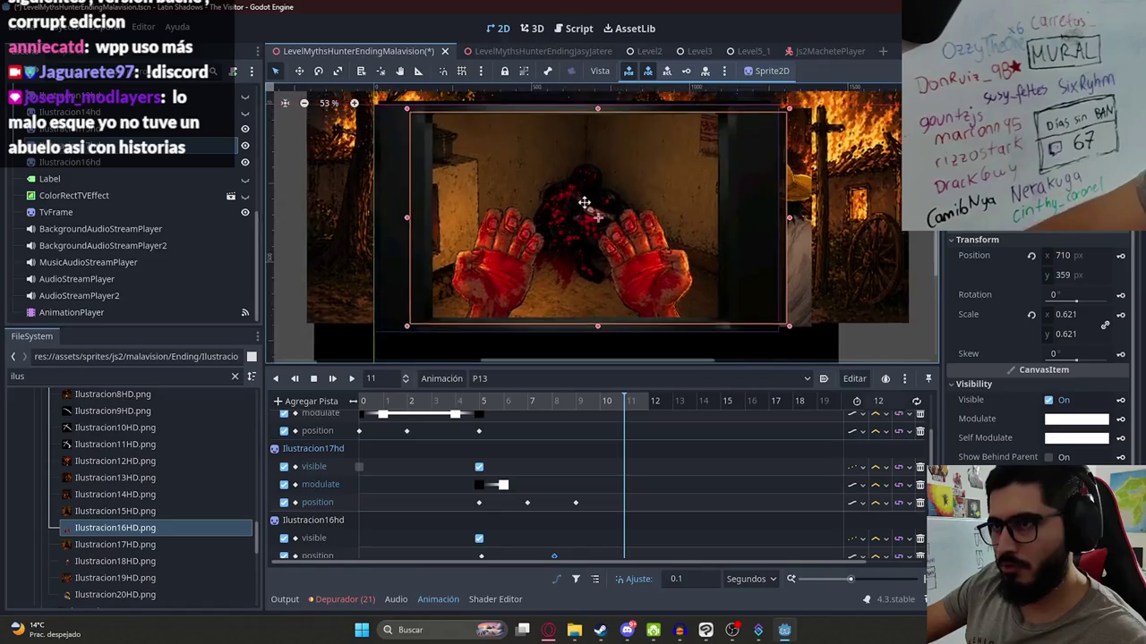
left_click_drag(581, 236, 553, 210)
left_click(1119, 256)
- Refine the illustration's position around seconds 10 and 11, scrubbing to check the drift
left_click_drag(535, 403, 625, 409)
left_click_drag(584, 295, 606, 290)
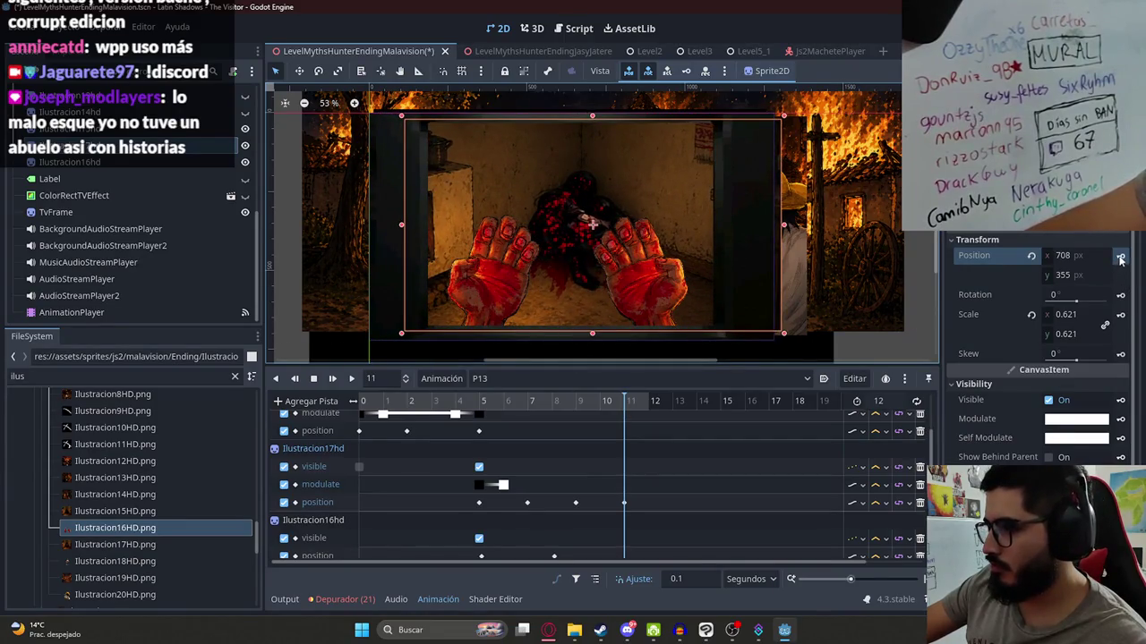
mouse_move(554, 406)
left_mouse_down()
mouse_move(633, 416)
mouse_move(531, 416)
mouse_move(624, 415)
left_mouse_up()
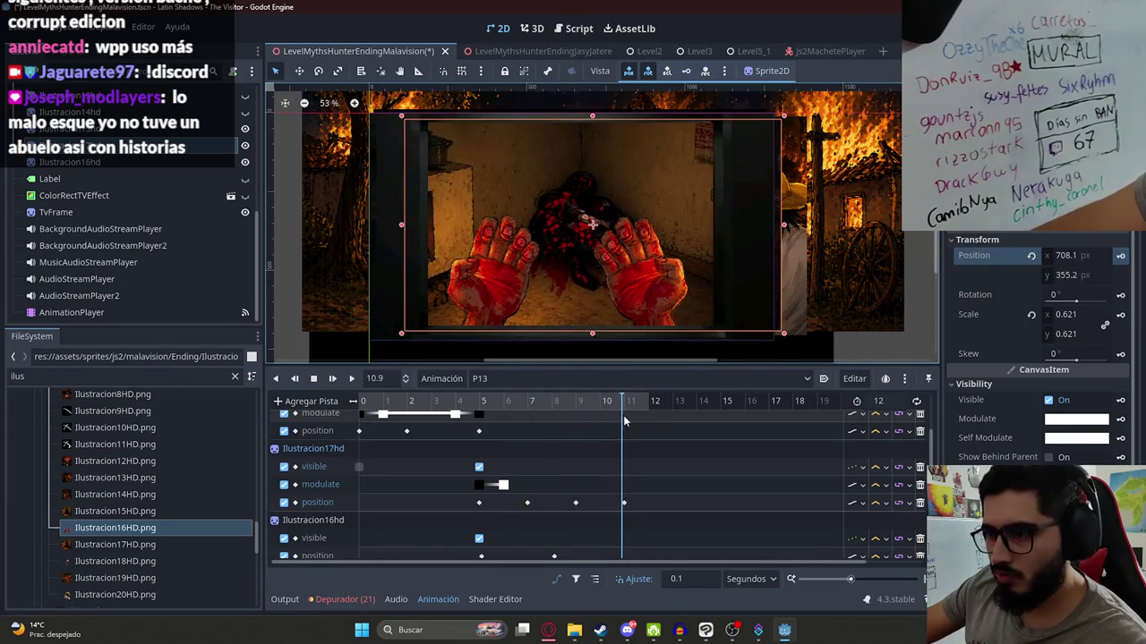
left_click_drag(586, 247, 540, 239)
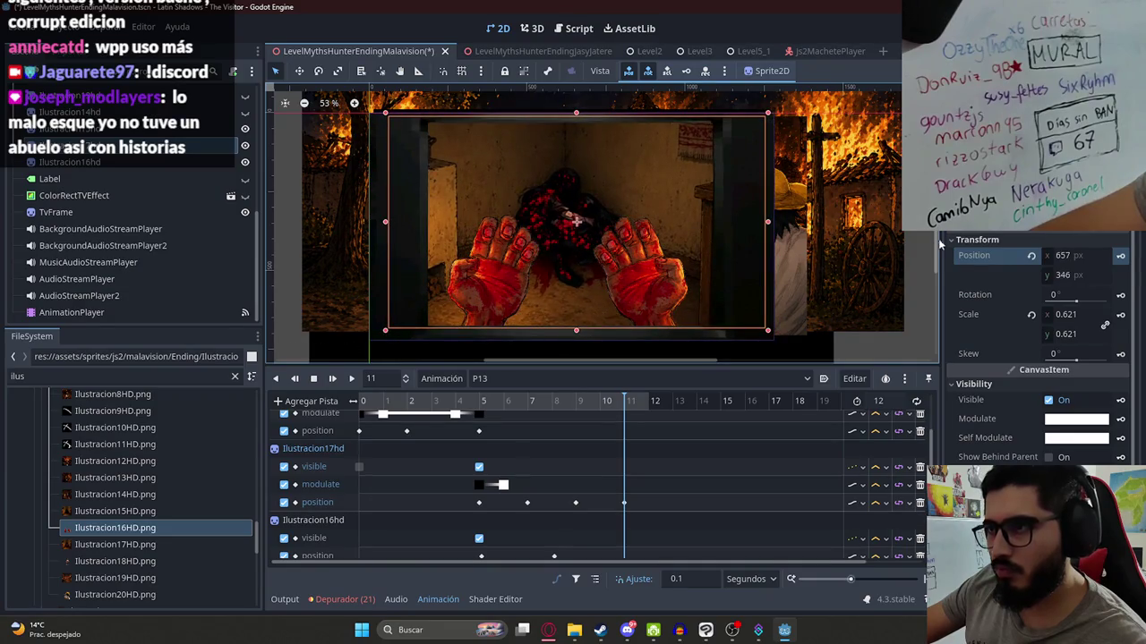
- Preview the ending drift from about 5.8 seconds and select the animation length field
left_click(1119, 259)
left_click_drag(586, 408, 499, 409)
left_click(332, 379)
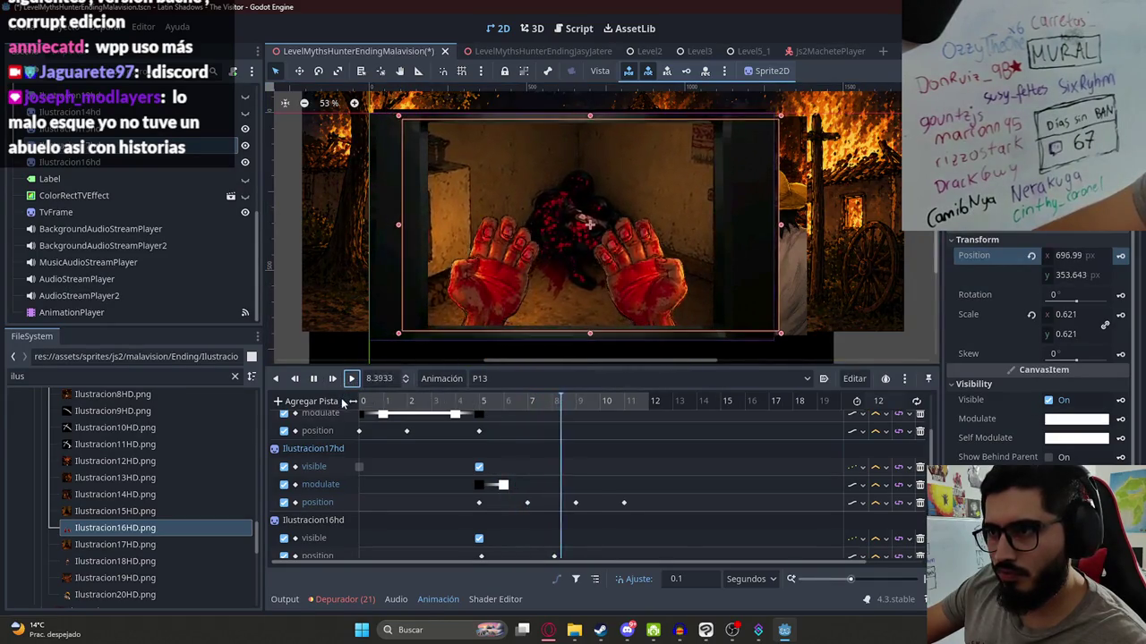
key("s")
scroll(620, 421, "down", 1)
left_click(623, 408)
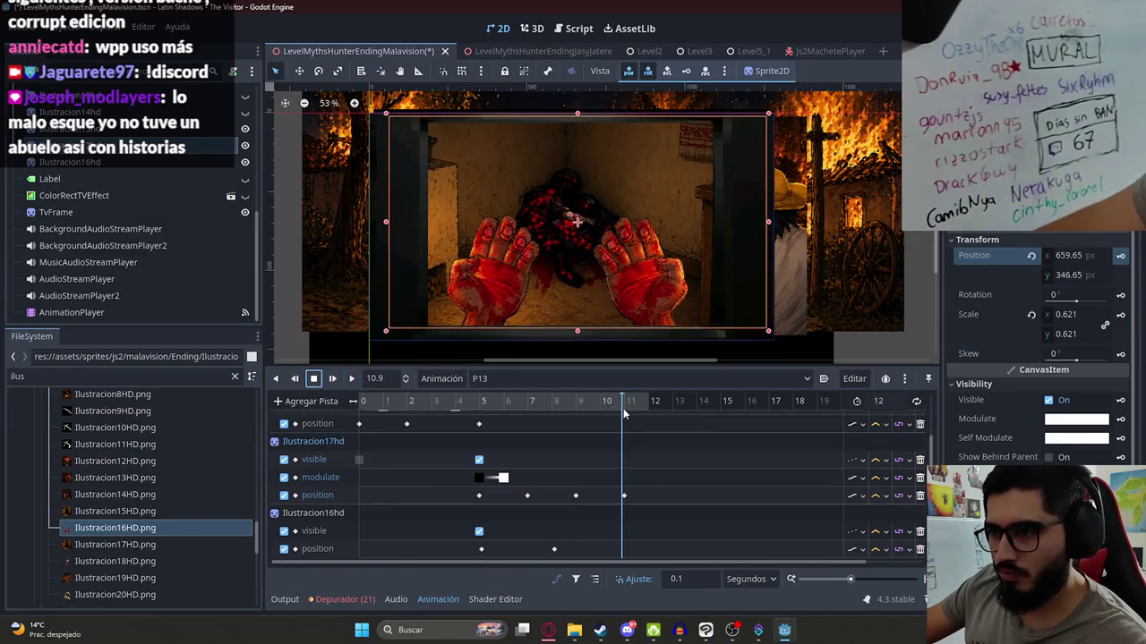
- Shorten P13 to 11 seconds and key the hands' raised position near 6 seconds
double_click(878, 401)
type("11")
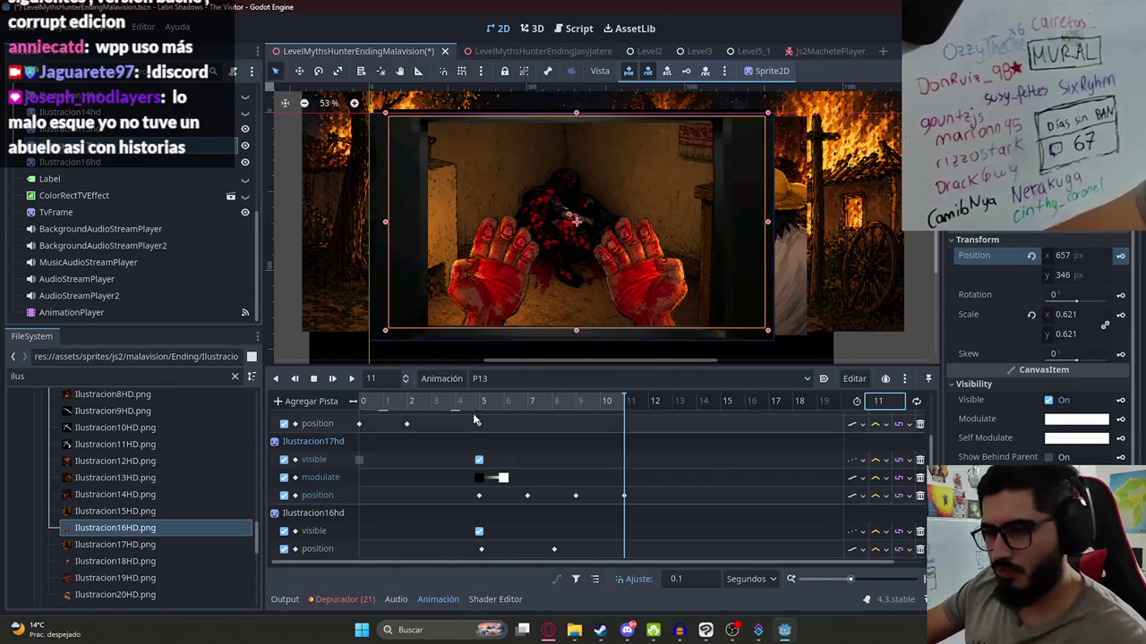
left_click(482, 403)
left_click_drag(482, 410, 517, 409)
left_click(502, 299)
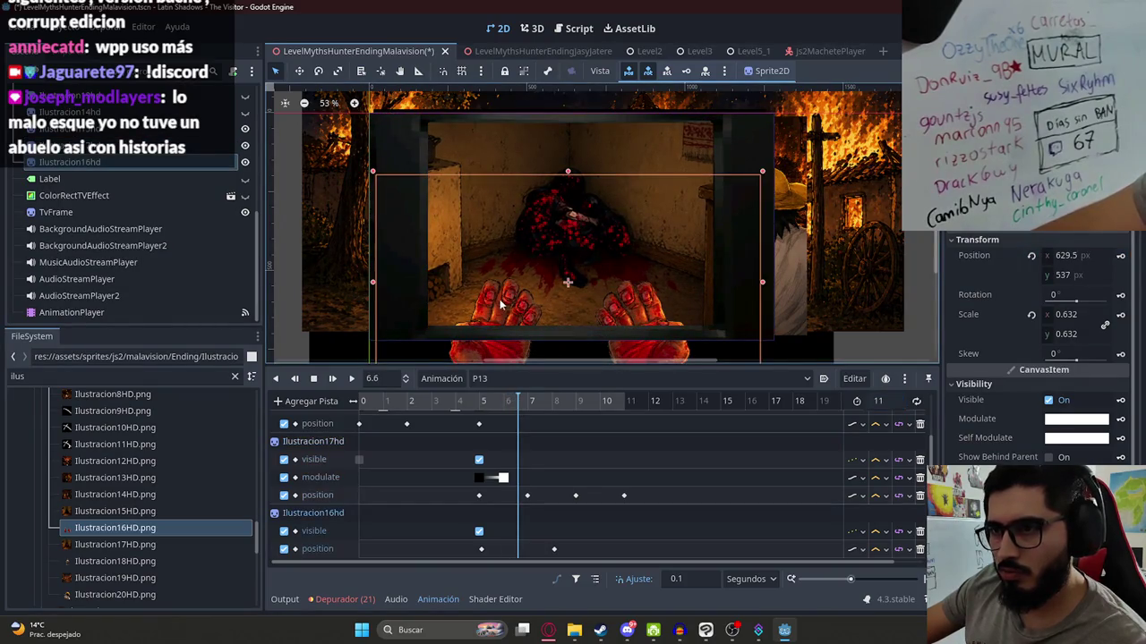
left_click_drag(494, 306, 485, 301)
left_click(1120, 255)
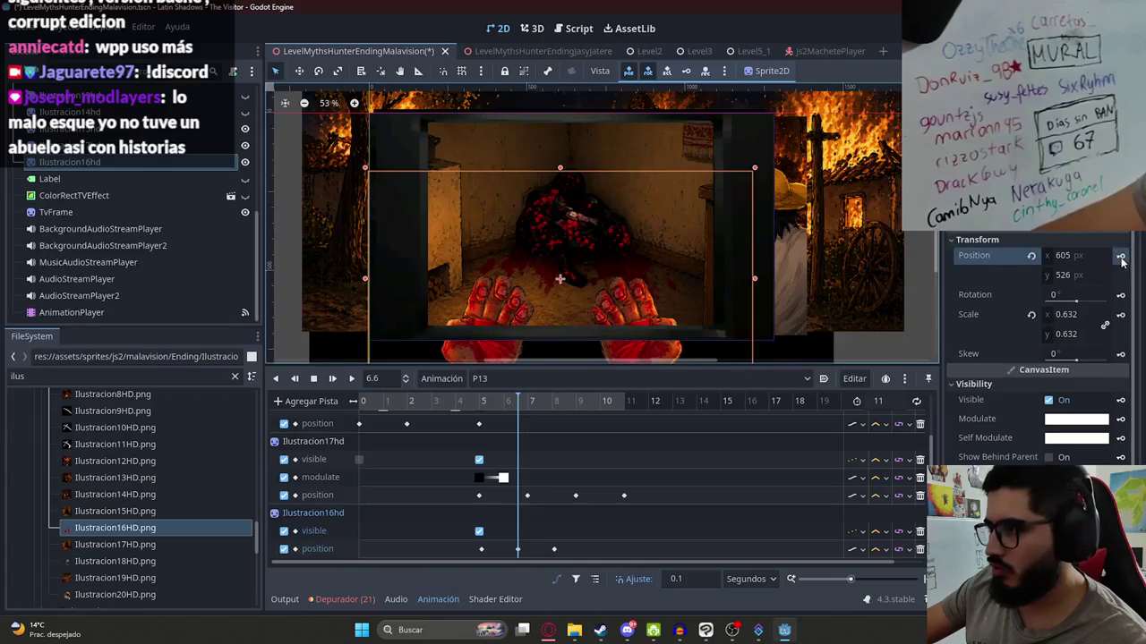
- Key Ilustracion16hd's position at 7.2 seconds and preview the animation
left_click_drag(519, 403, 534, 408)
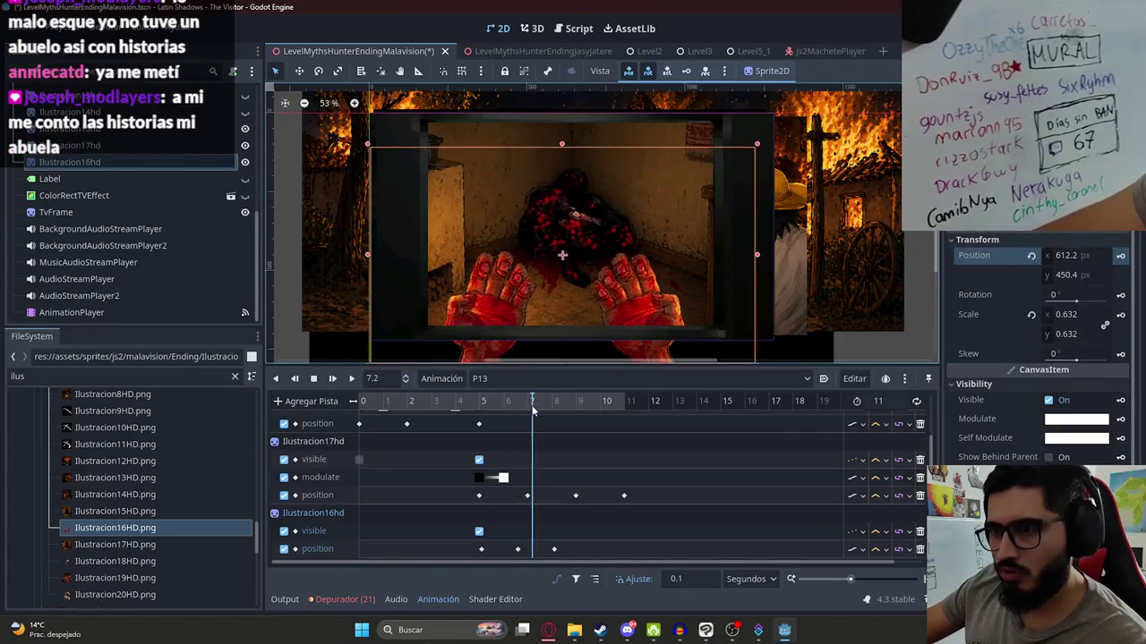
left_click_drag(515, 317, 518, 306)
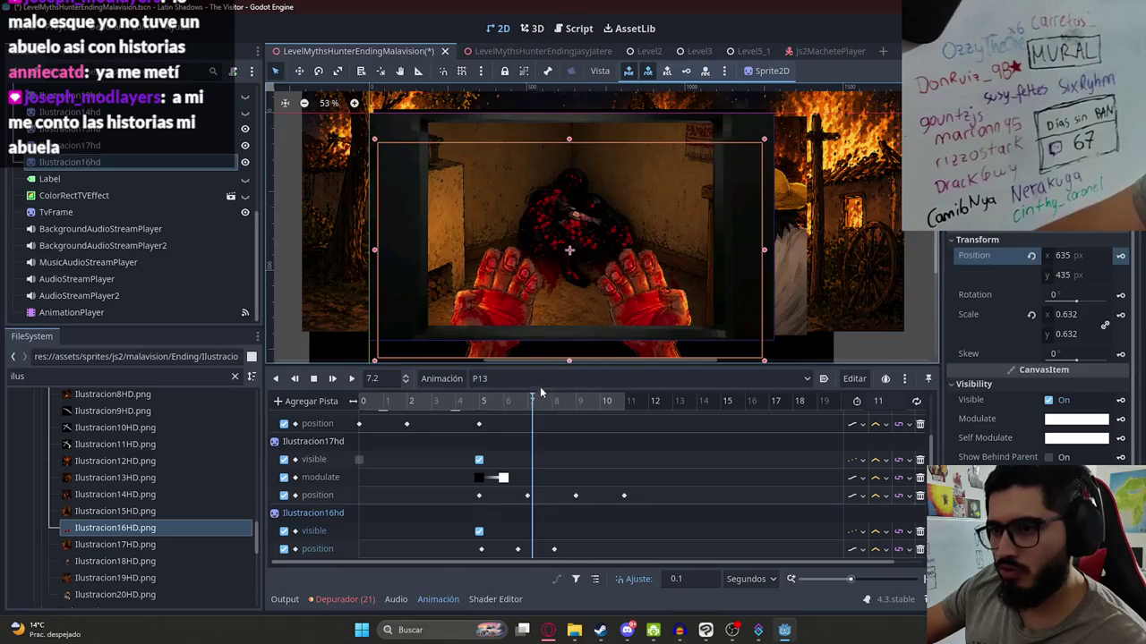
left_click(1121, 255)
scroll(519, 301, "up", 1)
key("d")
- Save the scene and briefly switch to Discord before returning to Godot
key("ctrl+s")
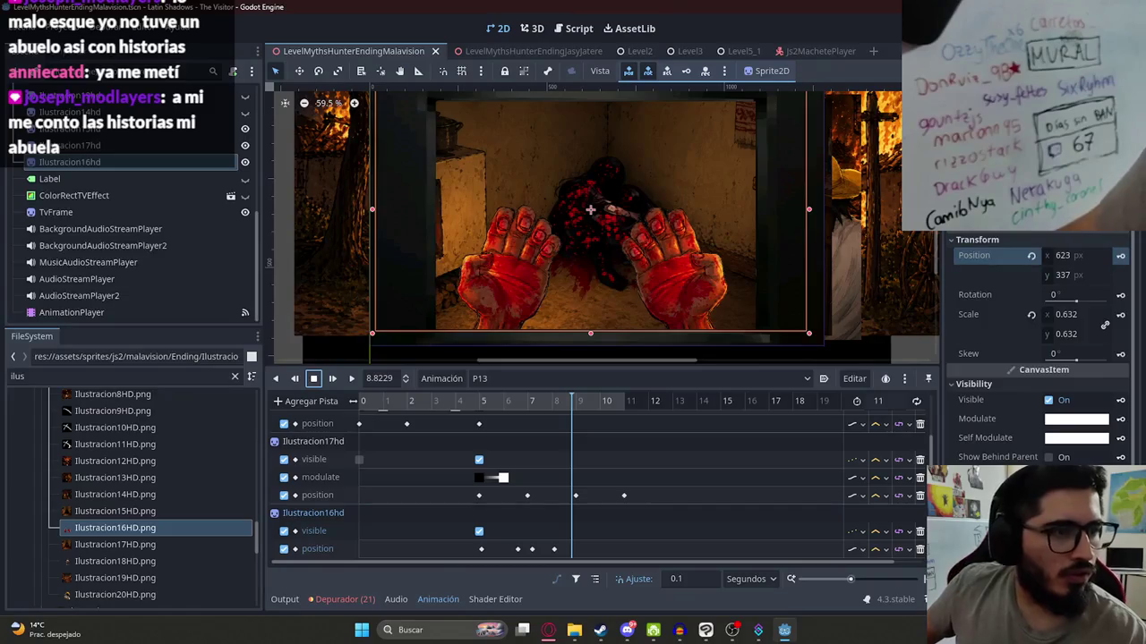
left_click(627, 631)
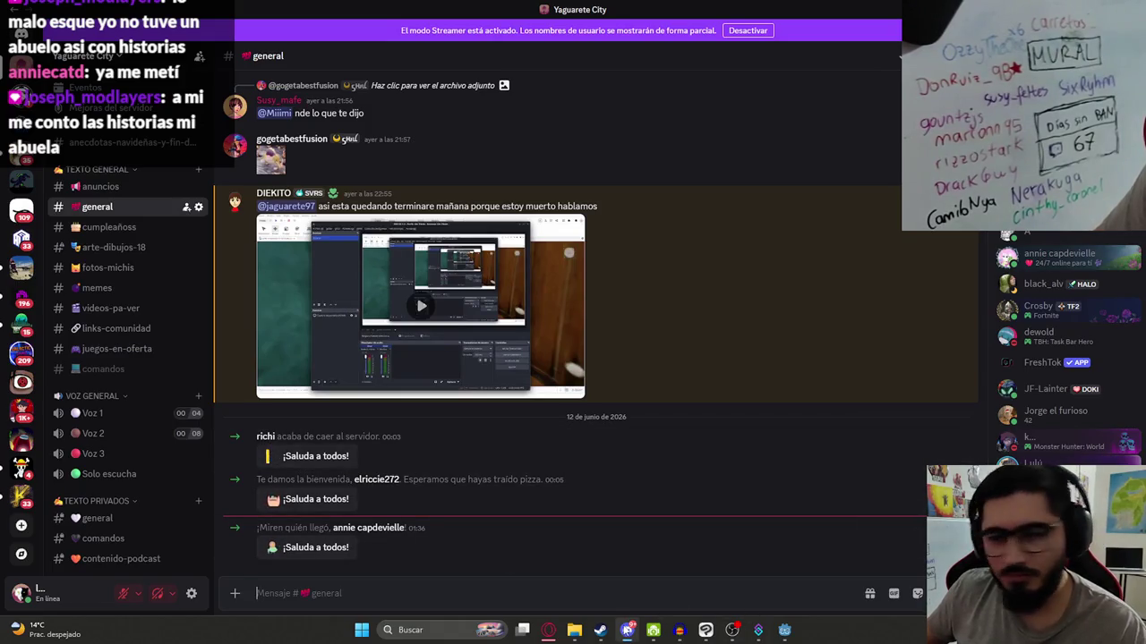
left_click(626, 630)
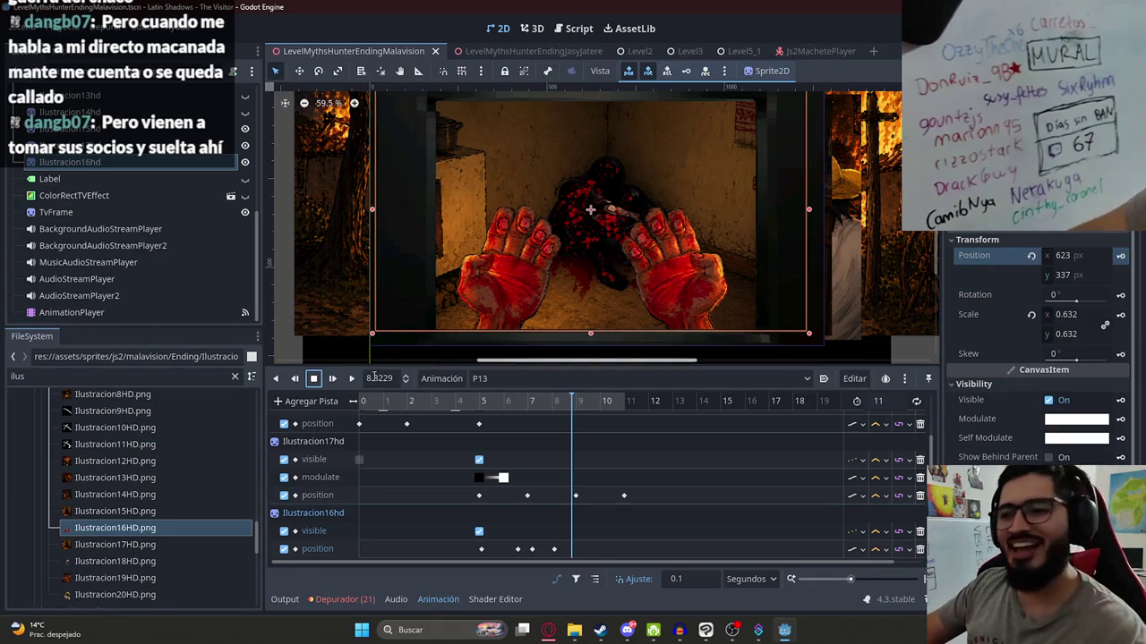
- Retime the Ilustracion16hd position keyframe near 7 seconds on P13's track
mouse_move(497, 408)
left_mouse_down()
mouse_move(524, 414)
mouse_move(499, 438)
left_mouse_up()
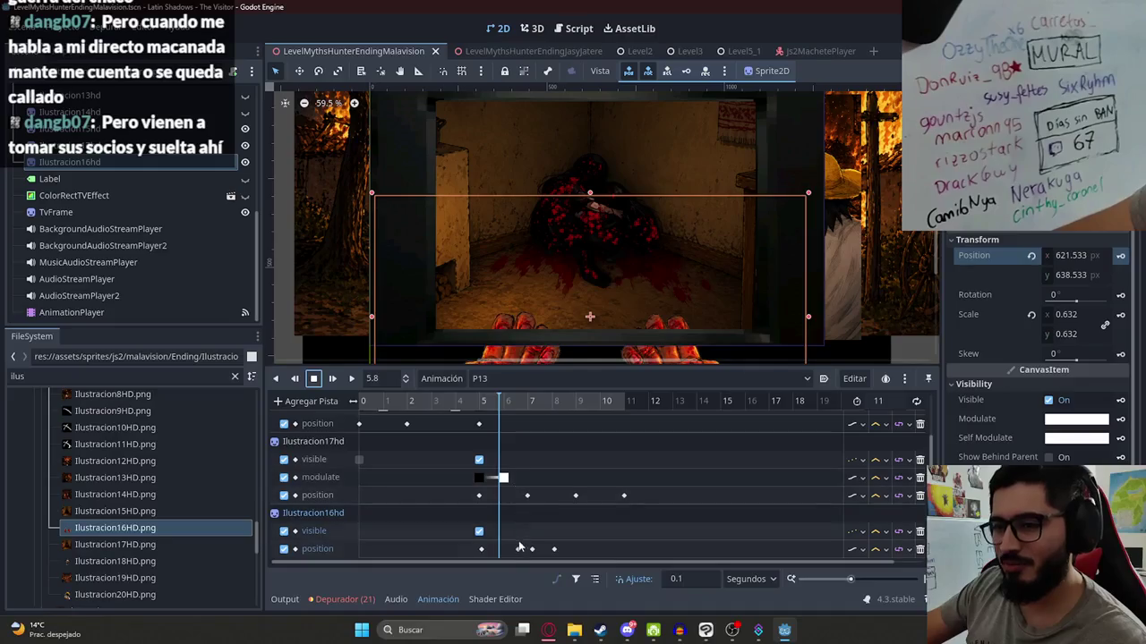
left_click_drag(517, 549, 503, 549)
left_click(480, 405)
mouse_move(480, 405)
left_mouse_down()
mouse_move(600, 405)
mouse_move(560, 403)
mouse_move(576, 405)
left_mouse_up()
left_click(513, 548)
- Place the hands sprite at new positions for seconds 9, 10 and 11
left_click_drag(543, 292, 522, 287)
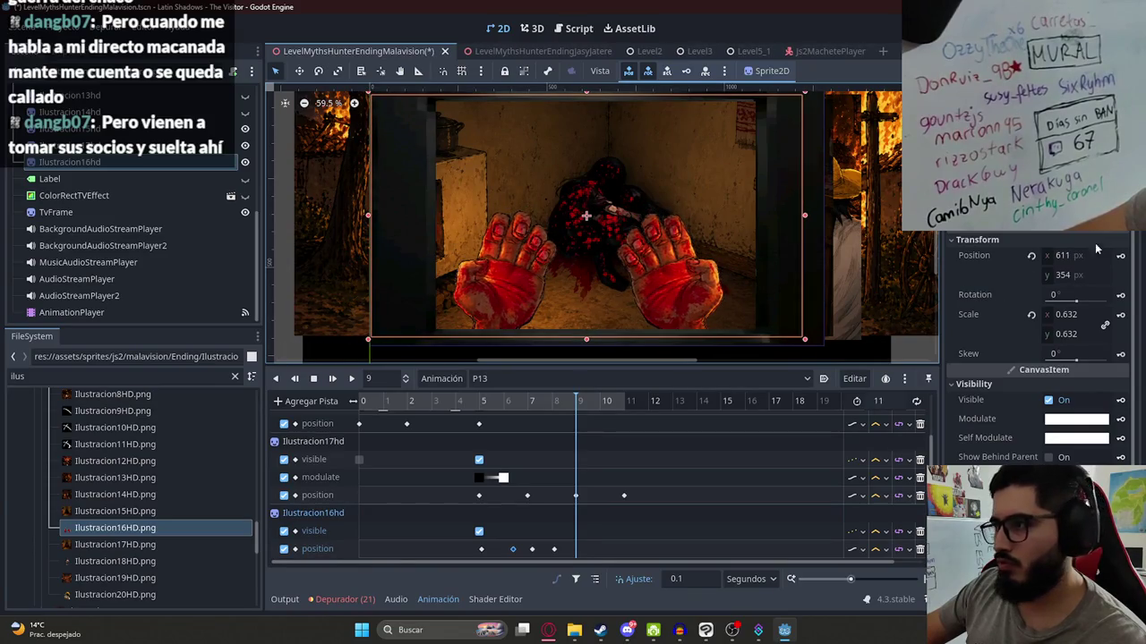
left_click(1120, 255)
left_click(601, 404)
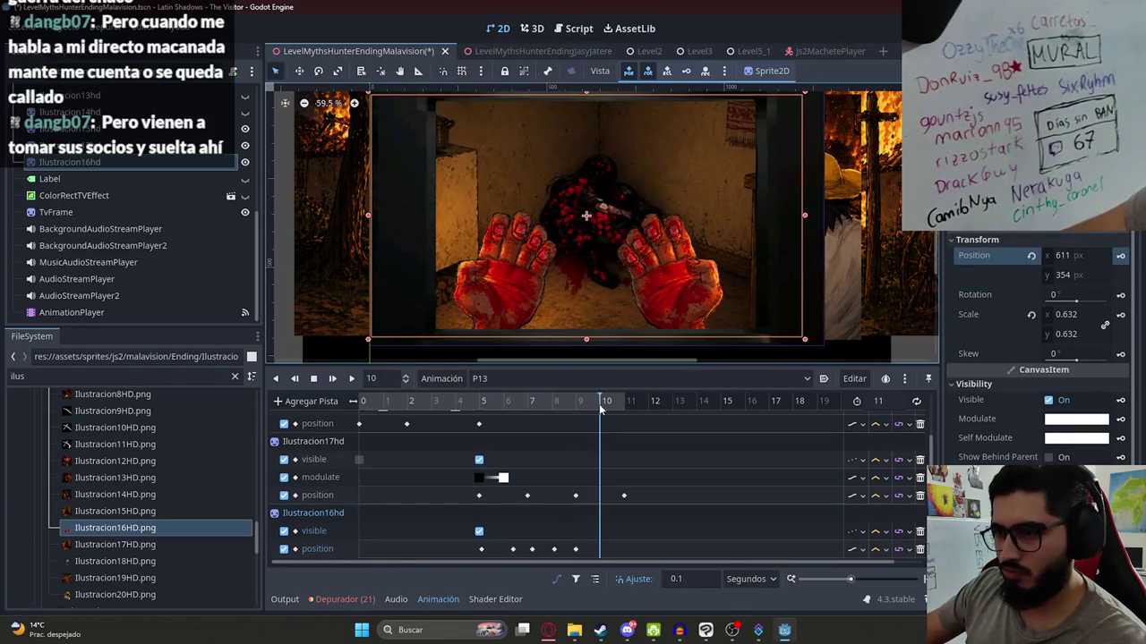
mouse_move(519, 296)
left_mouse_down()
mouse_move(504, 289)
mouse_move(668, 304)
left_mouse_up()
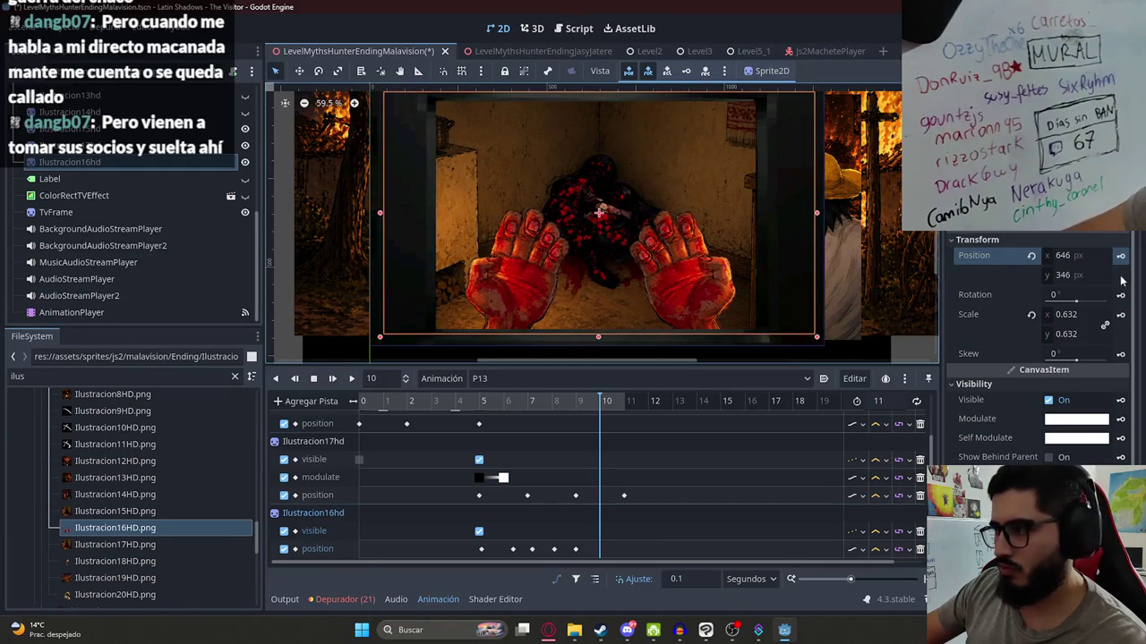
left_click(630, 402)
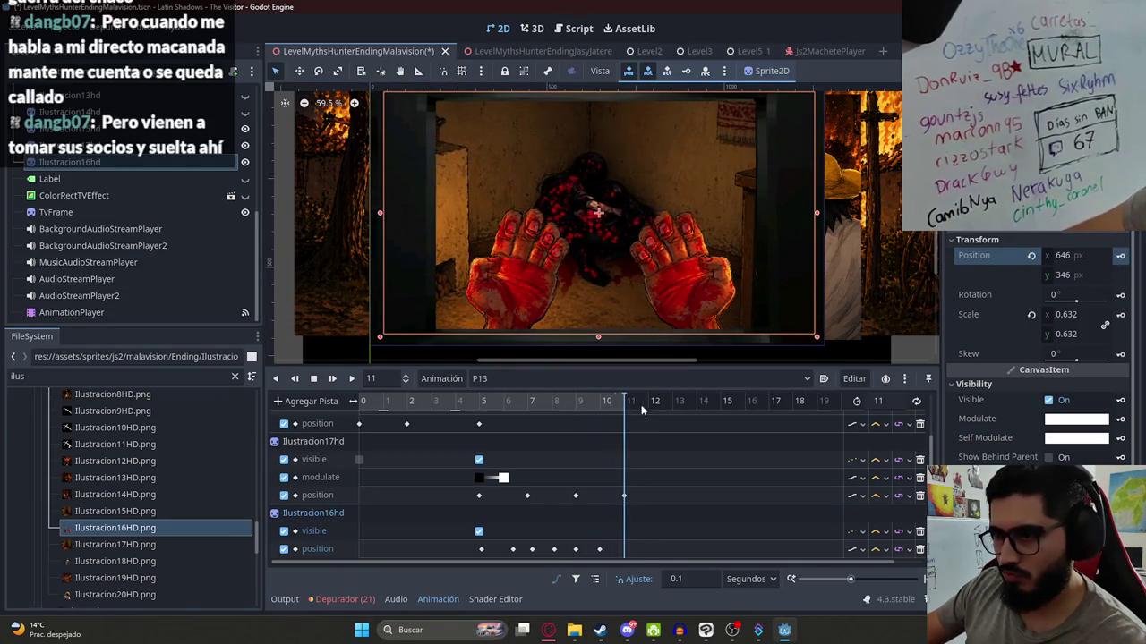
left_click_drag(528, 315, 521, 320)
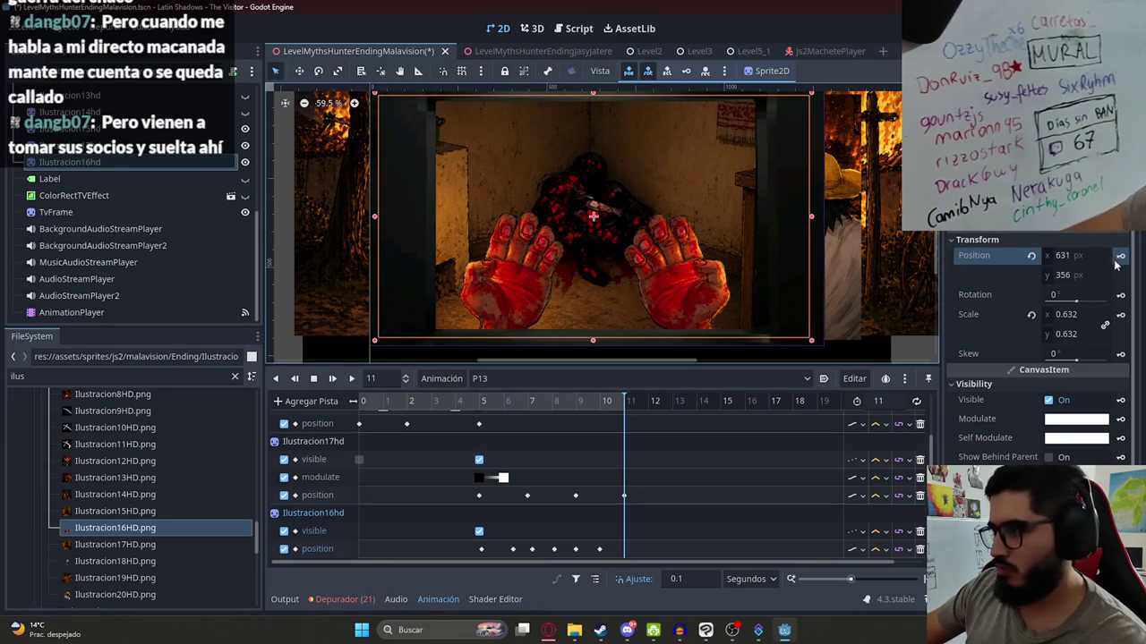
- Preview the hands' motion from about 4 seconds, re-enable ColorRectTVEffect, and save
left_click(458, 401)
left_click(351, 378)
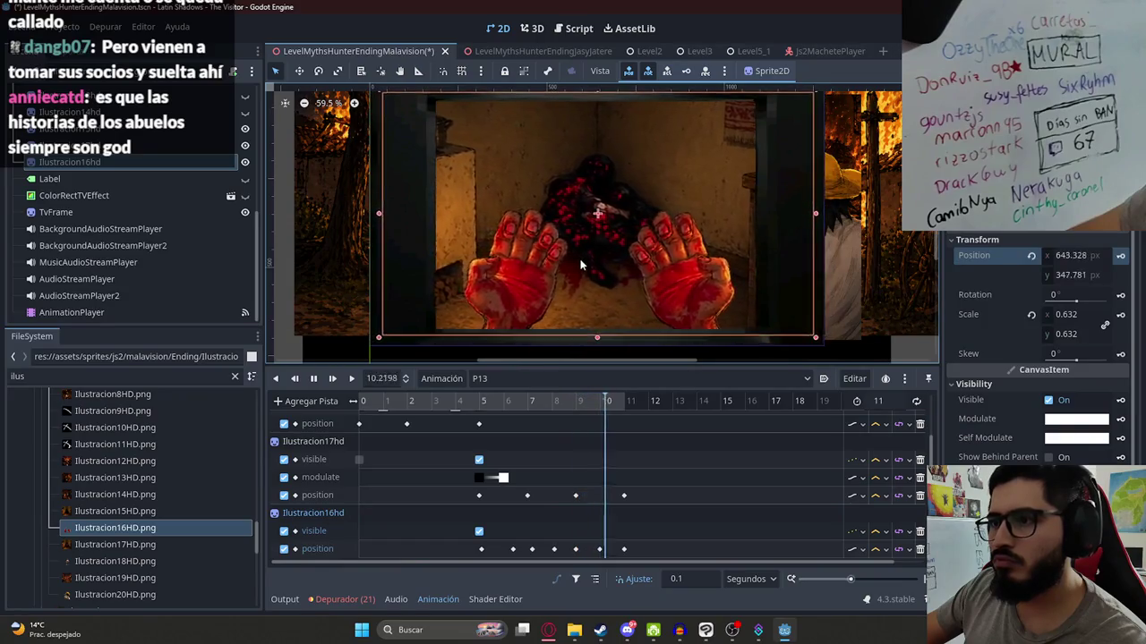
scroll(573, 296, "down", 2)
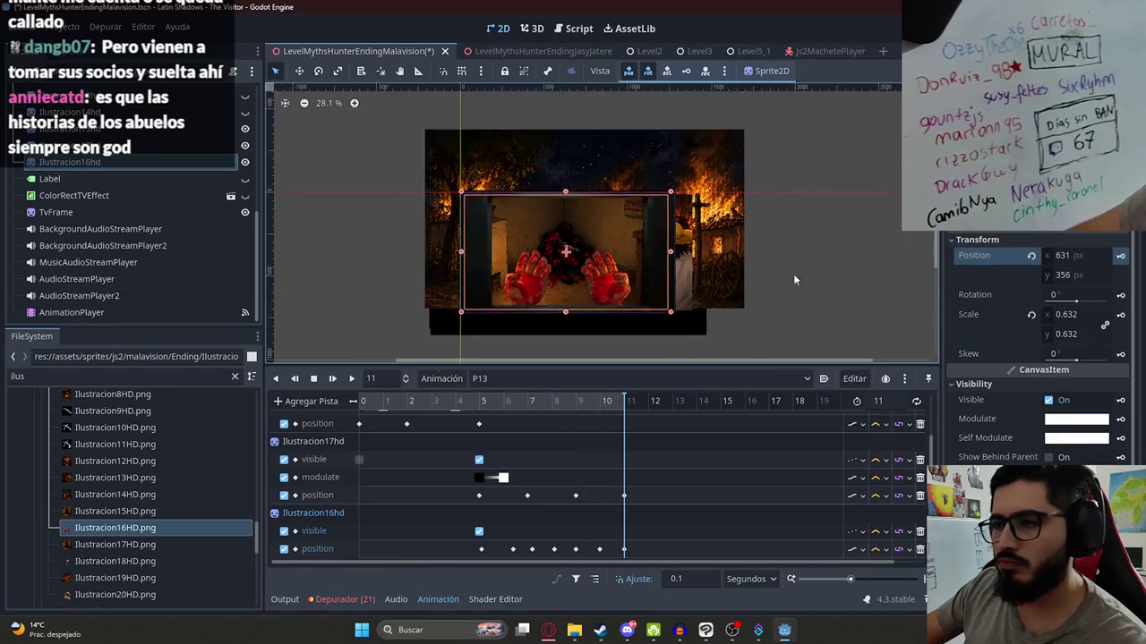
left_click(247, 197)
key("ctrl+s")
- Open the scene's script and select the P11 branch on lines 39–40
scroll(186, 176, "up", 3)
scroll(185, 175, "up", 2)
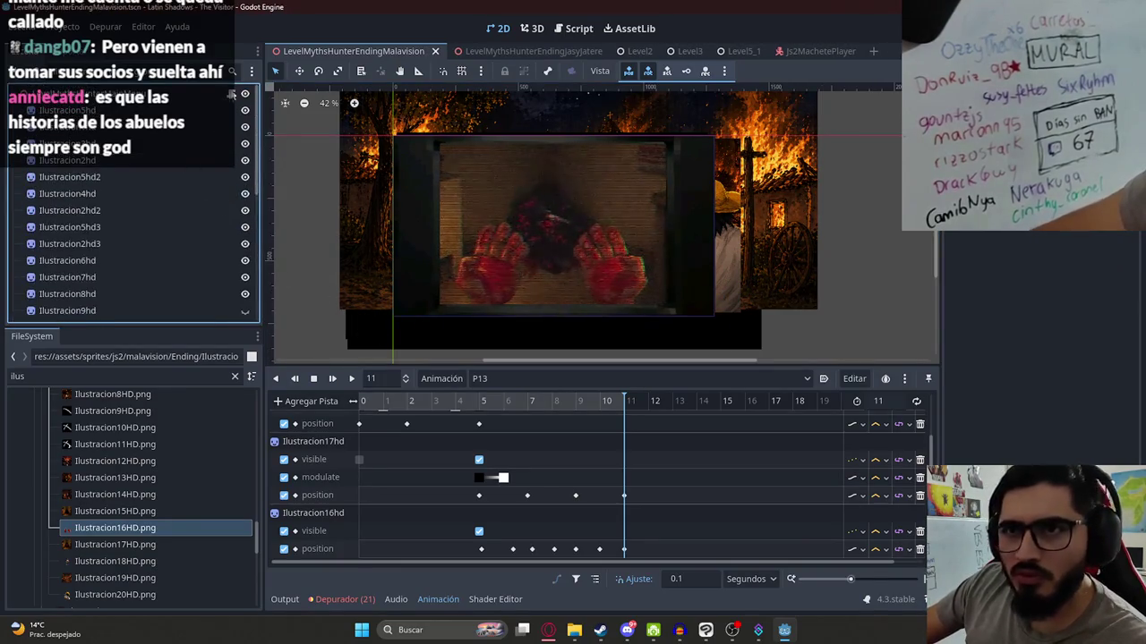
key("ctrl+F3")
scroll(667, 308, "down", 2)
left_click_drag(667, 308, 516, 303)
key("ctrl+c")
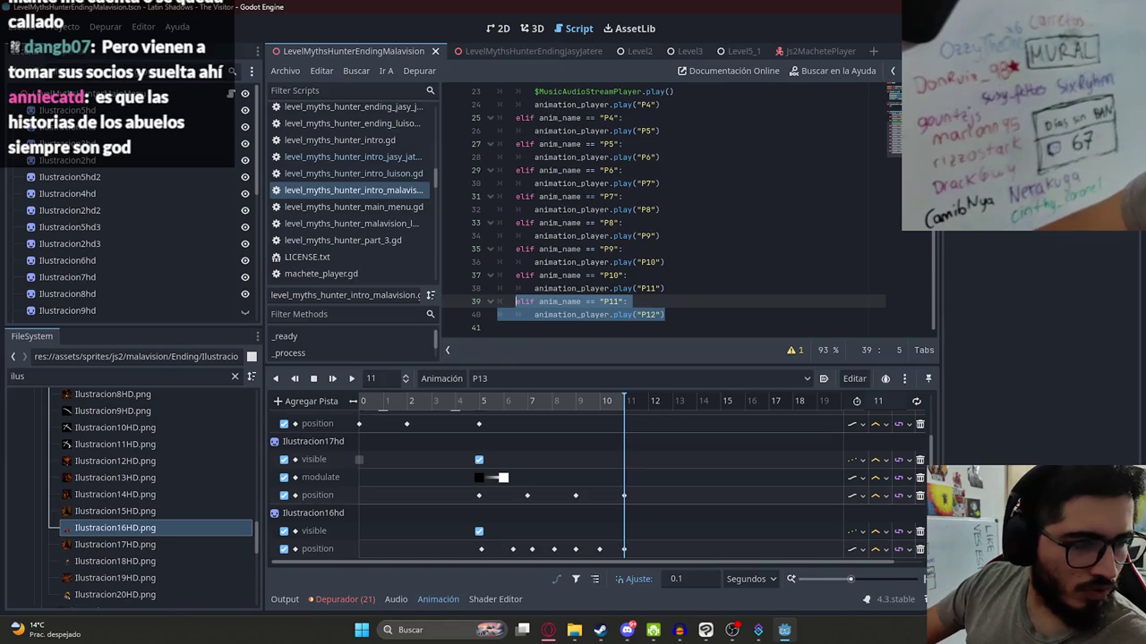
- Paste the P11 branch at line 41, edit it to play P13 after P12, and save
mouse_move(666, 315)
left_mouse_down()
mouse_move(685, 315)
mouse_move(534, 302)
left_mouse_up()
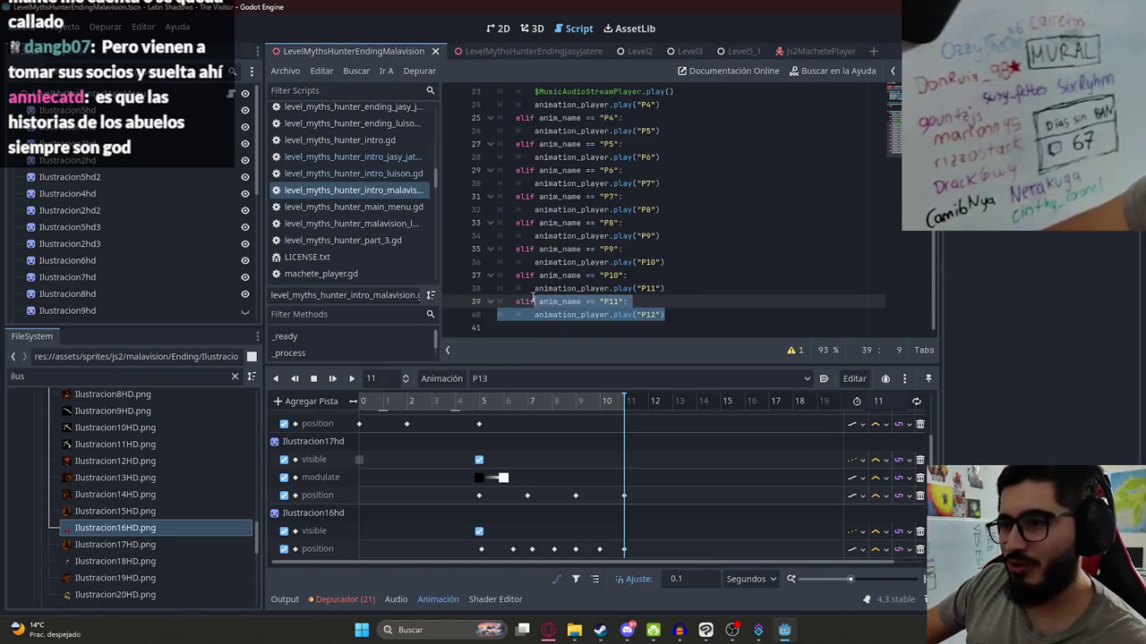
left_click(678, 320)
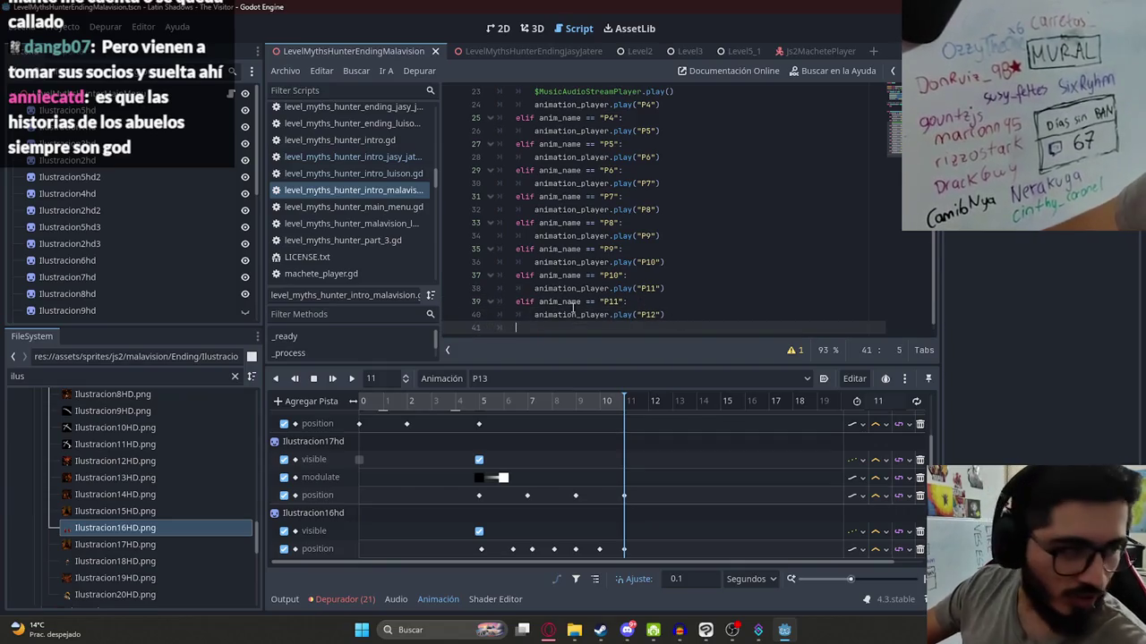
key("ctrl+v")
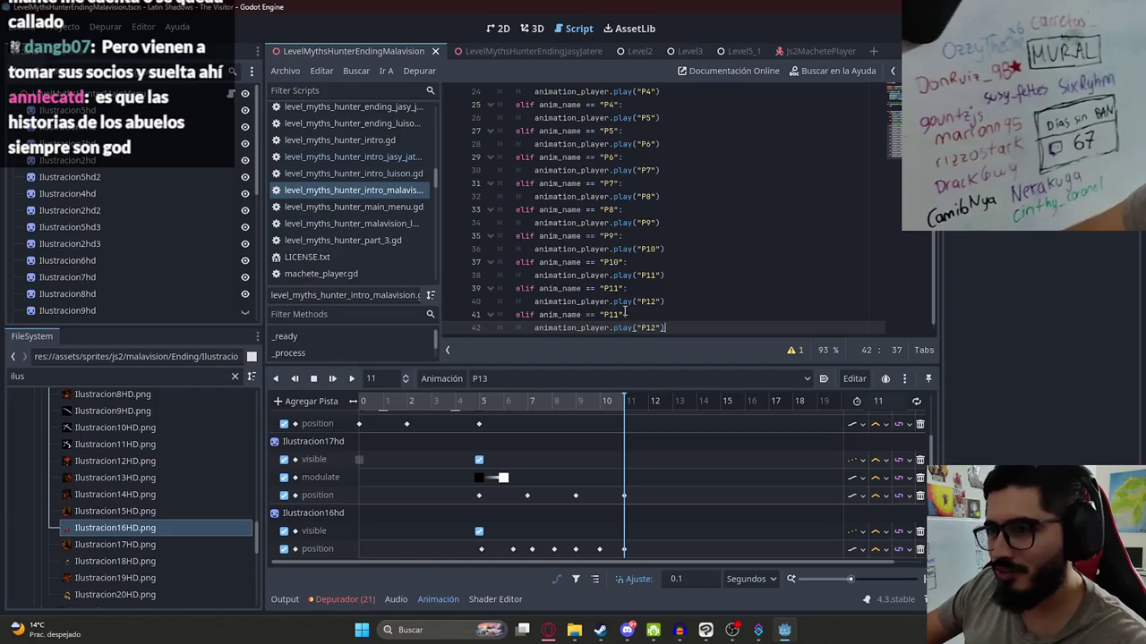
left_click(622, 314)
type("2")
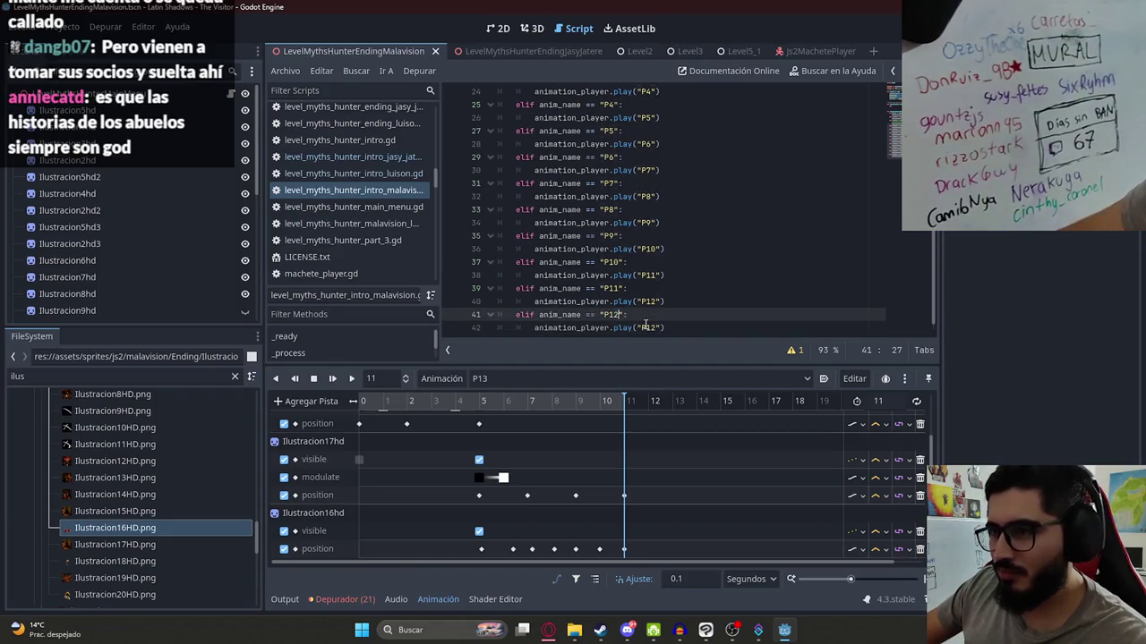
left_click(654, 327)
key("BackSpace")
type("3")
key("ctrl+s")
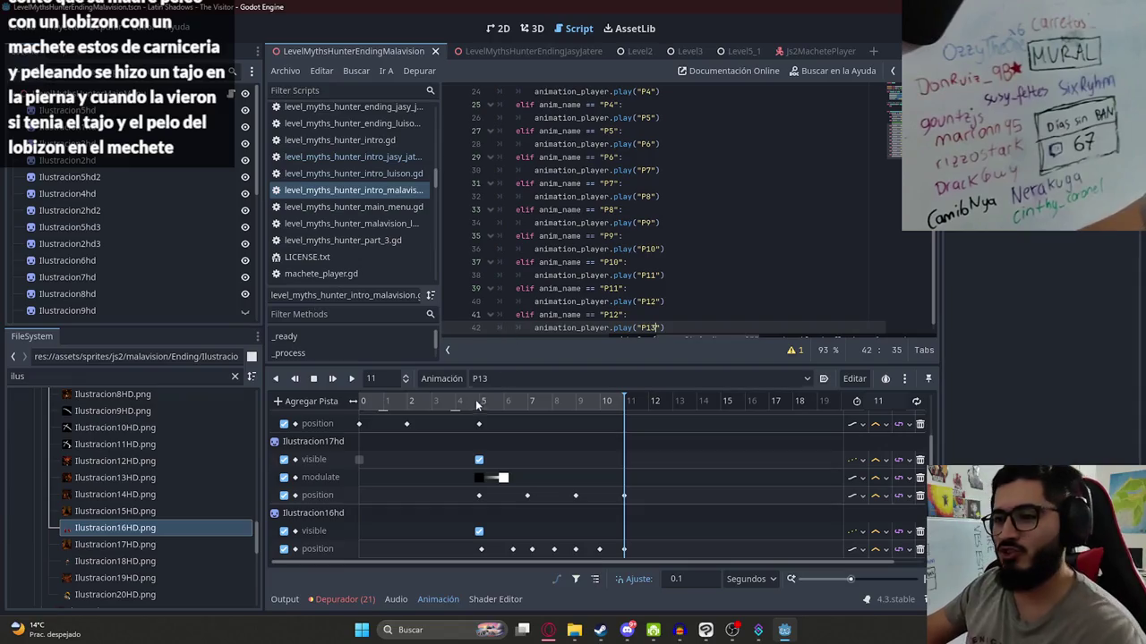
- Reset the P13 timeline to 0 and scrub through it in the 2D view
left_click_drag(683, 406, 213, 424)
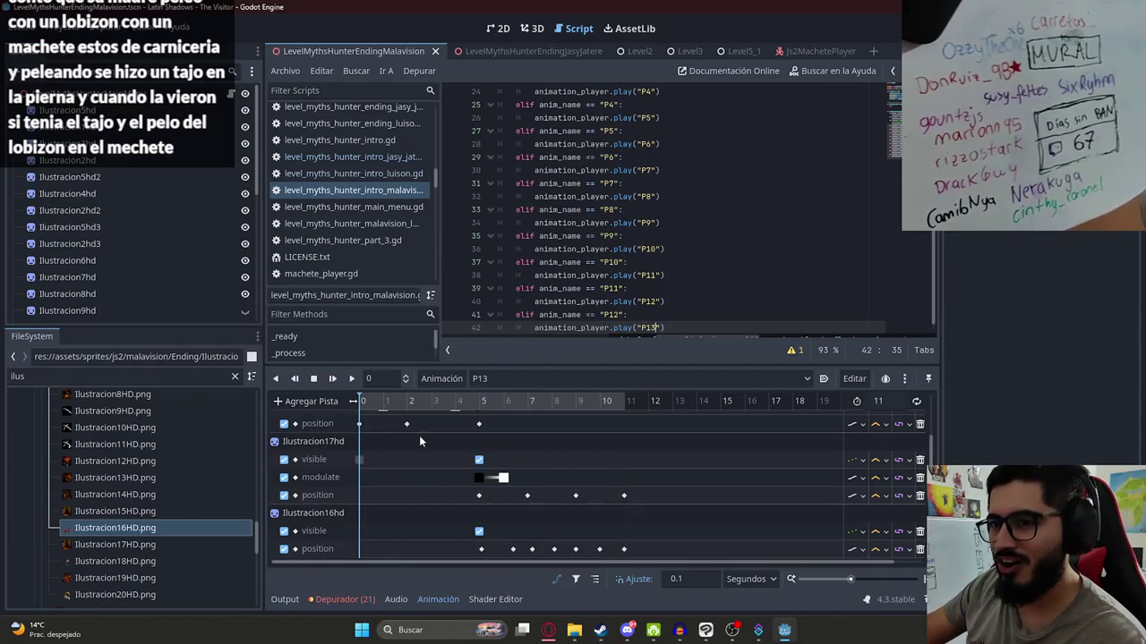
scroll(425, 432, "down", 2, "ctrl")
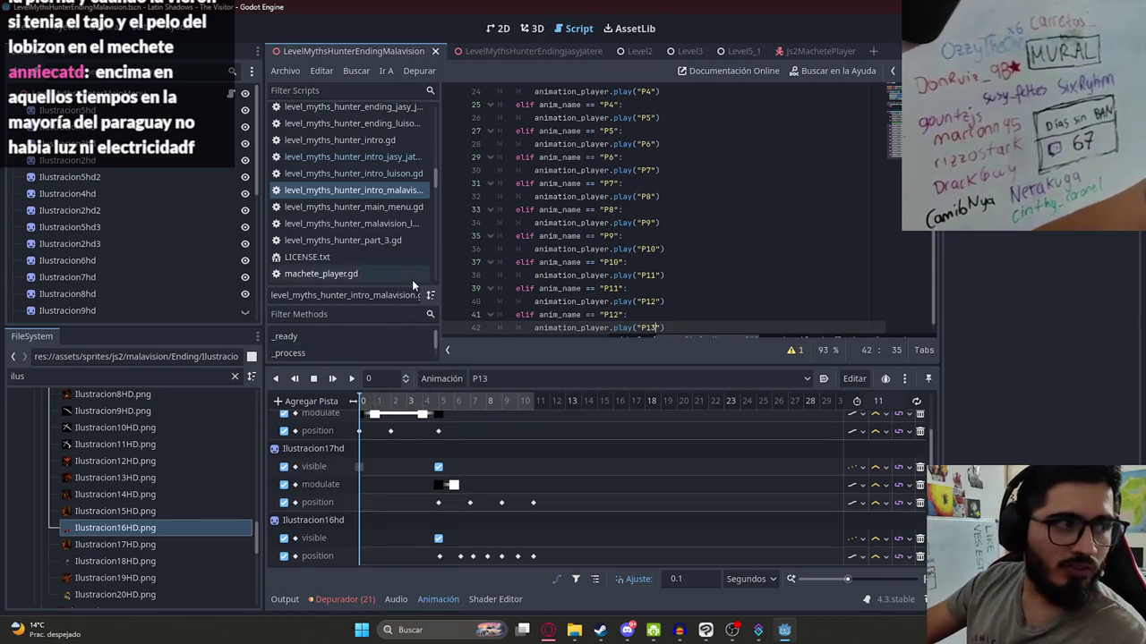
left_click(498, 28)
mouse_move(405, 400)
left_mouse_down()
mouse_move(536, 400)
mouse_move(356, 400)
left_mouse_up()
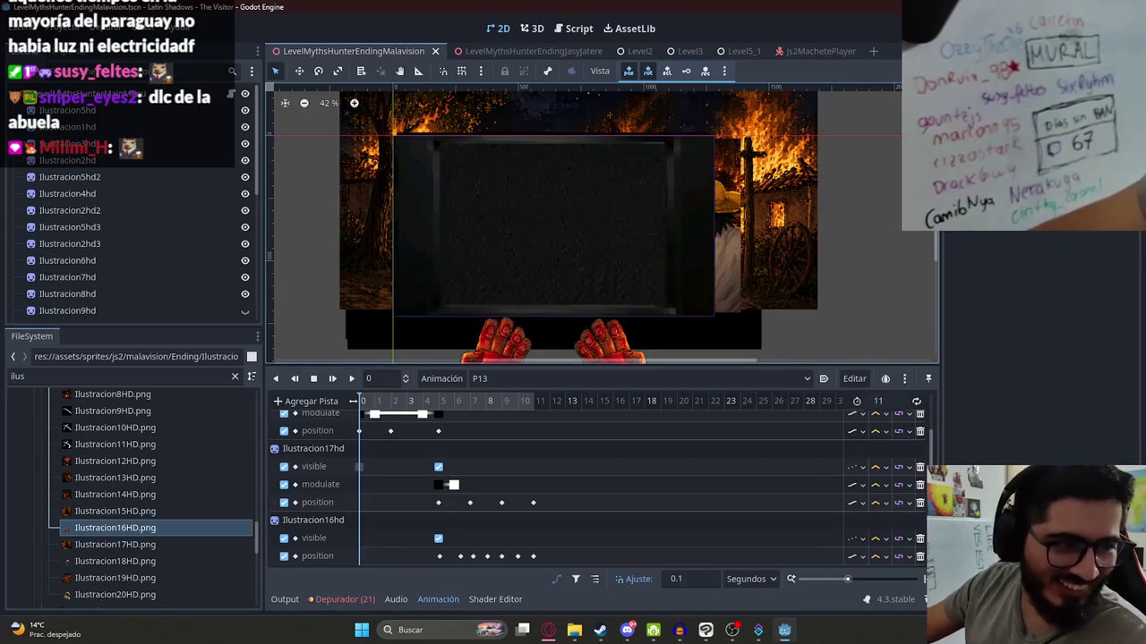
- Play P13 from the start, stop it, and return to the script editor
key("alt+Tab")
left_click(574, 249)
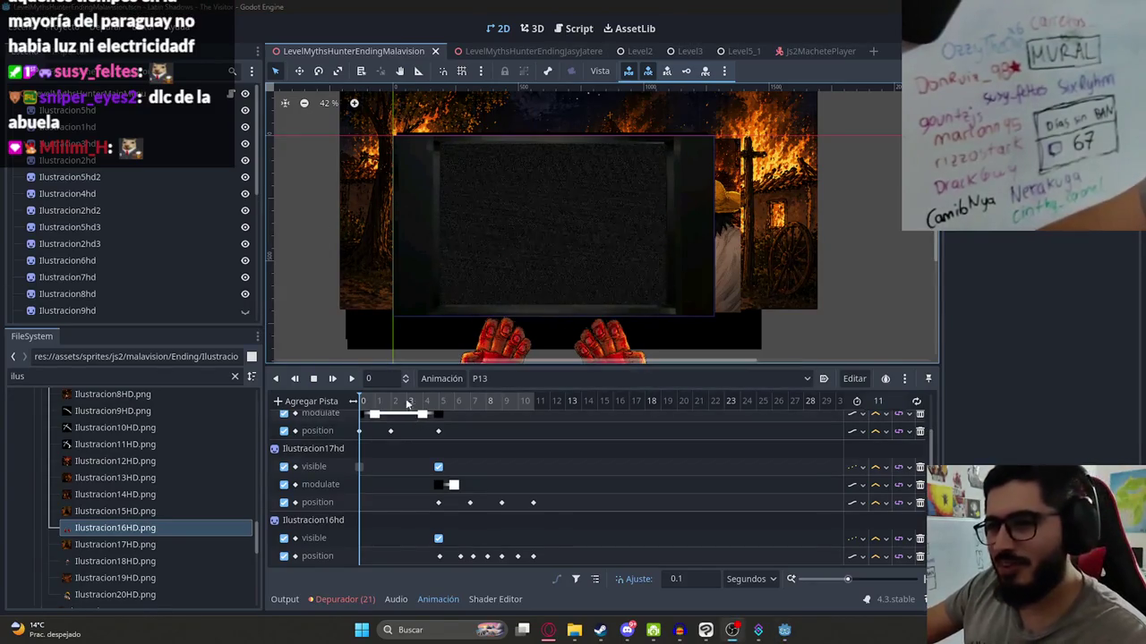
key("shift+d")
key("s")
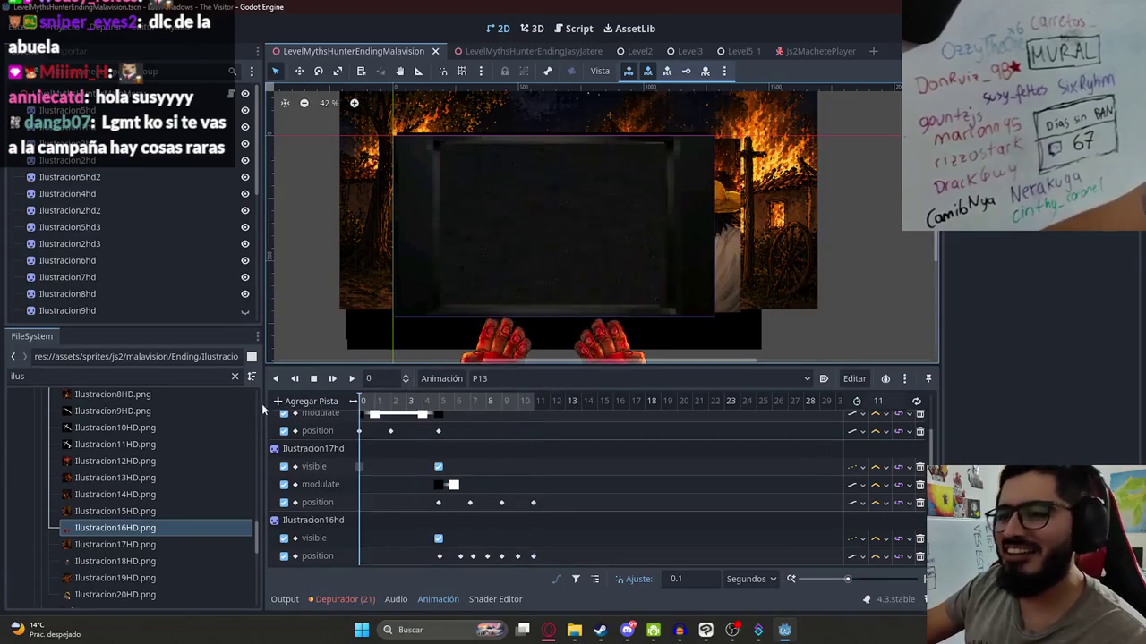
scroll(270, 101, "up", 1)
key("ctrl+F3")
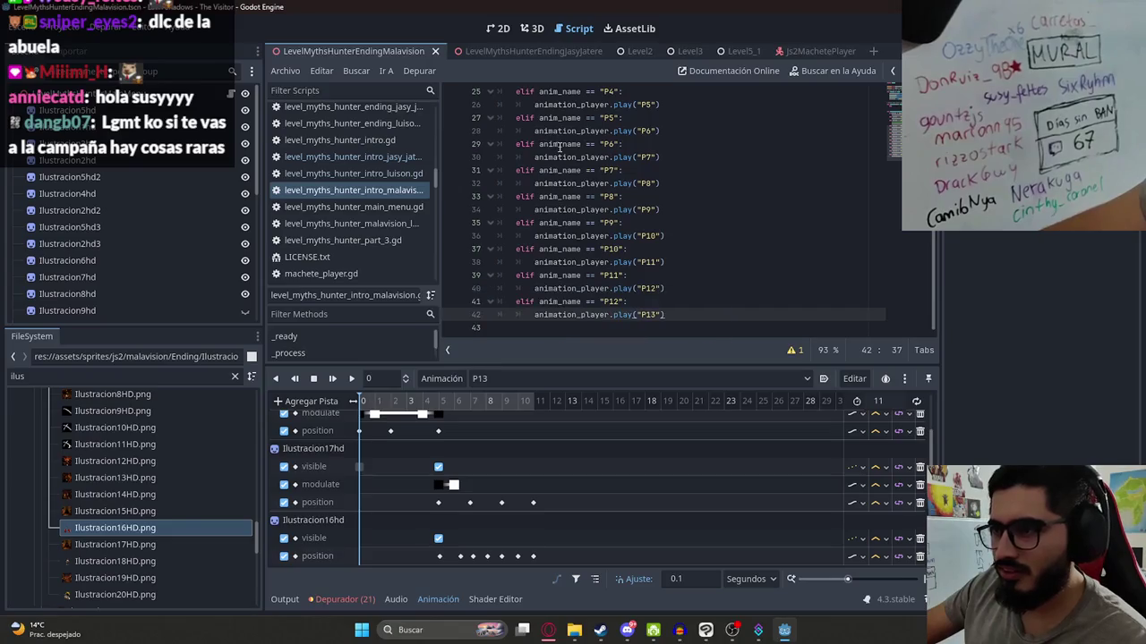
- Switch to the browser and back, then bring up the ending scene tab's context menu
key("alt+Tab")
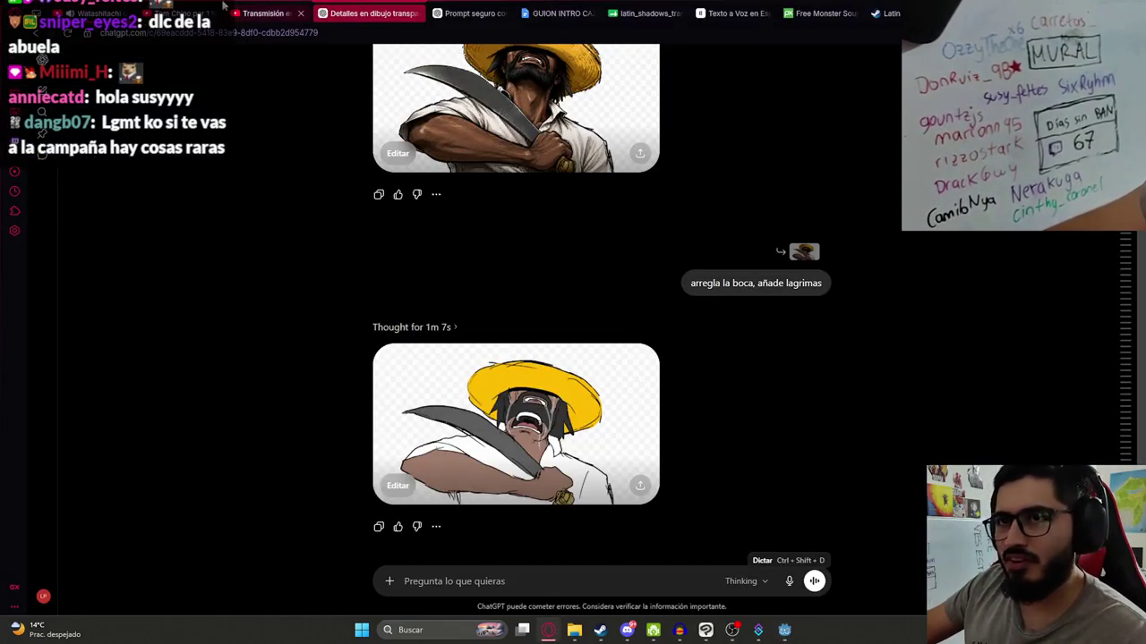
key("alt+Tab")
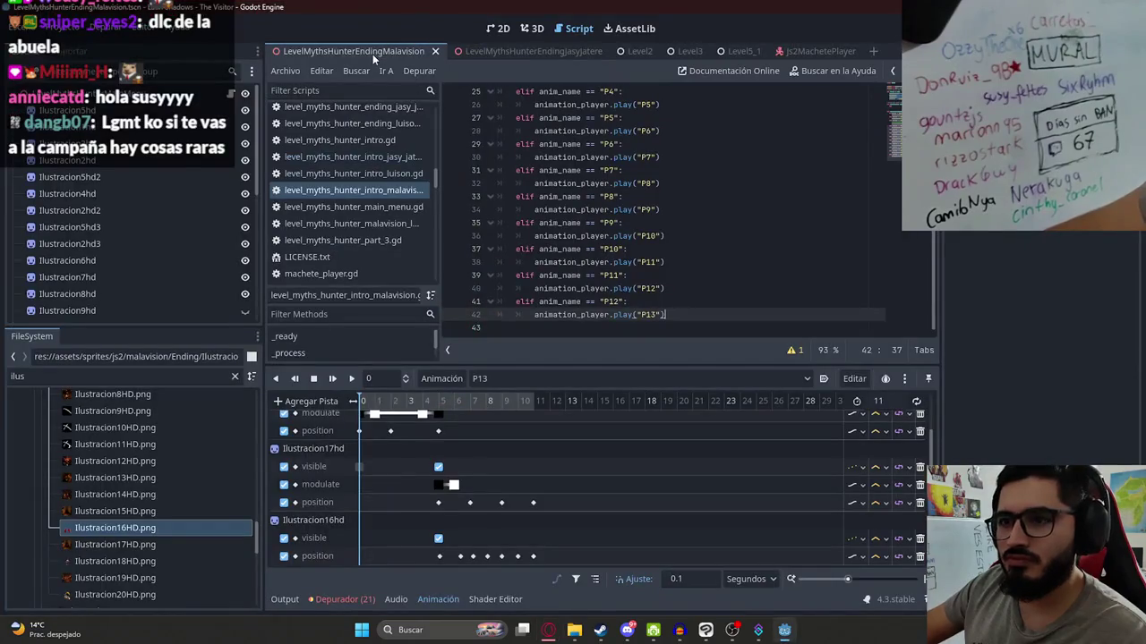
right_click(372, 53)
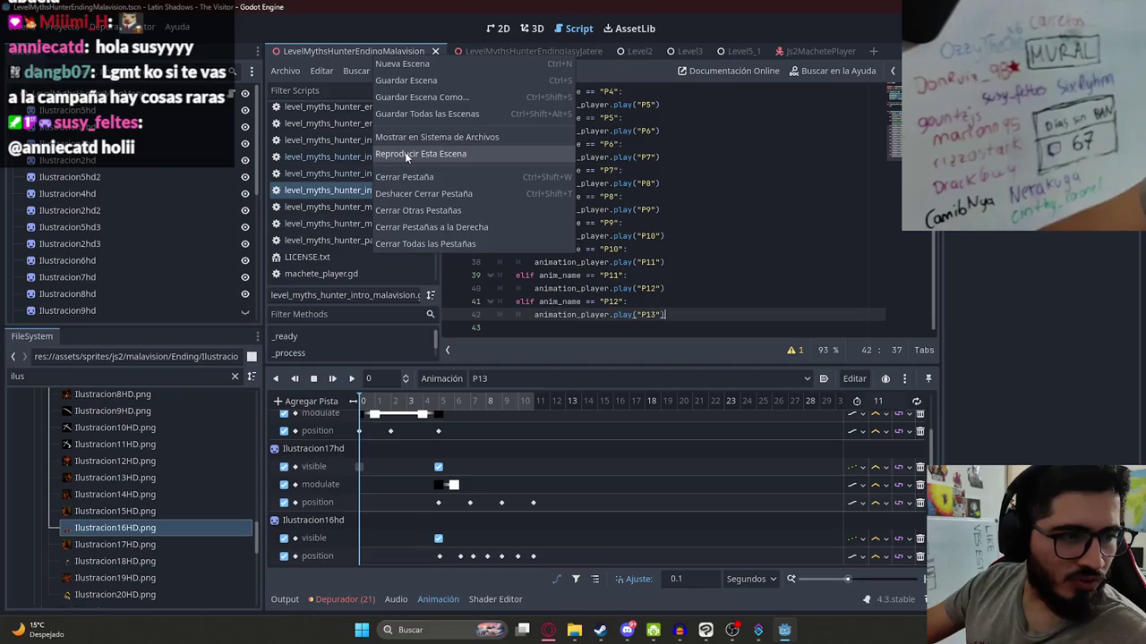
- Run the ending scene with Reproducir Esta Escena to test the cutscene
left_click(407, 154)
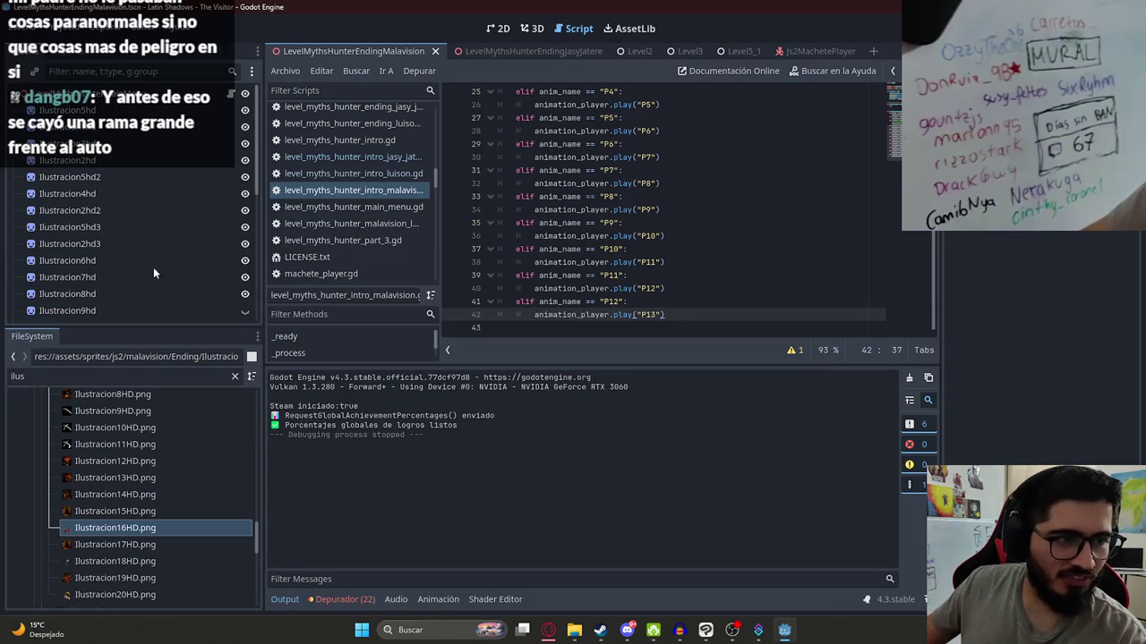
- Enlarge the script editor, replay the ending scene, stop it with F8, then switch to the browser
left_click(552, 209)
left_click_drag(528, 365, 533, 384)
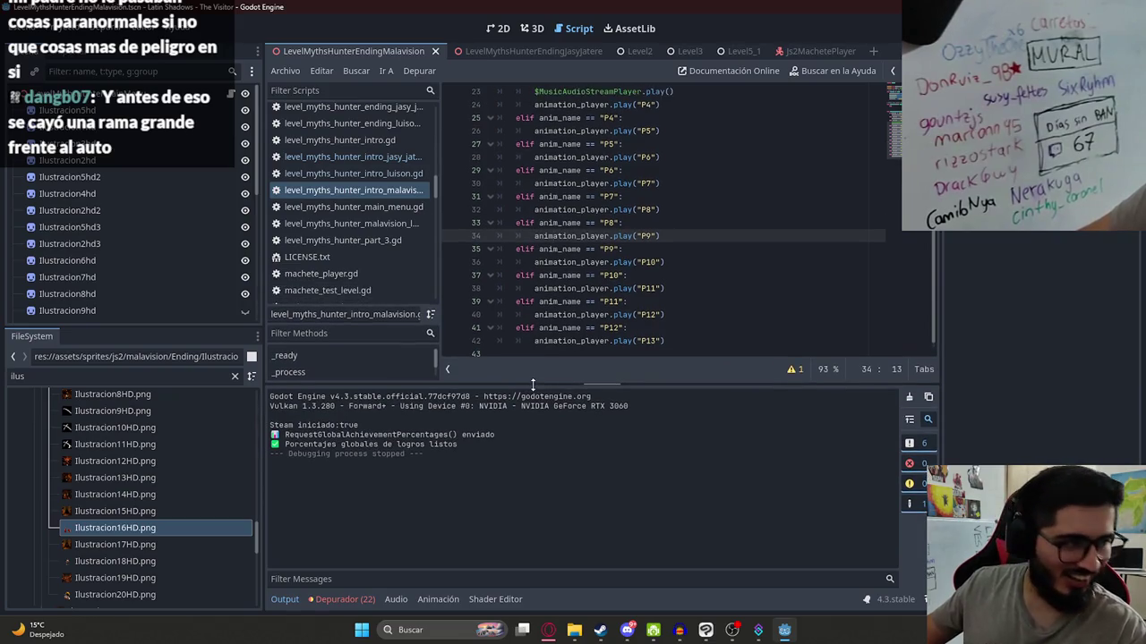
right_click(324, 51)
left_click(407, 150)
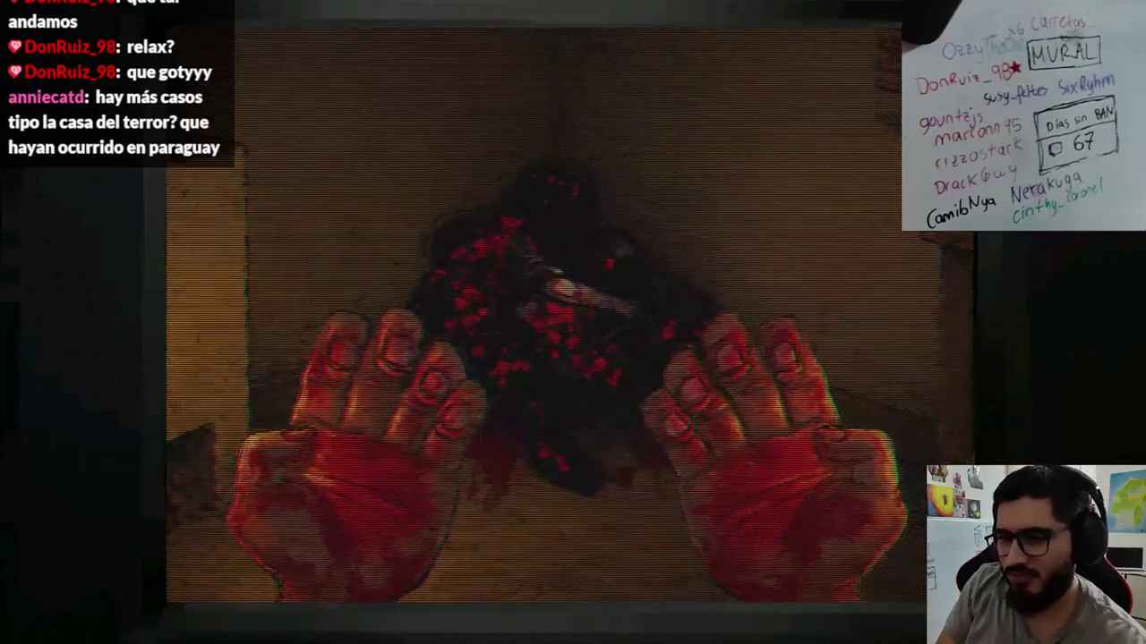
key("F8")
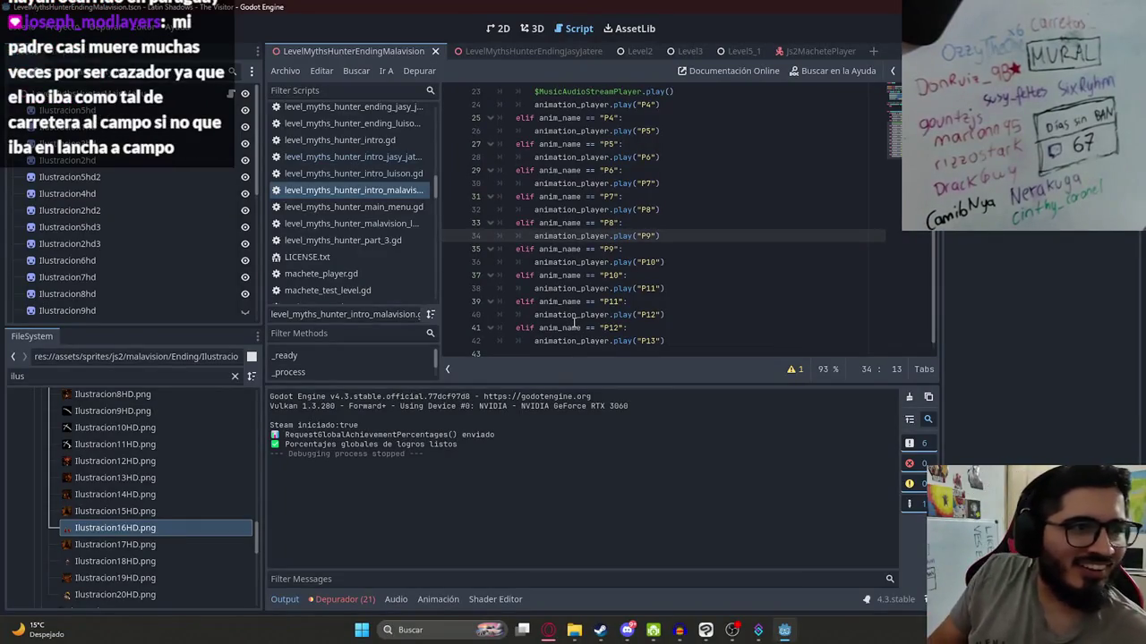
left_click(547, 631)
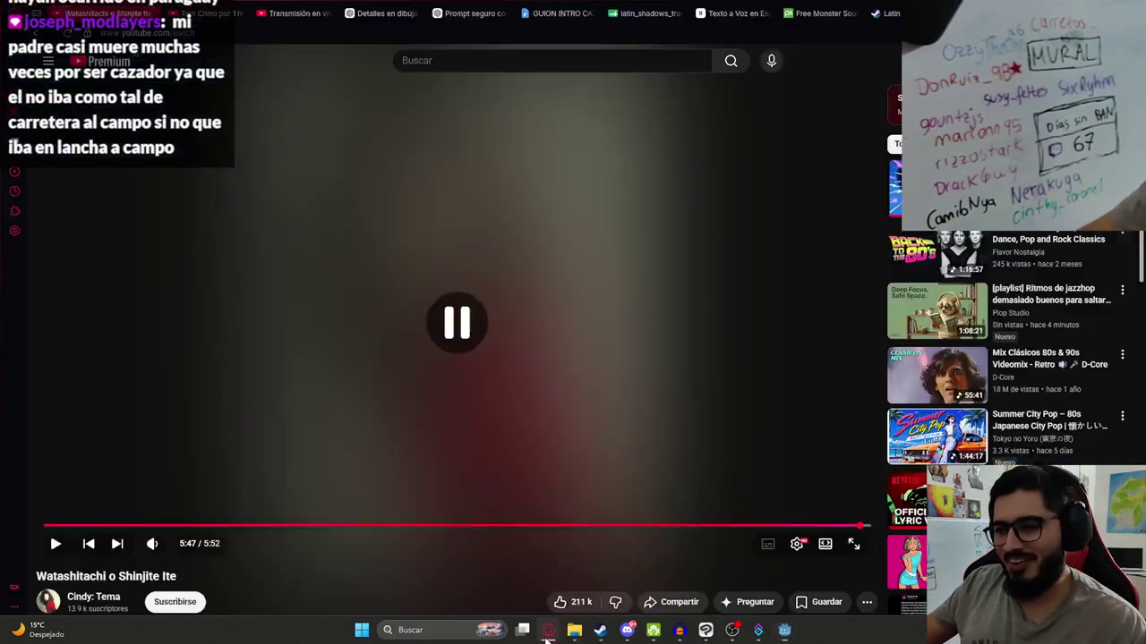
- Resume the Watashitachi o Shinjite Ite video until it ends, then return to Godot
left_click(391, 444)
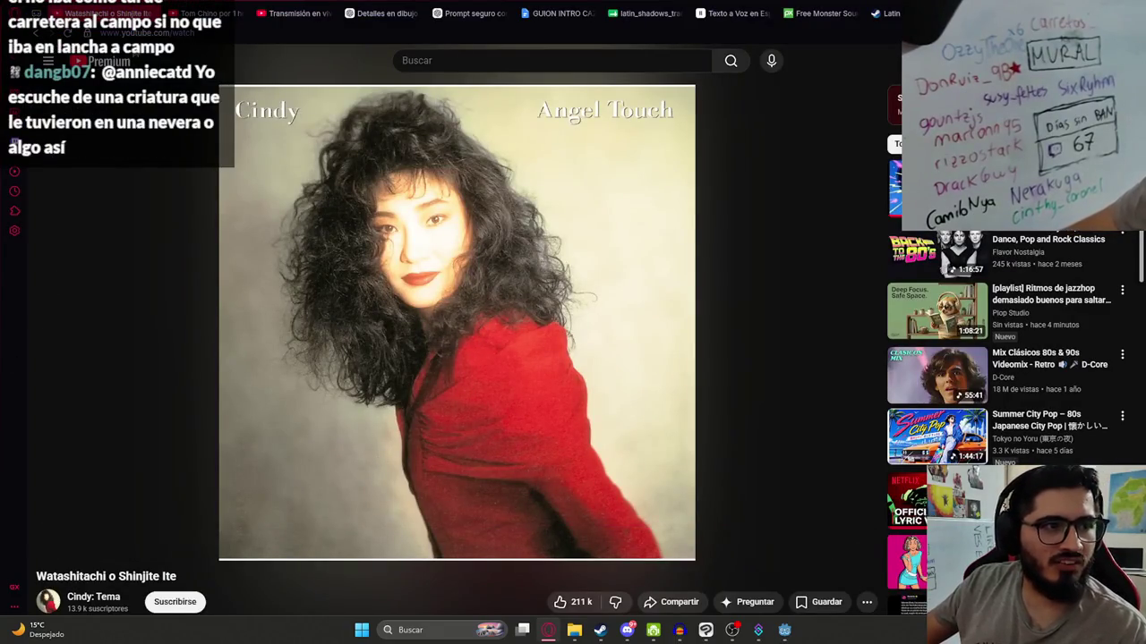
left_click(332, 301)
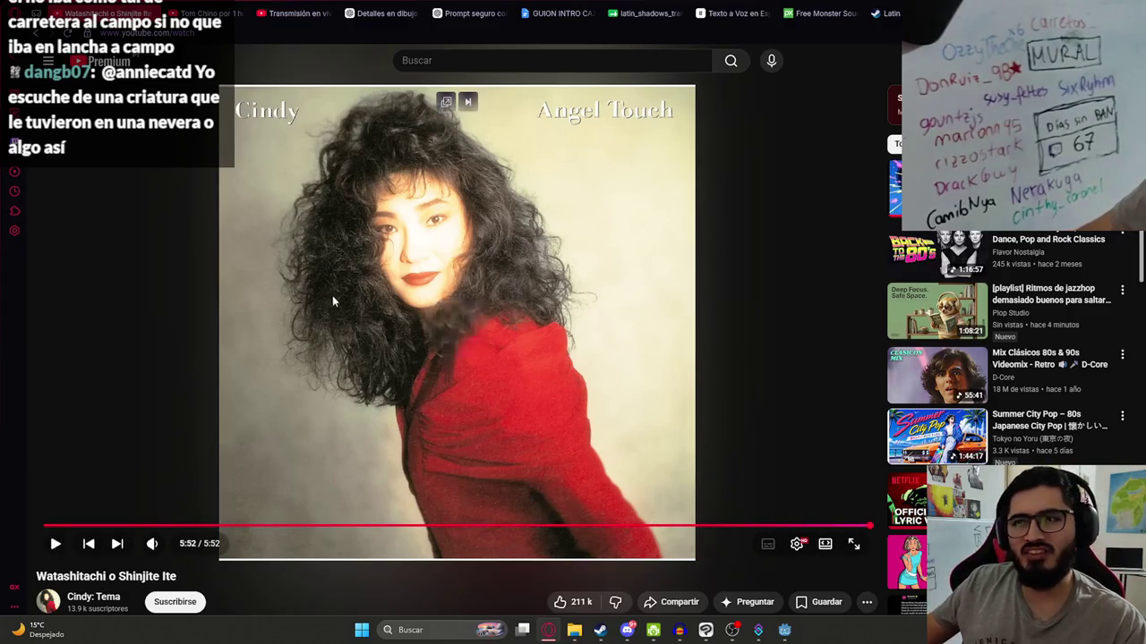
key("alt+Tab")
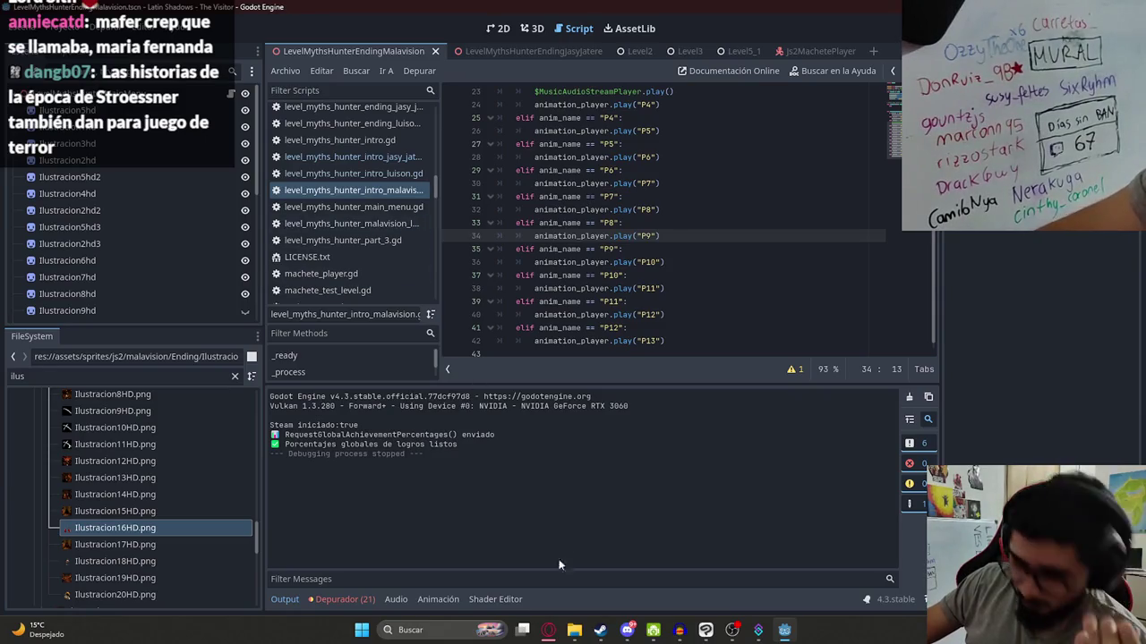
left_click(549, 631)
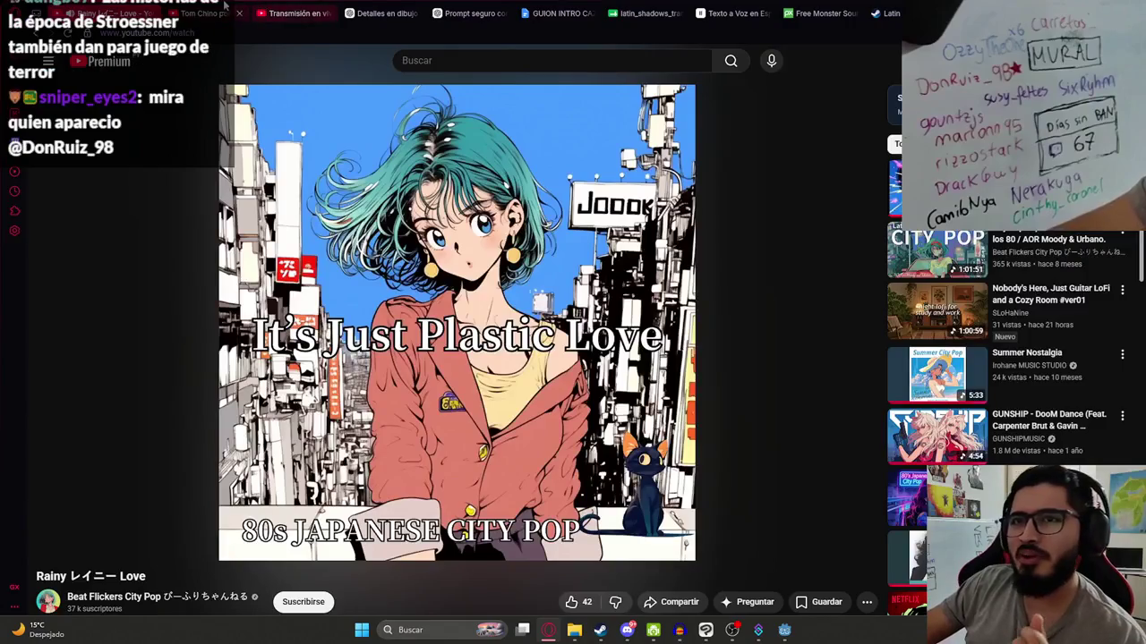
left_click(202, 13)
left_click(486, 66)
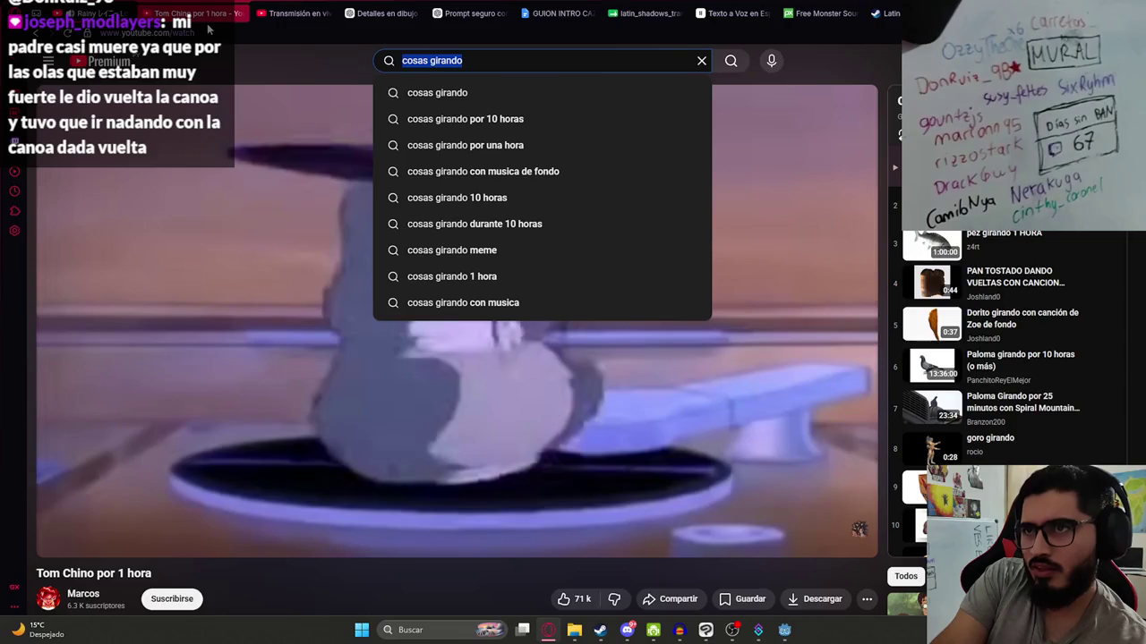
type("land")
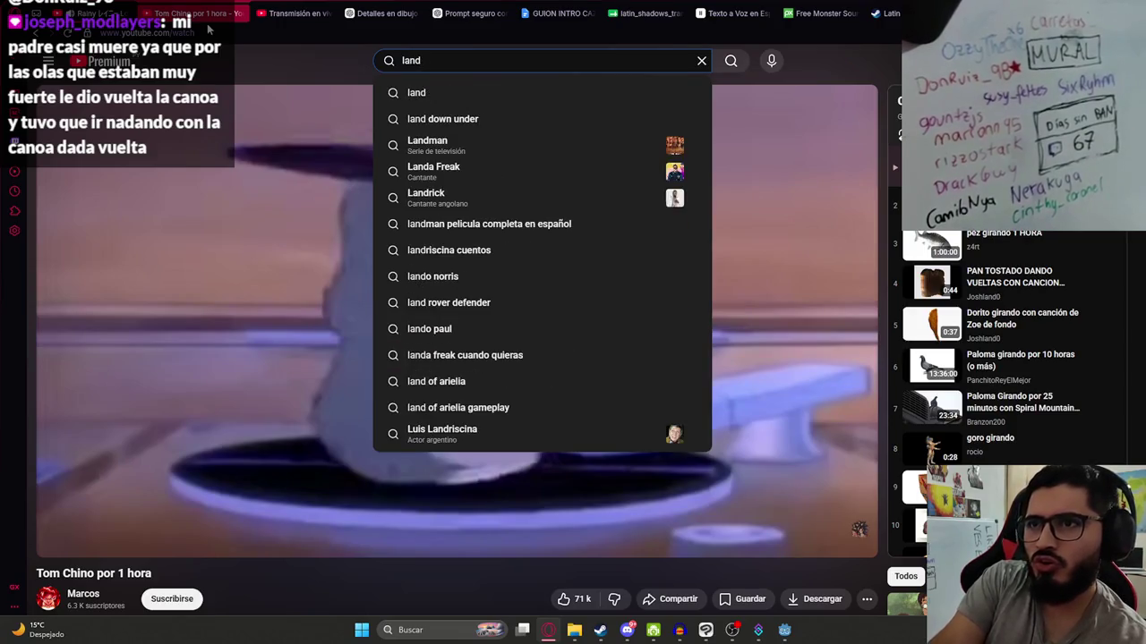
type("o")
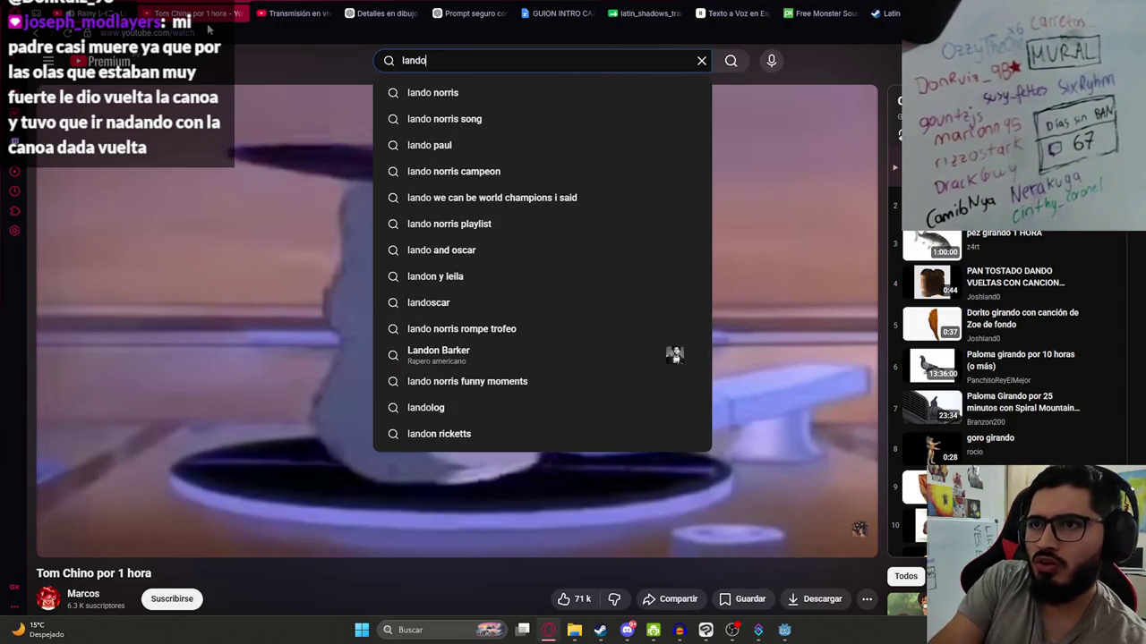
key("Return")
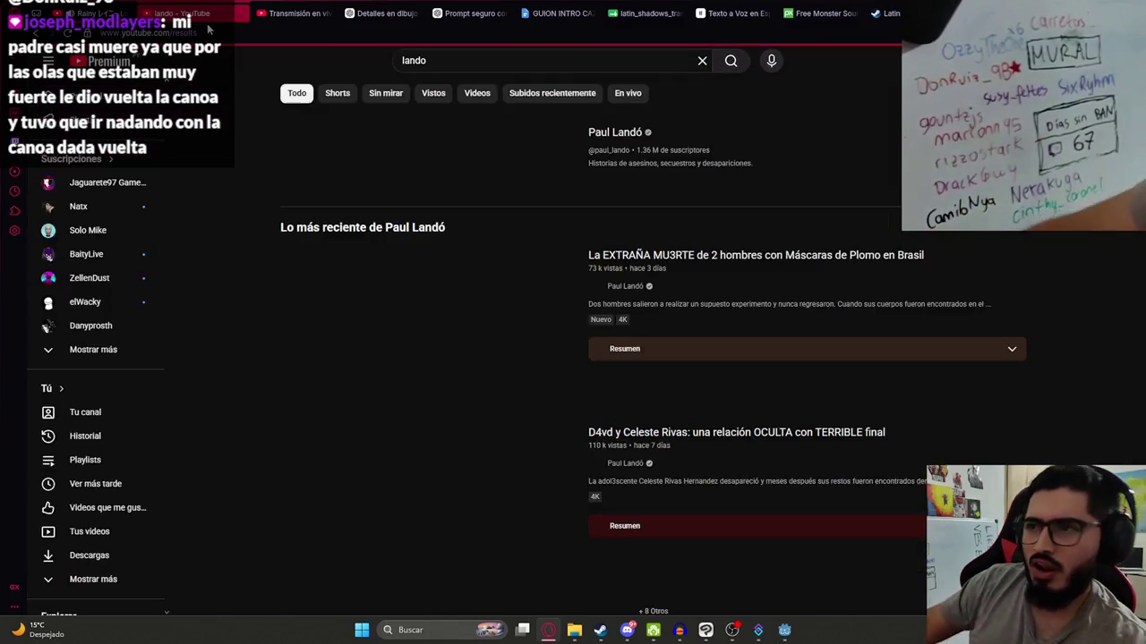
left_click(424, 156)
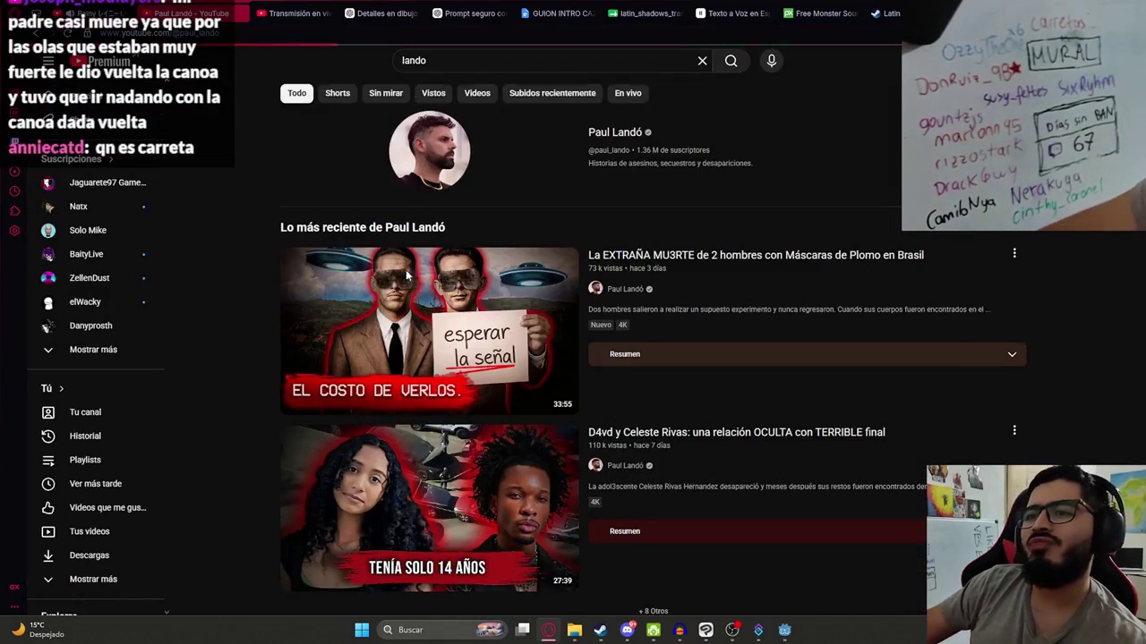
left_click(331, 343)
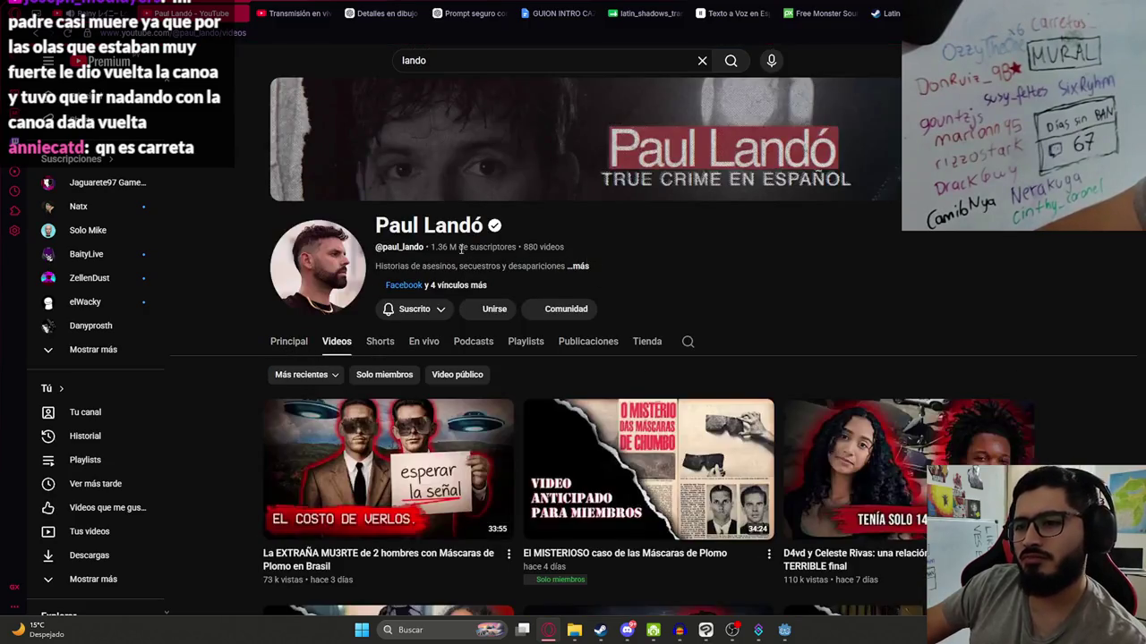
scroll(275, 287, "down", 3)
scroll(275, 287, "down", 5)
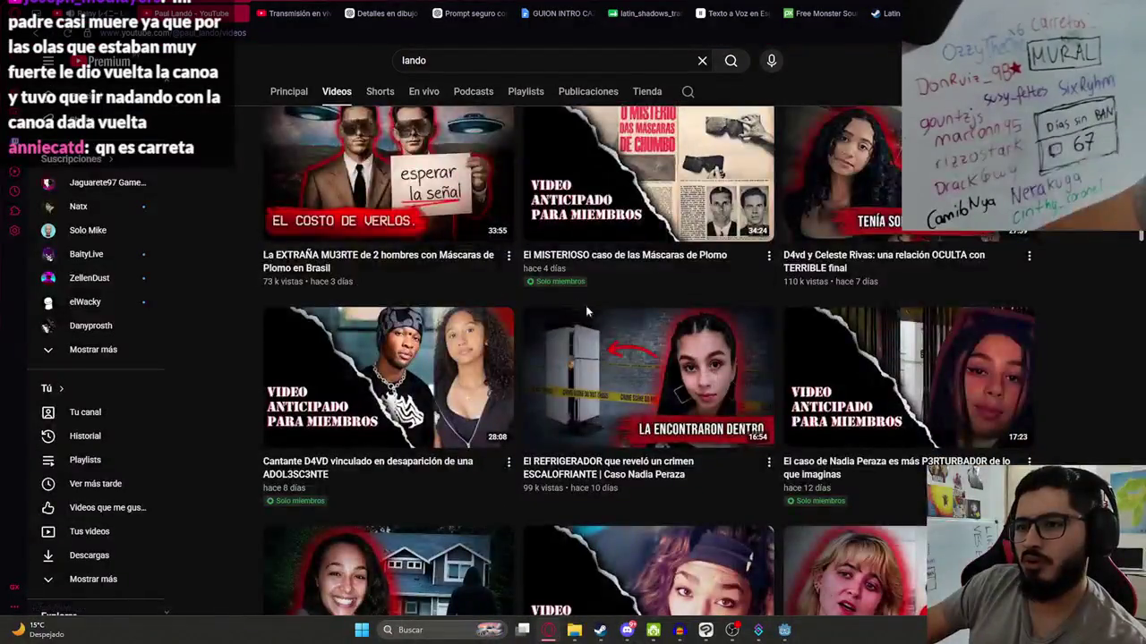
scroll(311, 338, "down", 10)
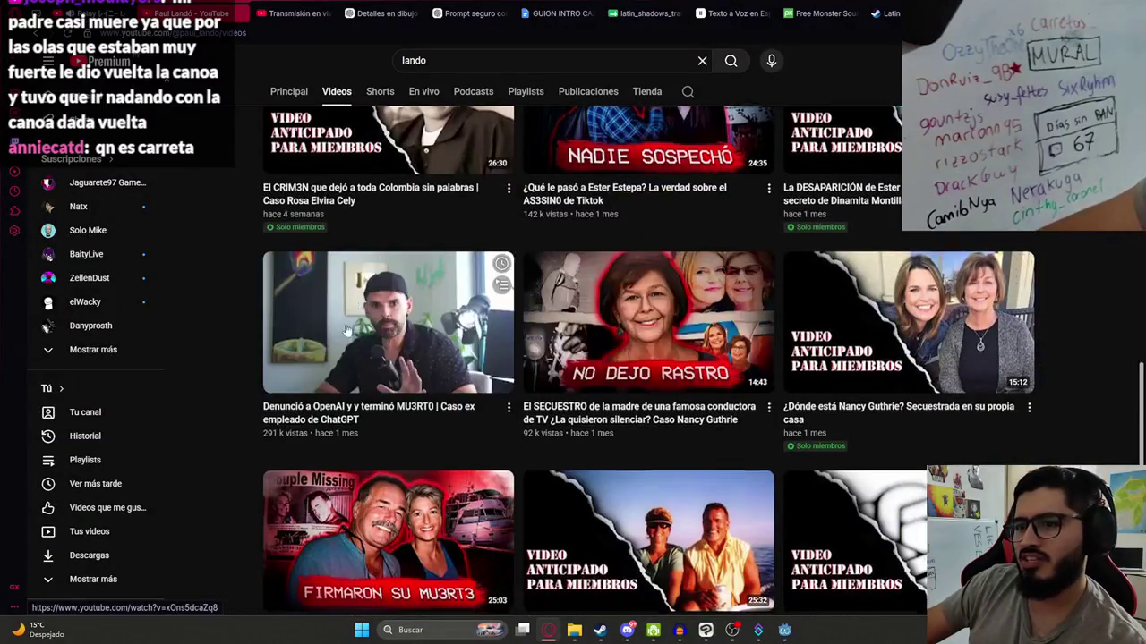
scroll(277, 327, "down", 6)
scroll(235, 332, "down", 6)
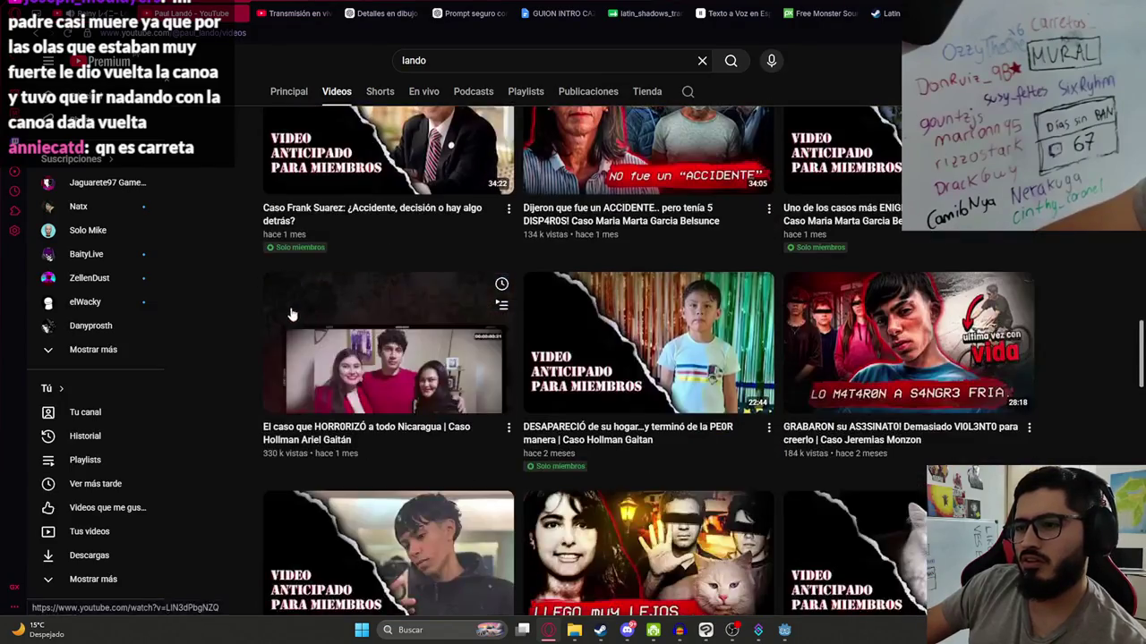
scroll(233, 322, "down", 9)
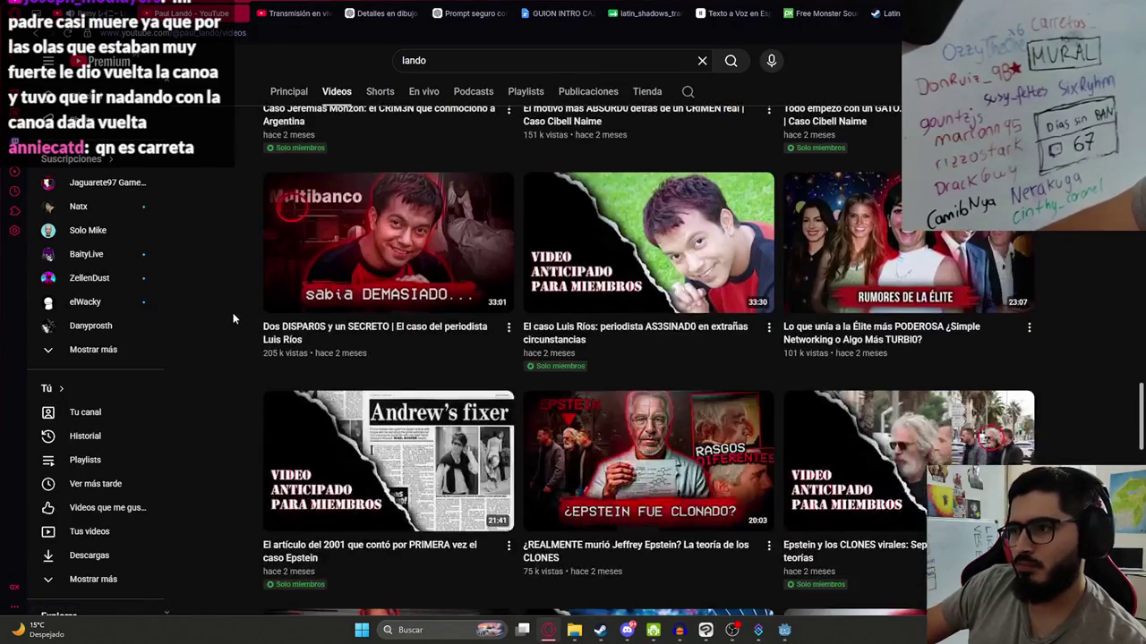
scroll(237, 330, "down", 12)
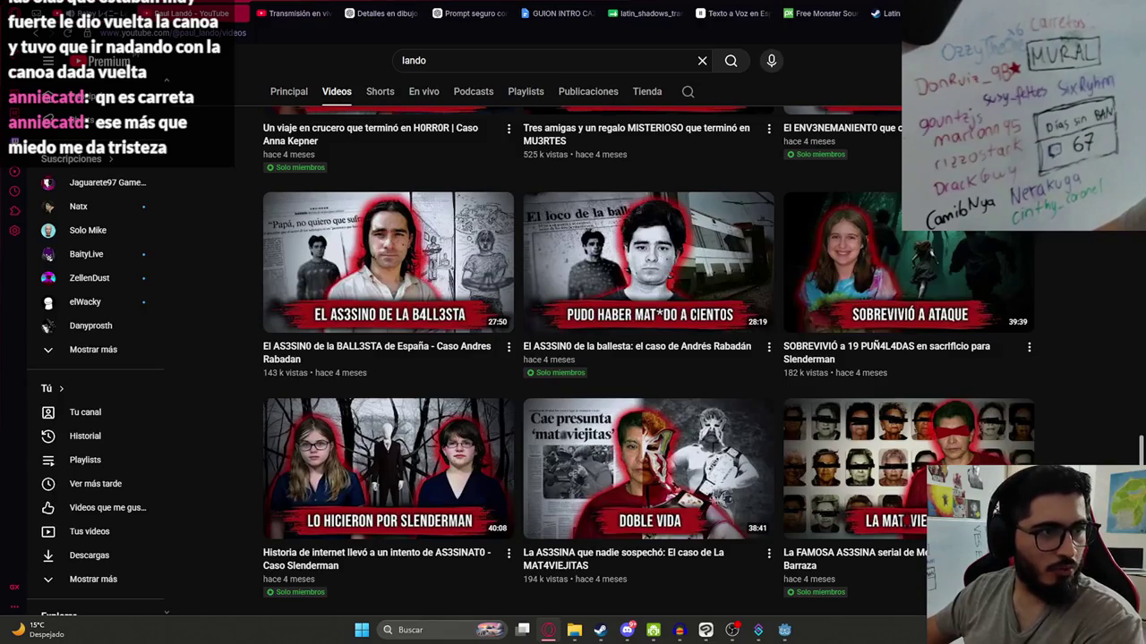
key("alt+Tab")
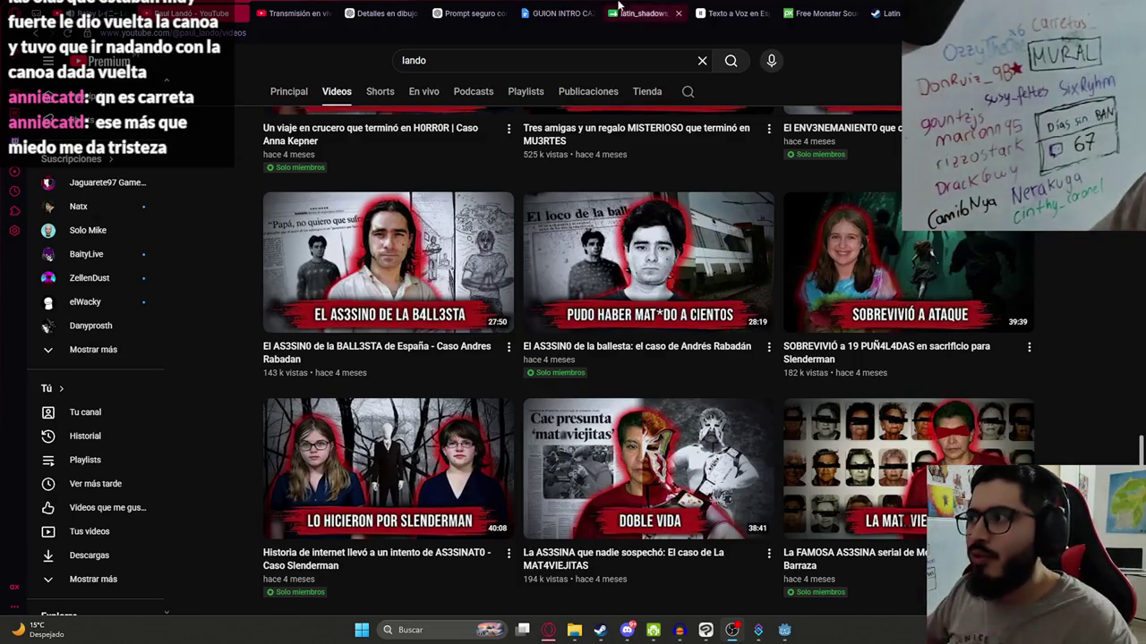
left_click(294, 11)
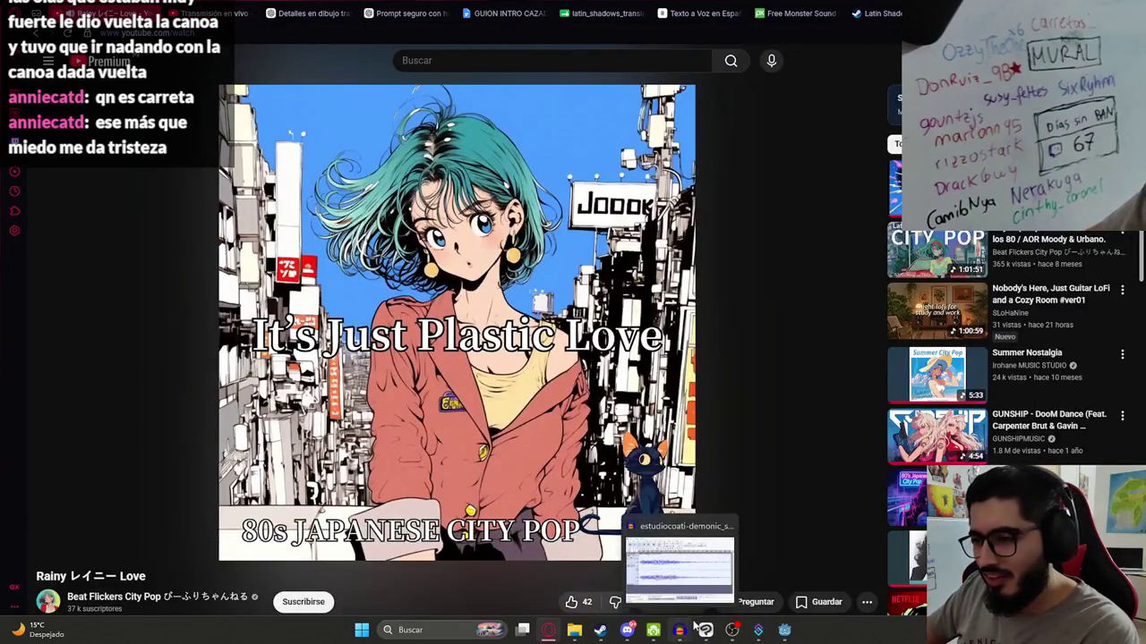
- Bring Godot's script editor forward and review the elif chain through to the end
left_click(703, 632)
left_click(780, 632)
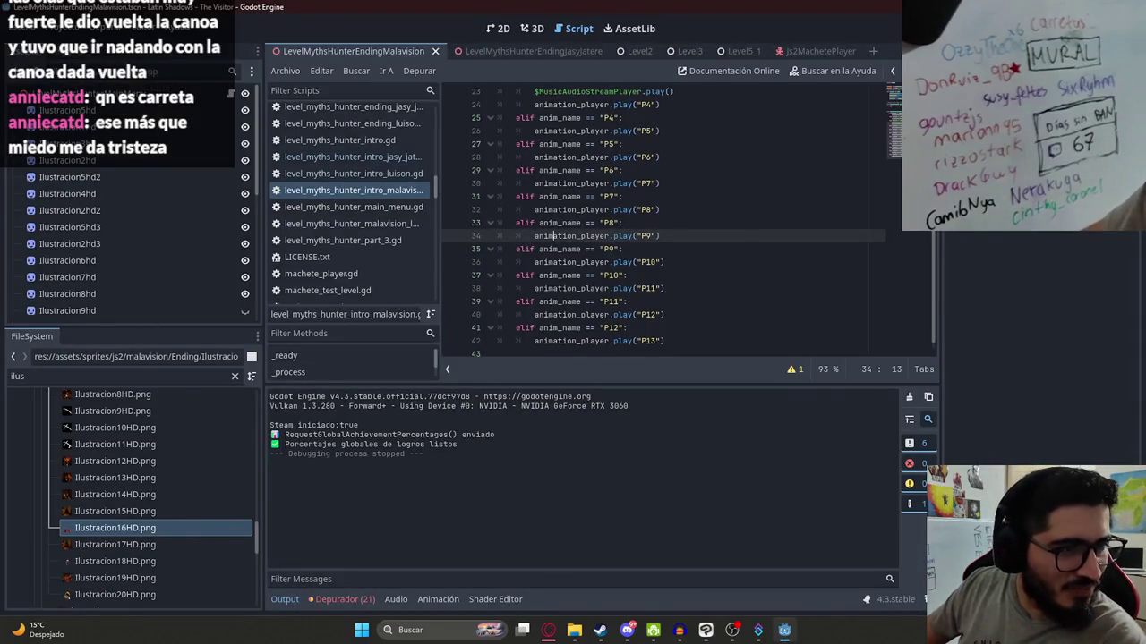
left_click(717, 301)
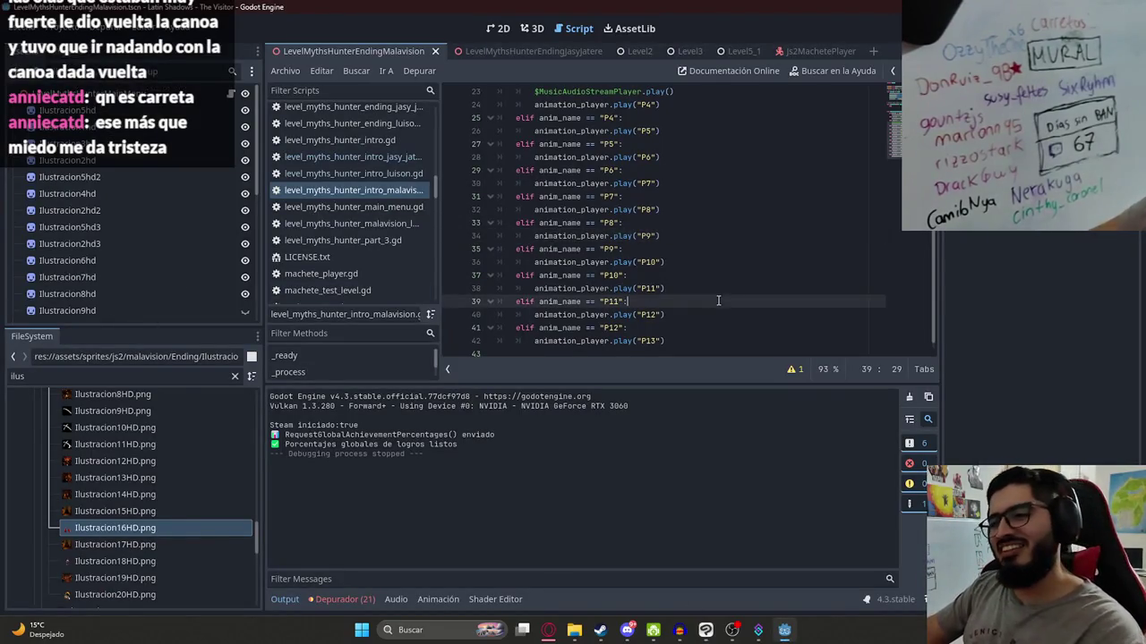
scroll(770, 299, "down", 1)
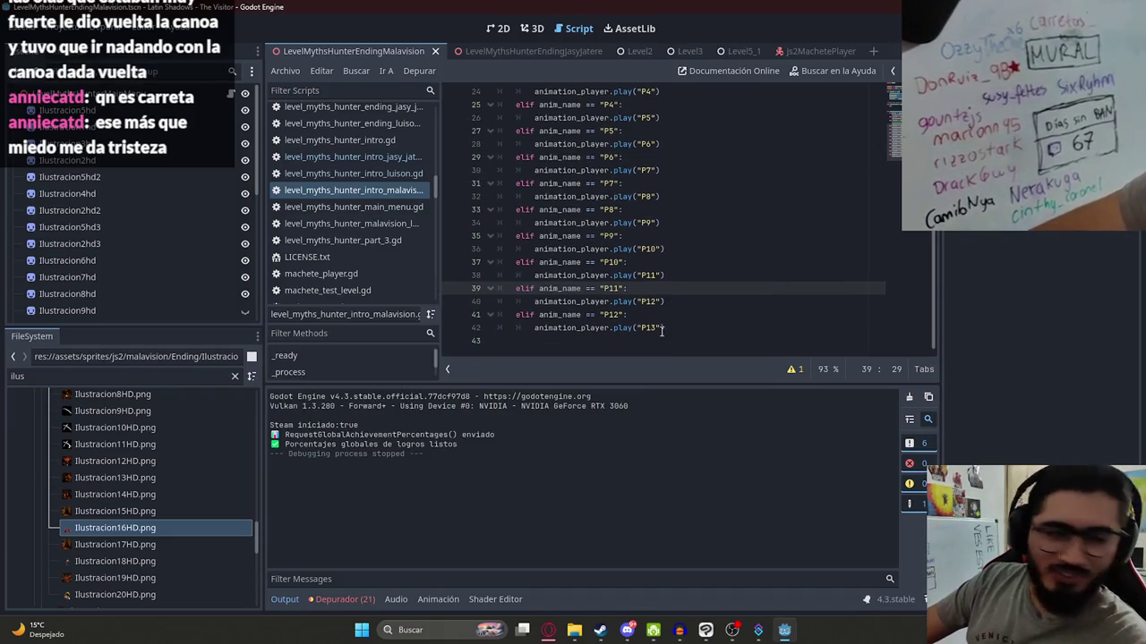
key("ctrl+End")
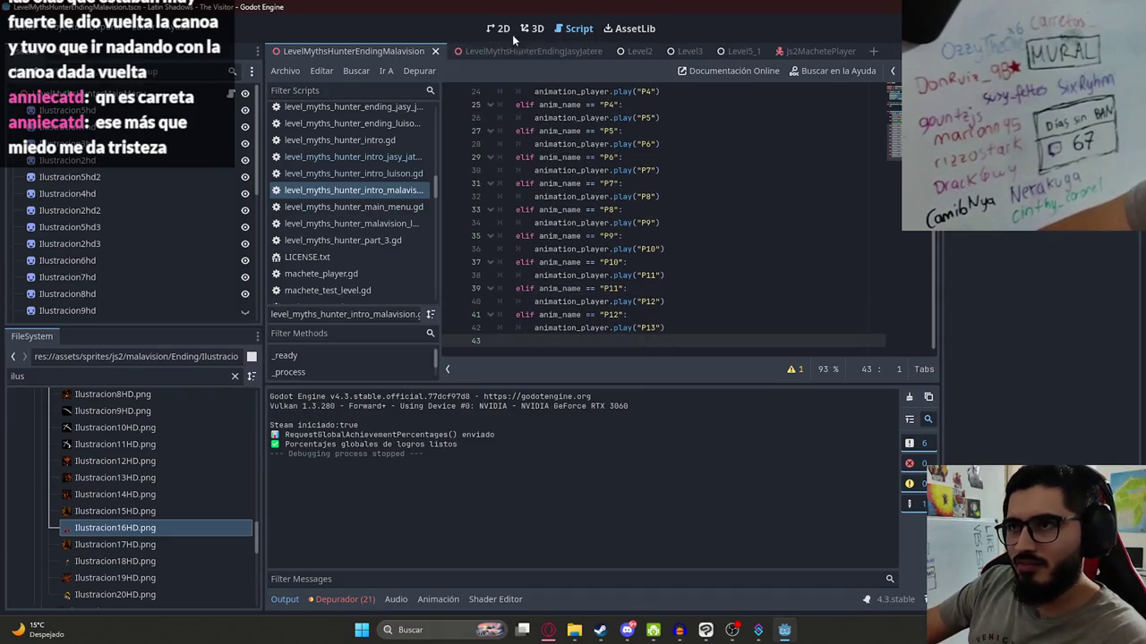
- Show the ending scene's 2D view, then bring the browser video forward
left_click(501, 29)
scroll(205, 297, "down", 5)
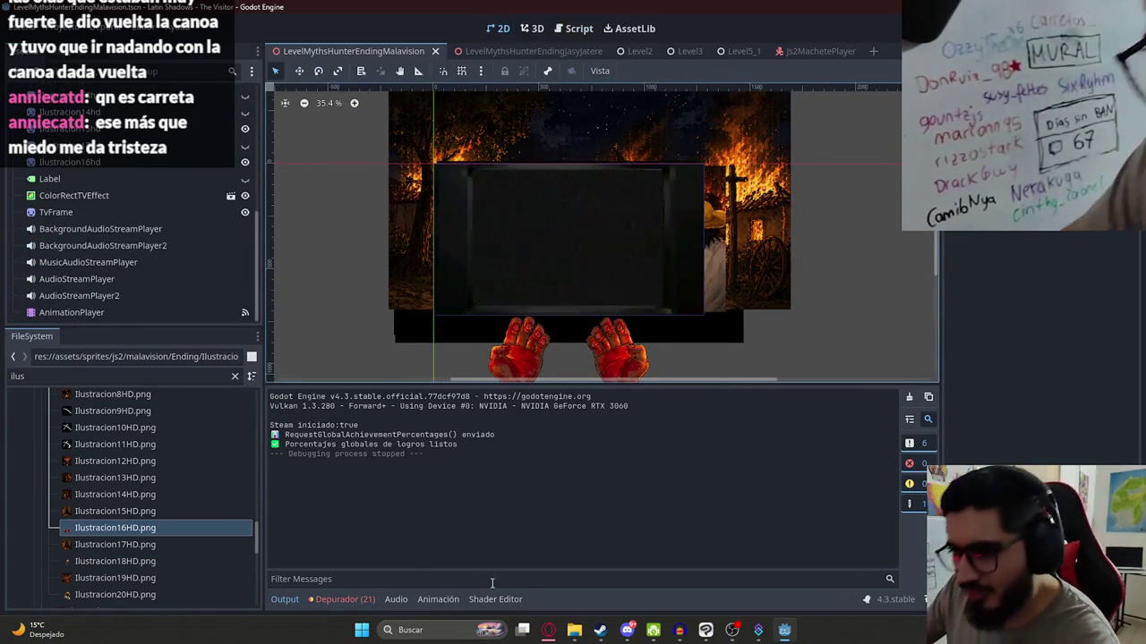
left_click(550, 630)
- Pause the music and search YouTube for 'cosas girando' in a new tab
key("space")
key("ctrl+t")
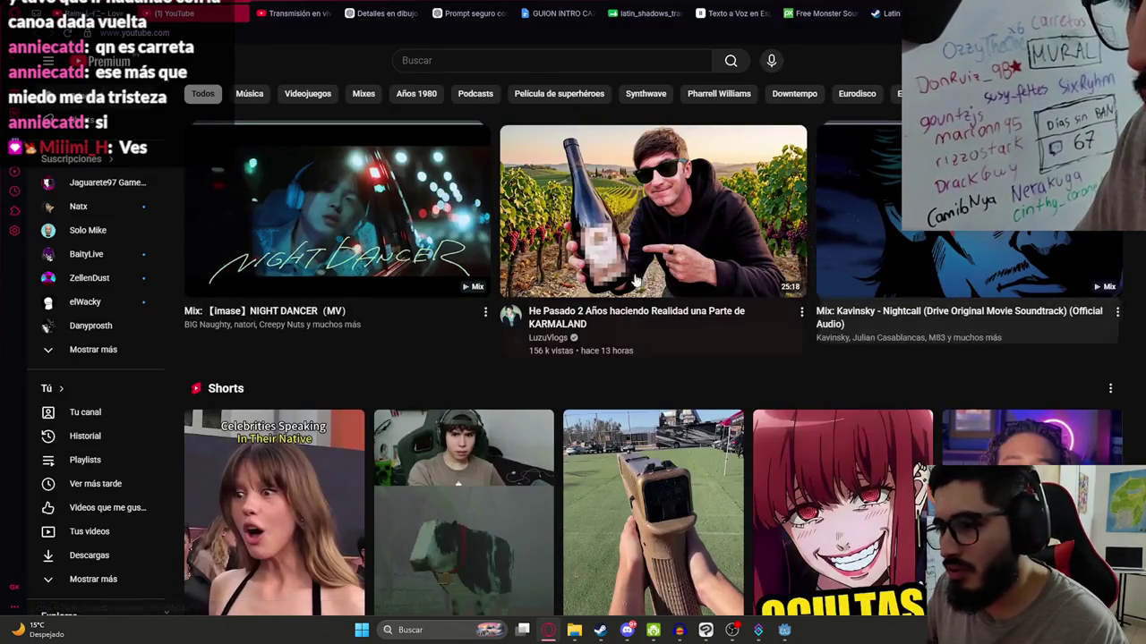
left_click(487, 69)
type("c")
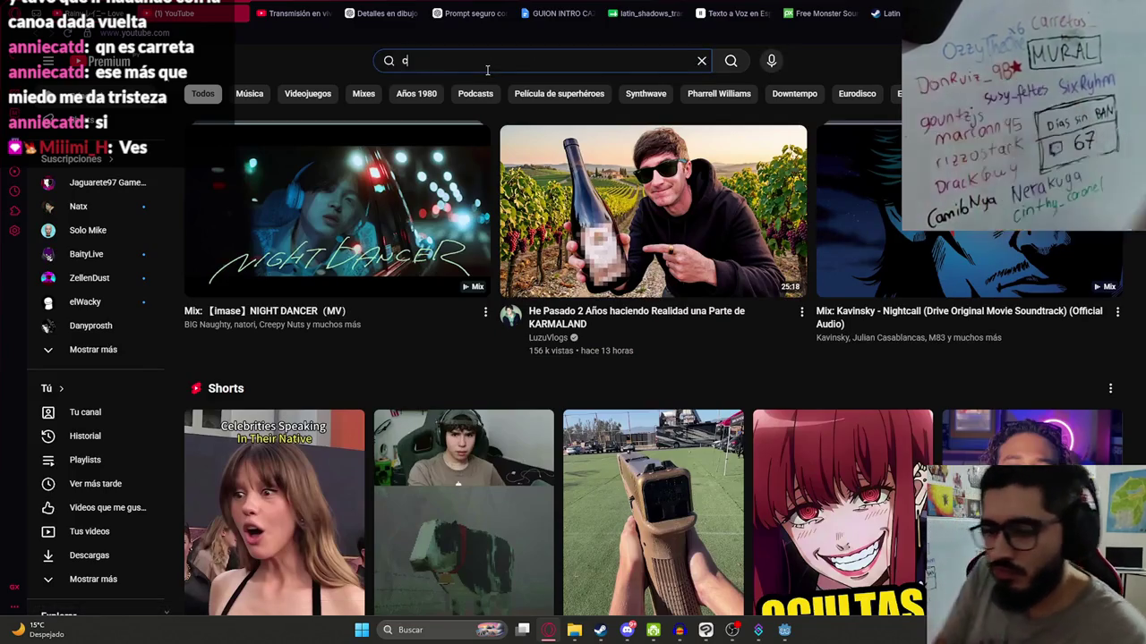
type("osas girando")
key("Return")
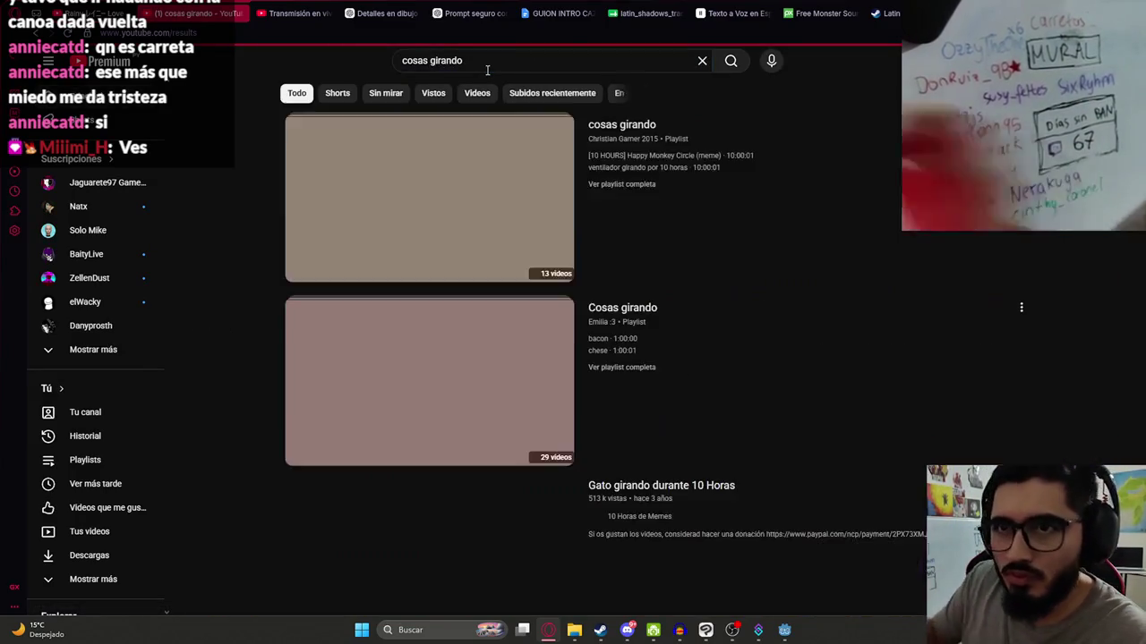
- Open the '[10 HOURS] Happy Monkey Circle' playlist video and pause it
mouse_move(464, 186)
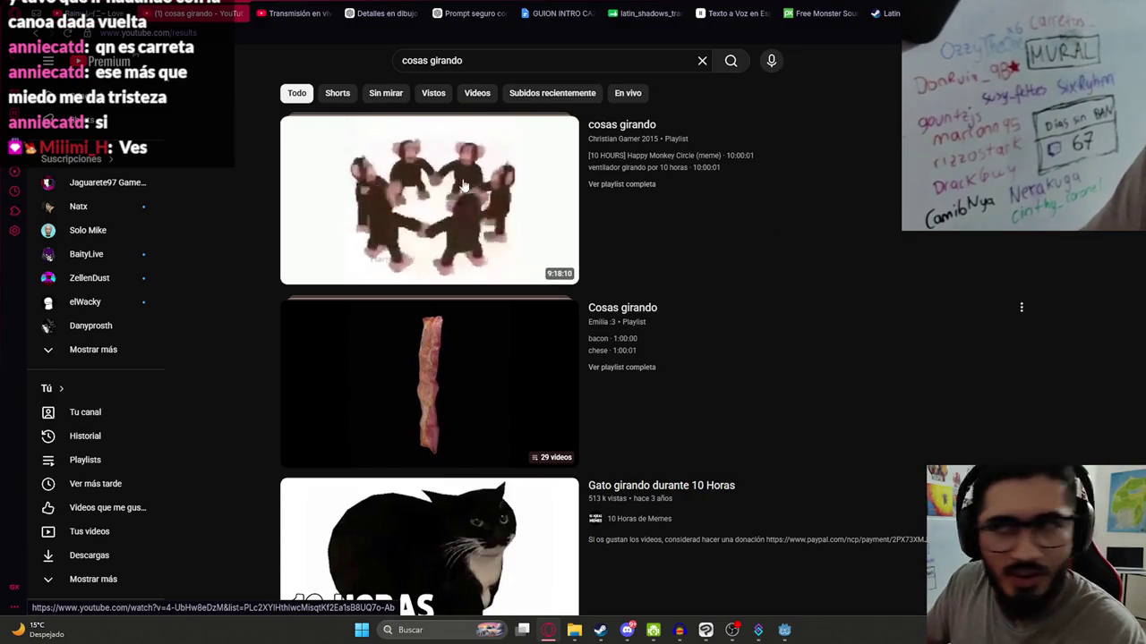
left_click(463, 185)
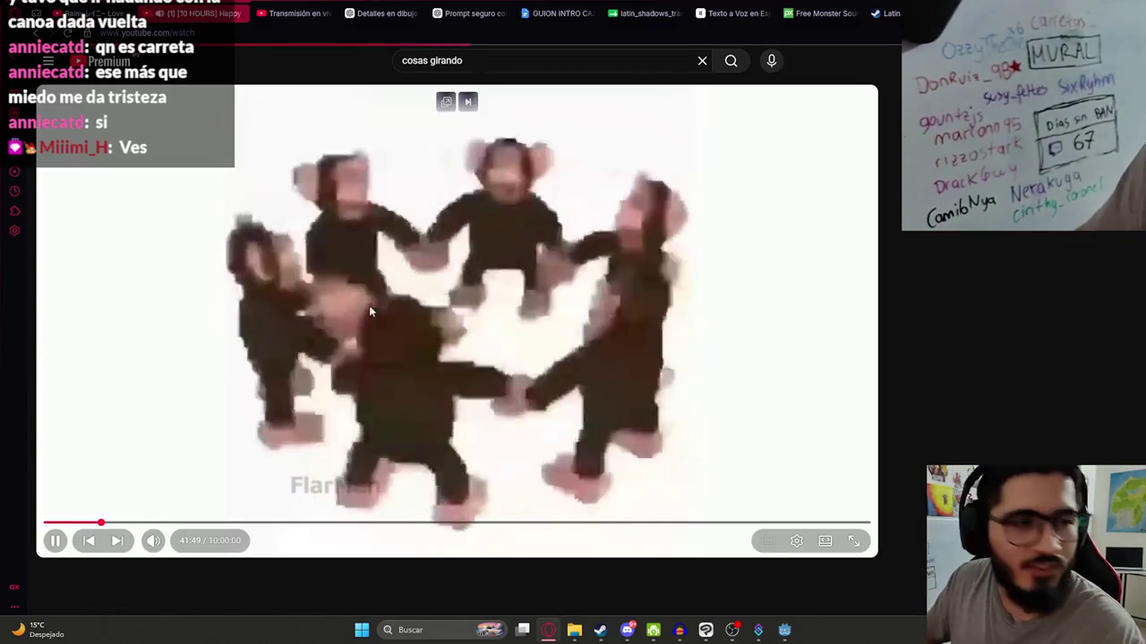
left_click(319, 313)
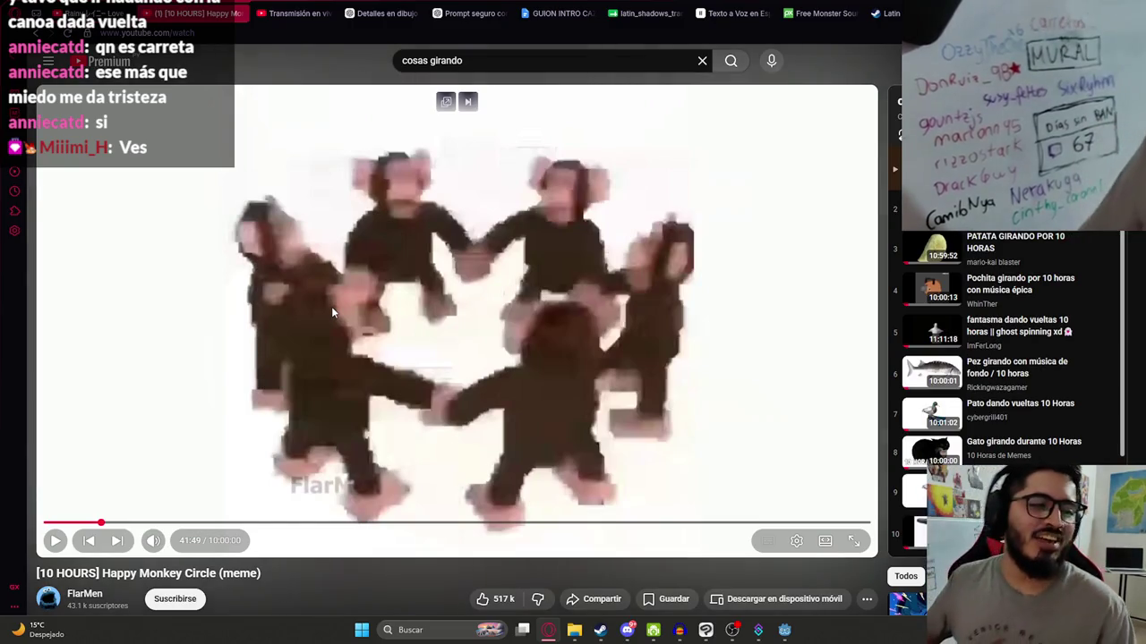
- Watch the Happy Monkey Circle video fullscreen, then resume the Rainy Love video in its tab
double_click(292, 324)
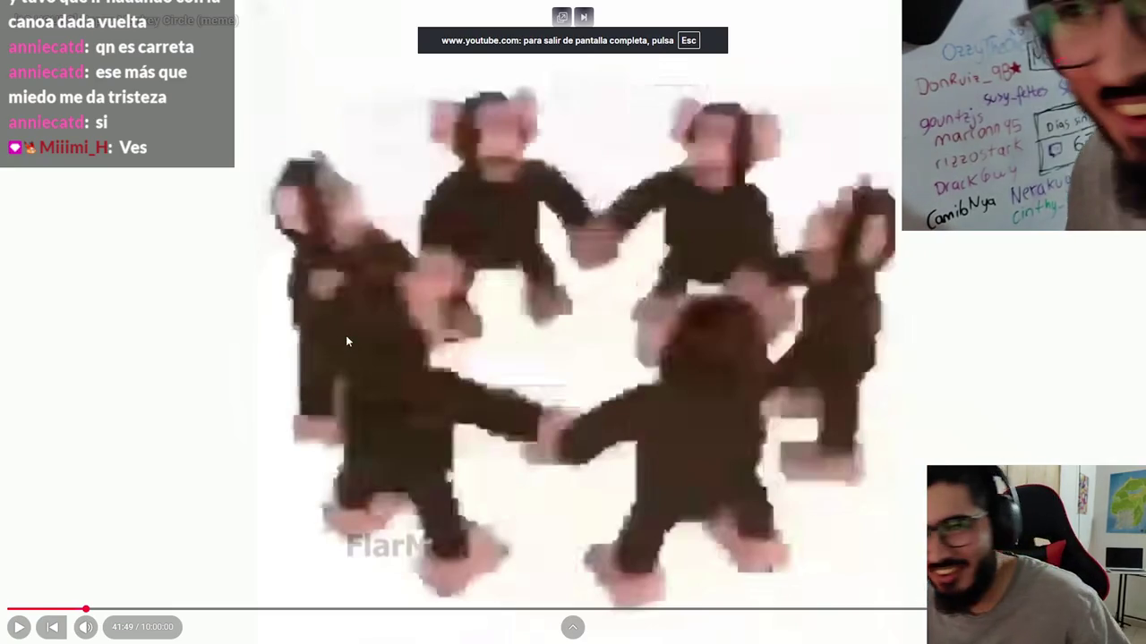
left_click(347, 338)
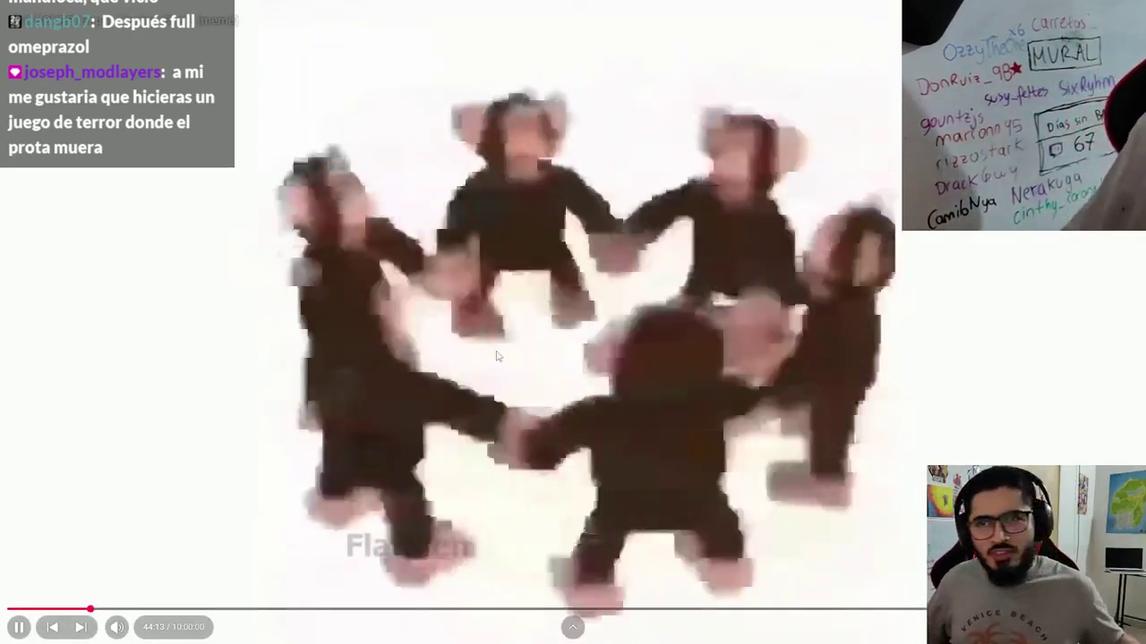
left_click(495, 350)
key("Escape")
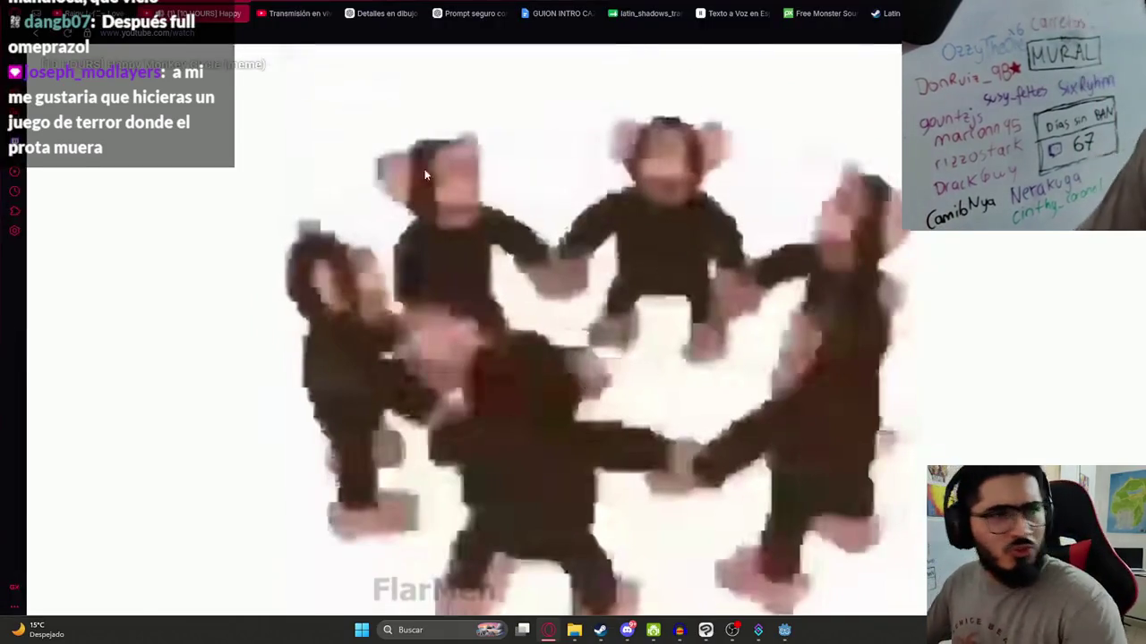
key("ctrl+shift+Tab")
key("space")
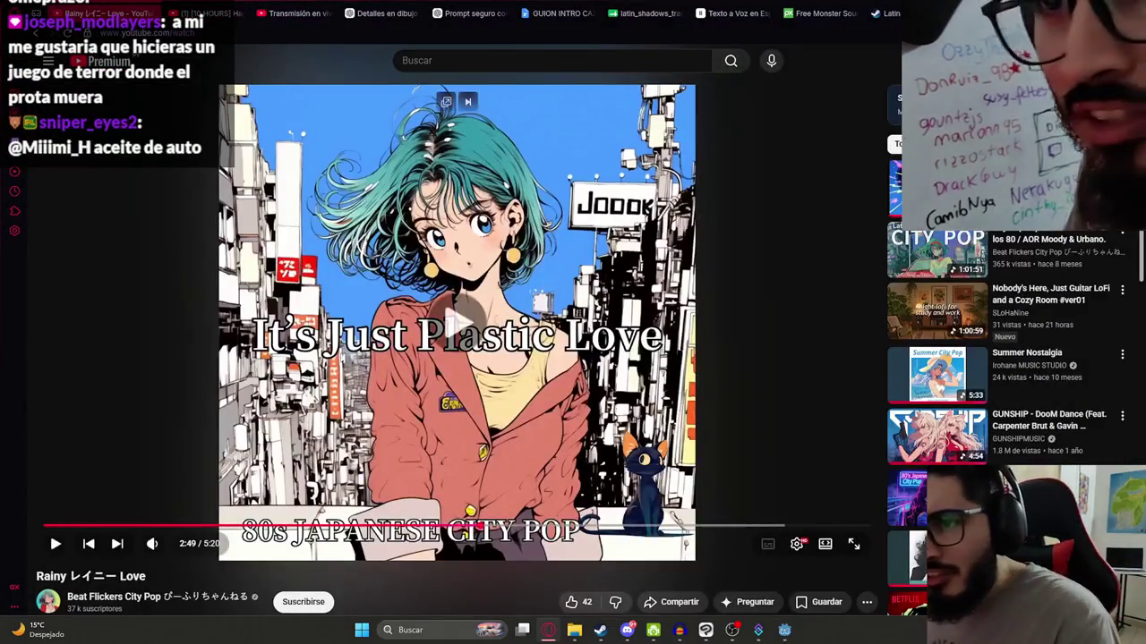
- Switch back to the Godot Engine window showing the Malavision ending scene
key("alt+Tab")
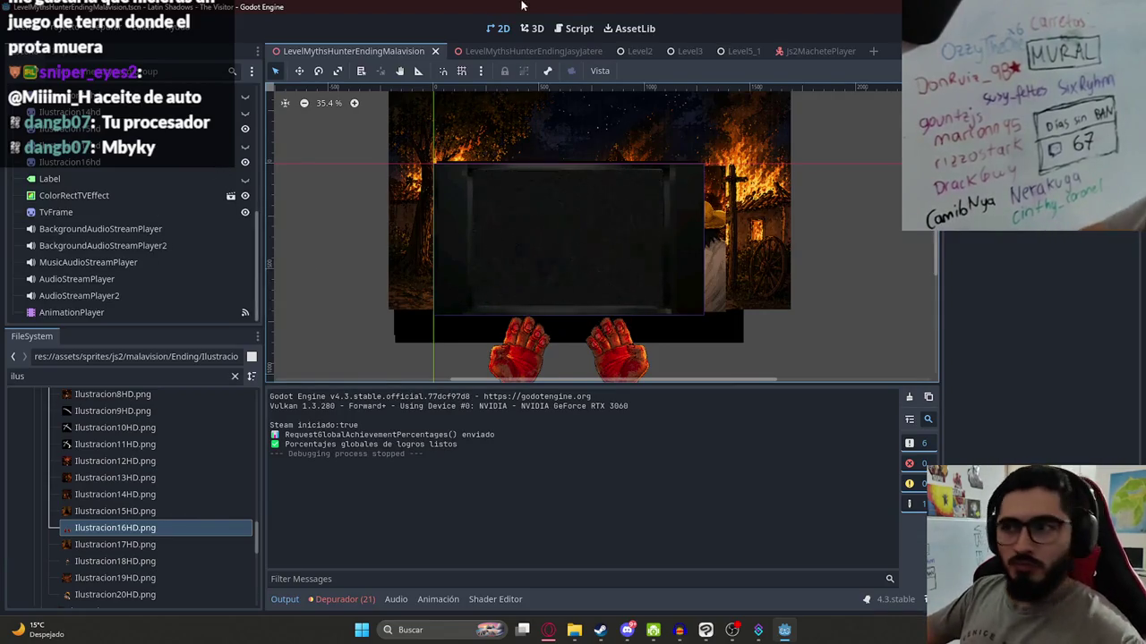
- Create a new empty animation named 'P14' in the ending scene's AnimationPlayer
left_click(215, 312)
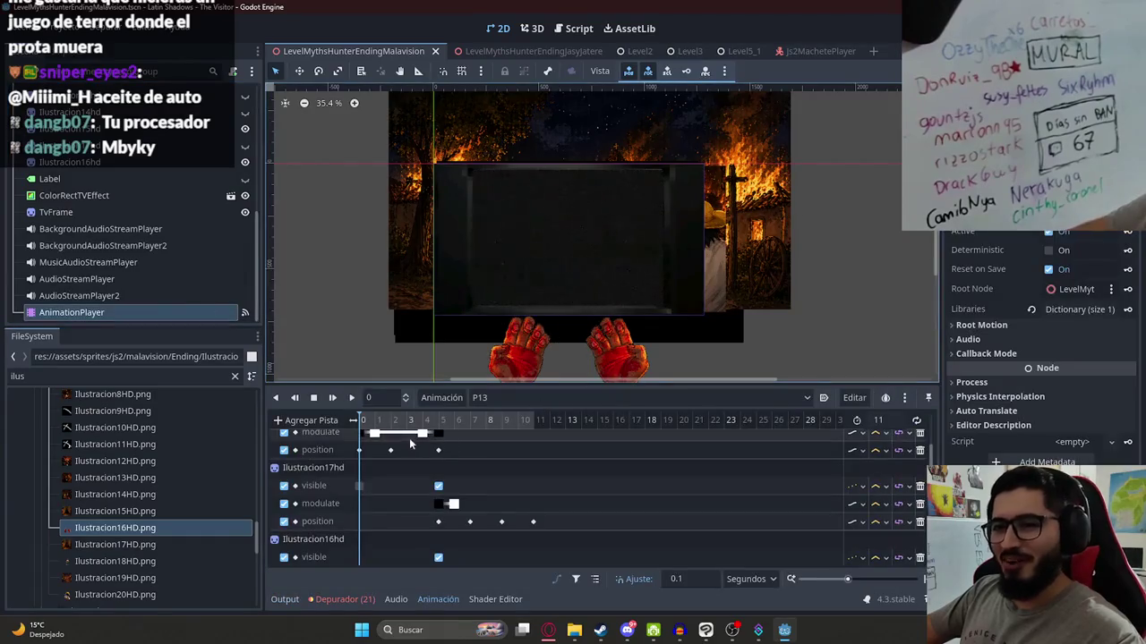
left_click(430, 396)
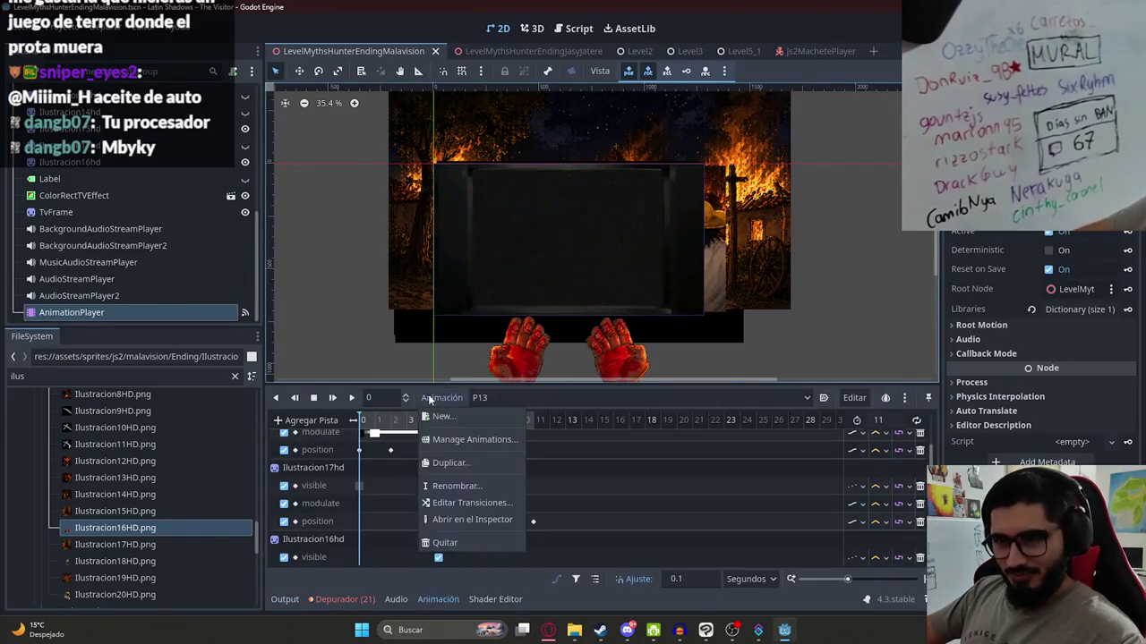
left_click(443, 417)
type("P")
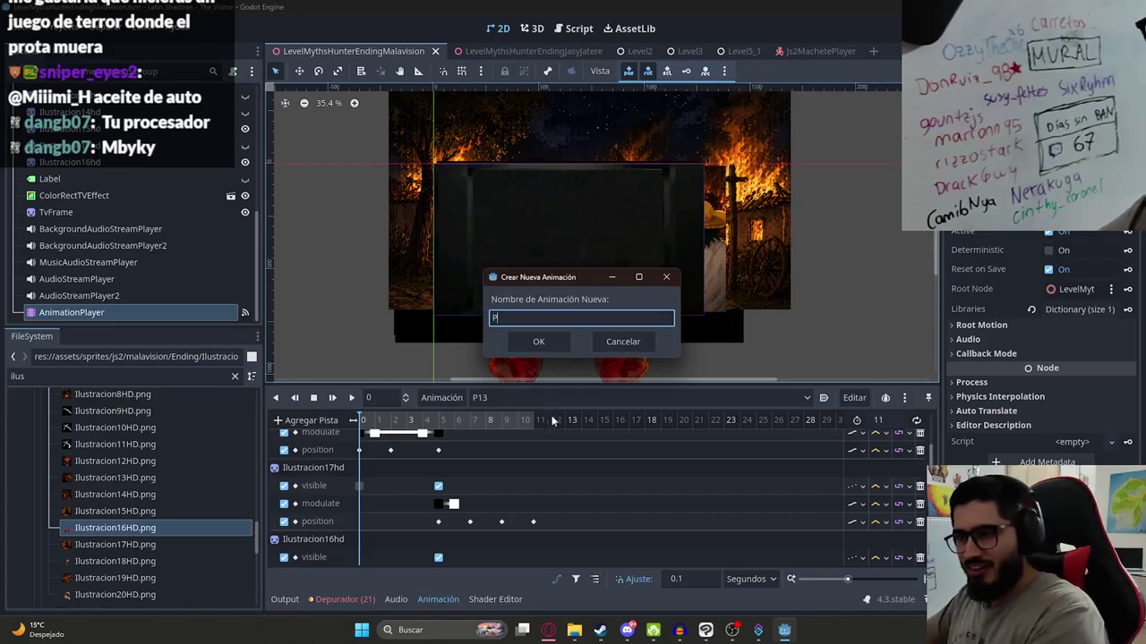
type("14")
key("Return")
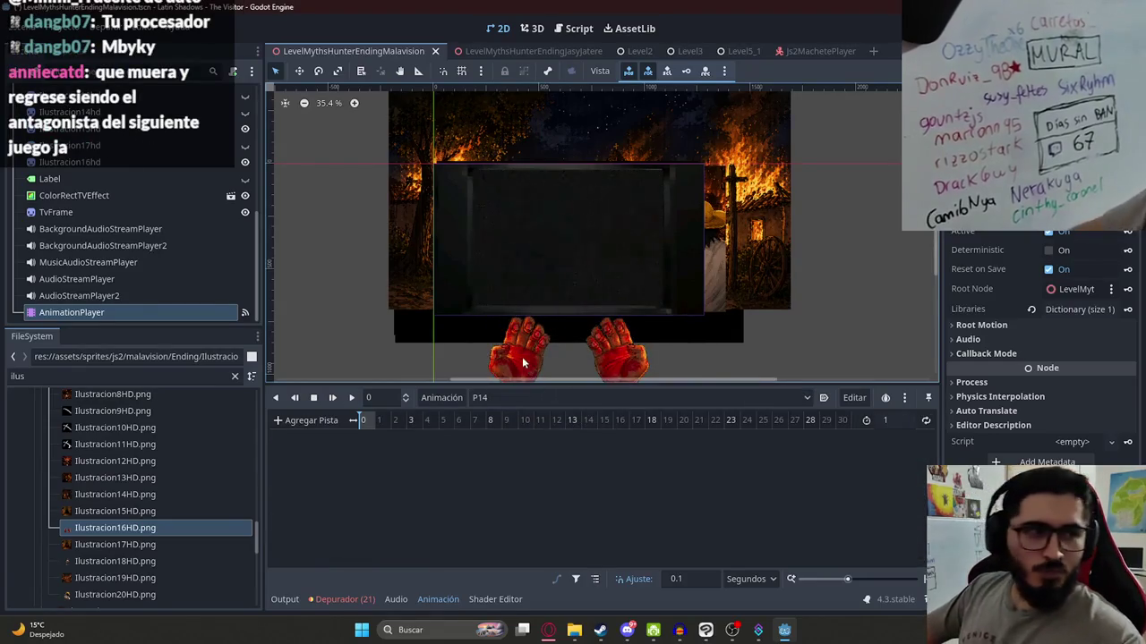